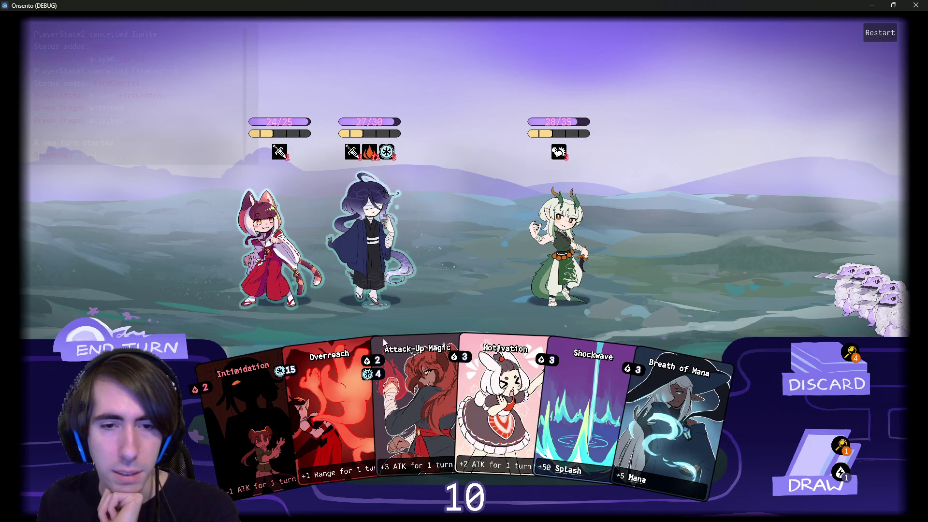
- Draw a card, play Guard Up, Intimidation and Attack-Up Magic, then end the turn past the warning
mouse_move(384, 347)
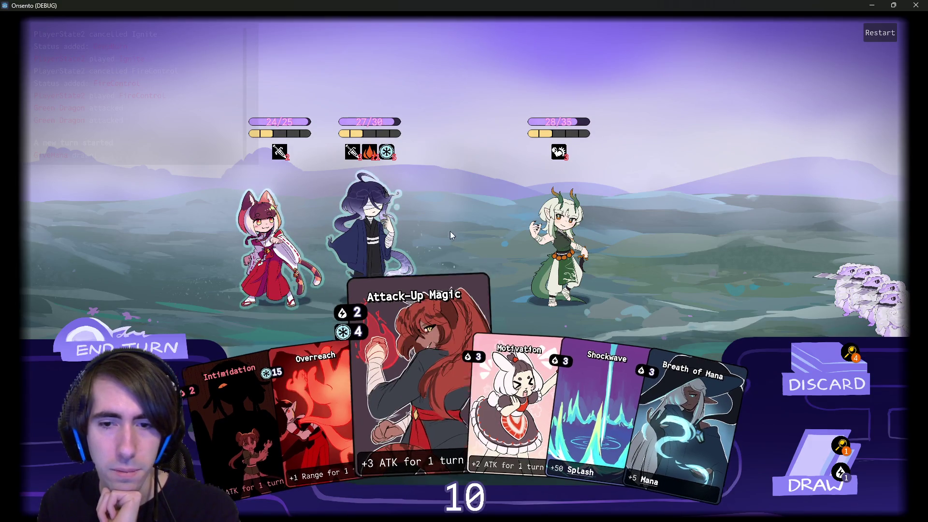
mouse_move(485, 370)
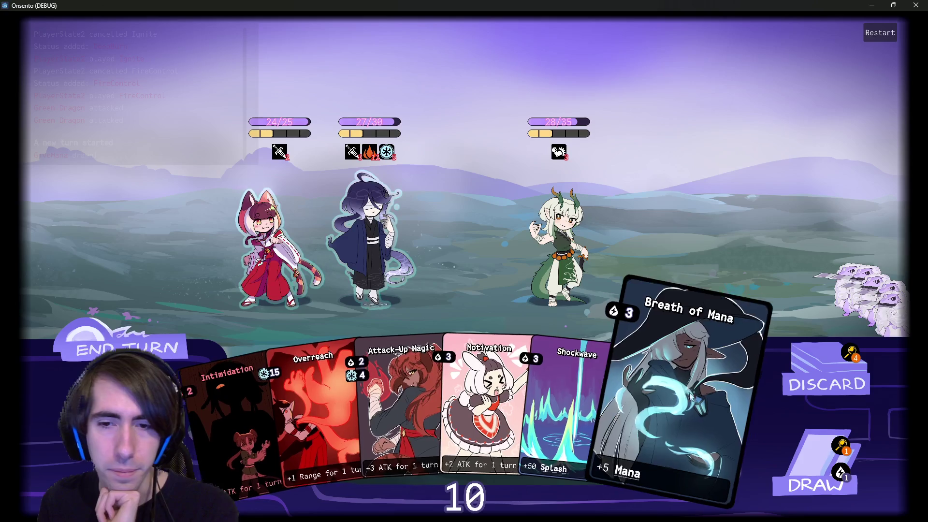
left_click(783, 469)
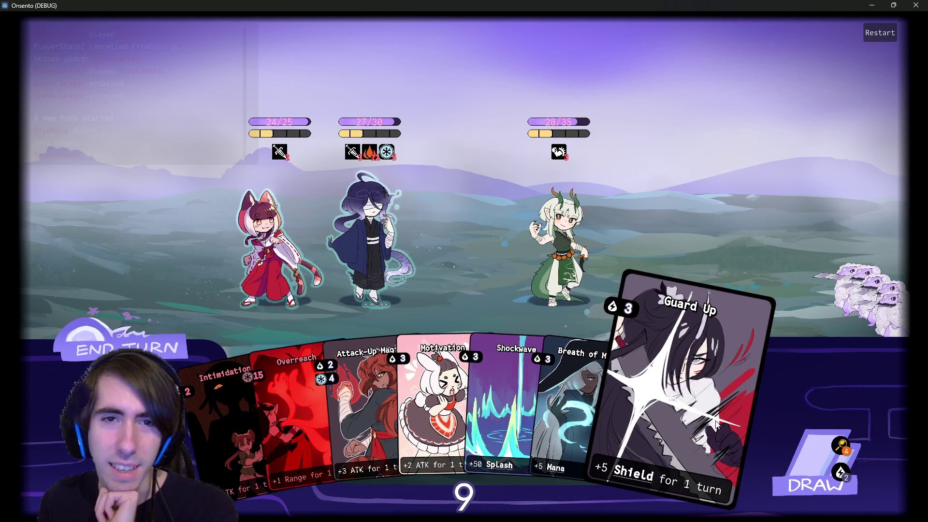
left_click_drag(716, 428, 449, 230)
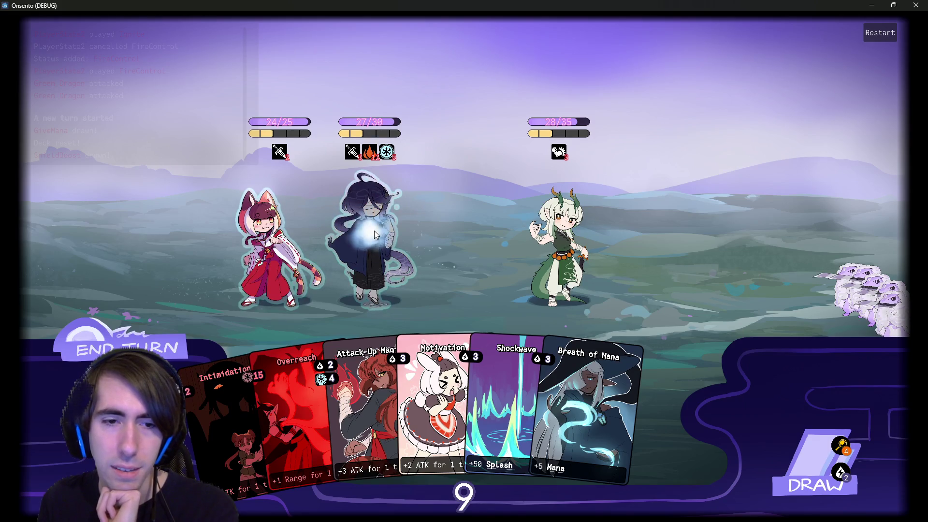
left_click_drag(233, 401, 536, 265)
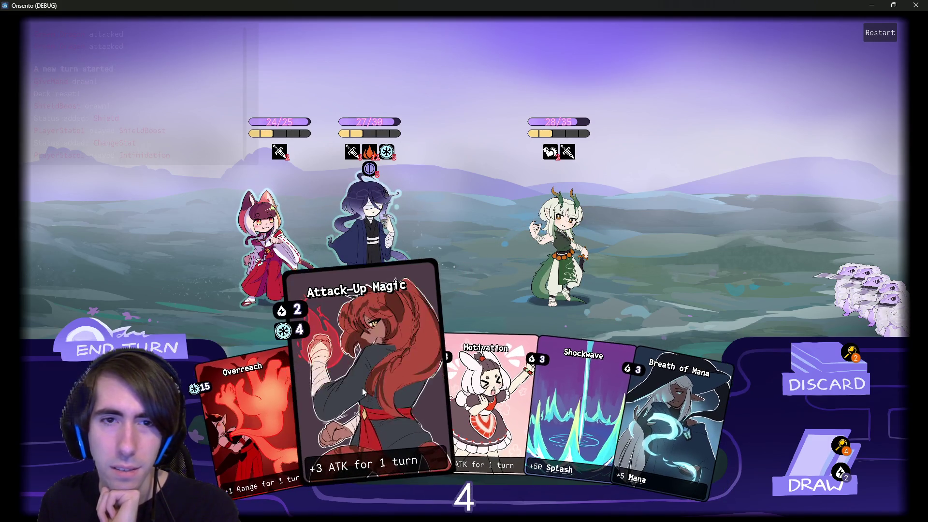
mouse_move(375, 388)
left_mouse_down()
mouse_move(387, 302)
mouse_move(378, 227)
mouse_move(375, 246)
left_mouse_up()
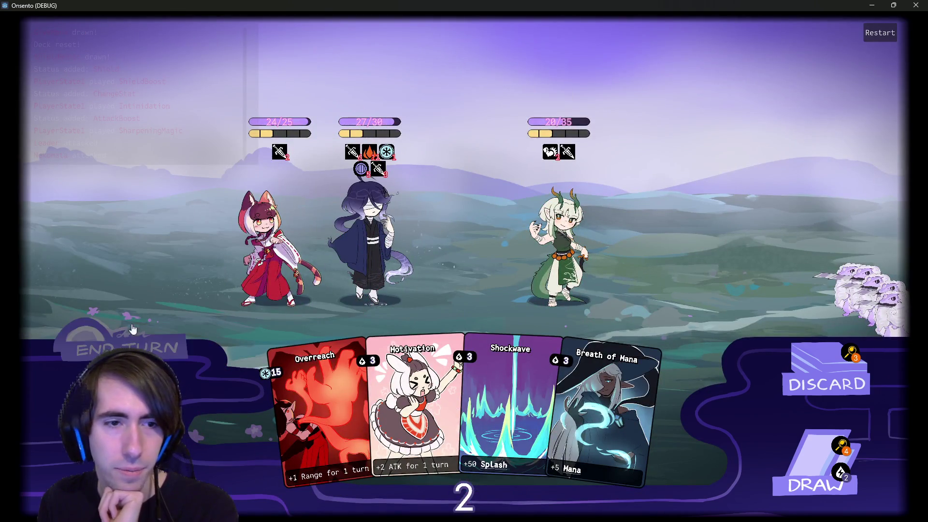
left_click(149, 350)
left_click(148, 350)
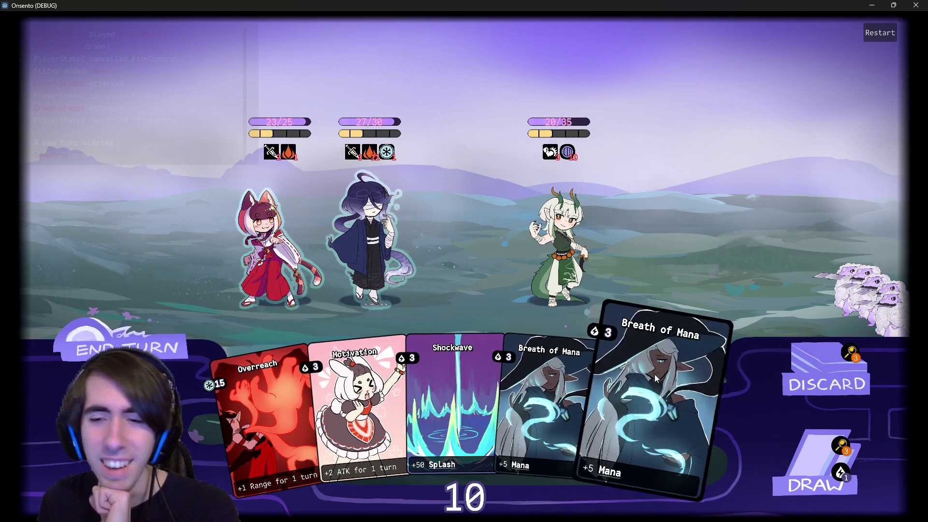
- Play Breath of Mana and Guard Up, draw two more cards, end the next turn, then close the game
left_click_drag(661, 385, 370, 236)
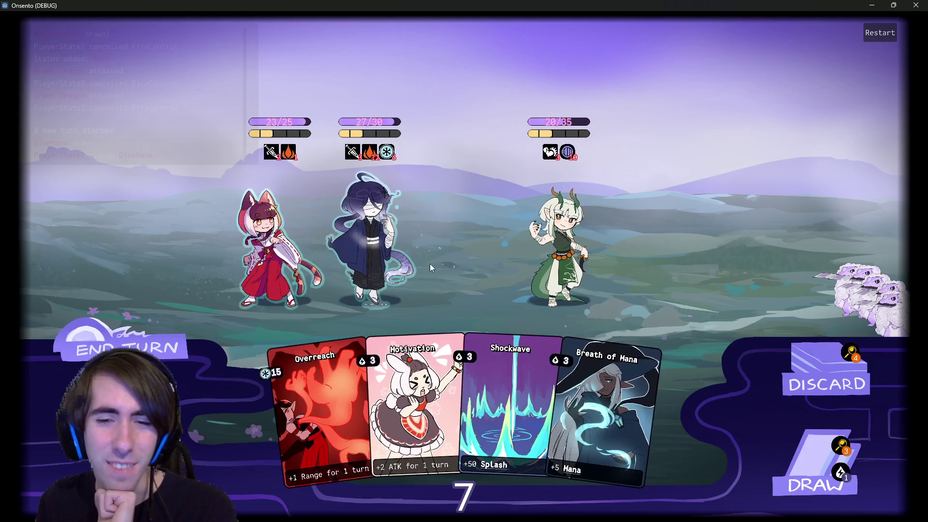
left_click(812, 461)
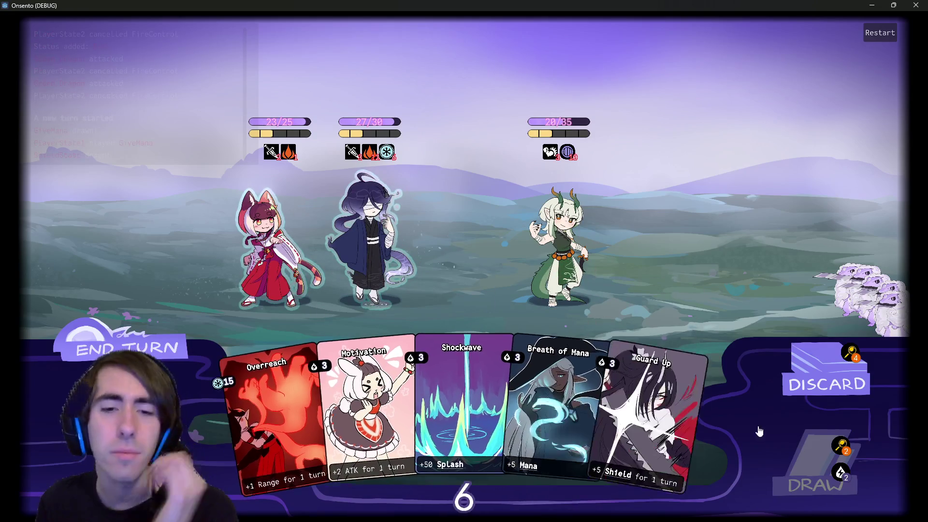
left_click_drag(631, 387, 341, 203)
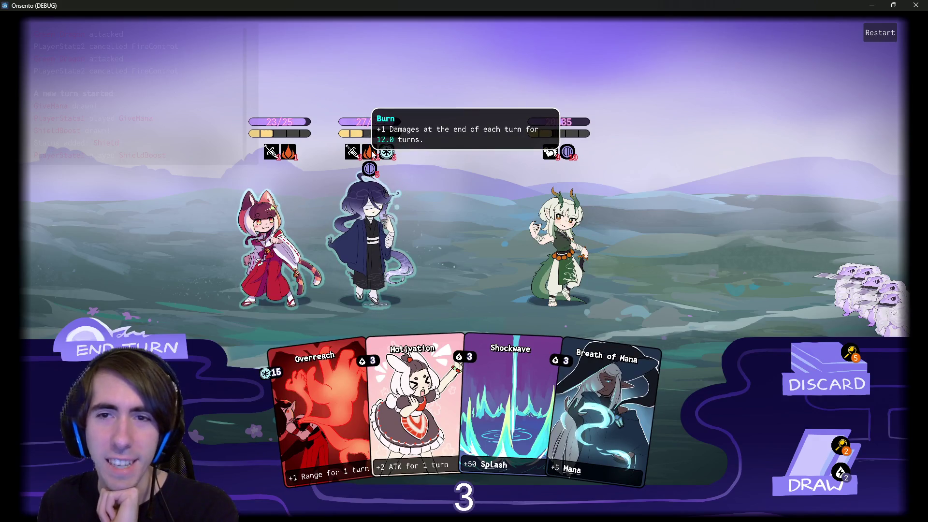
left_click(791, 431)
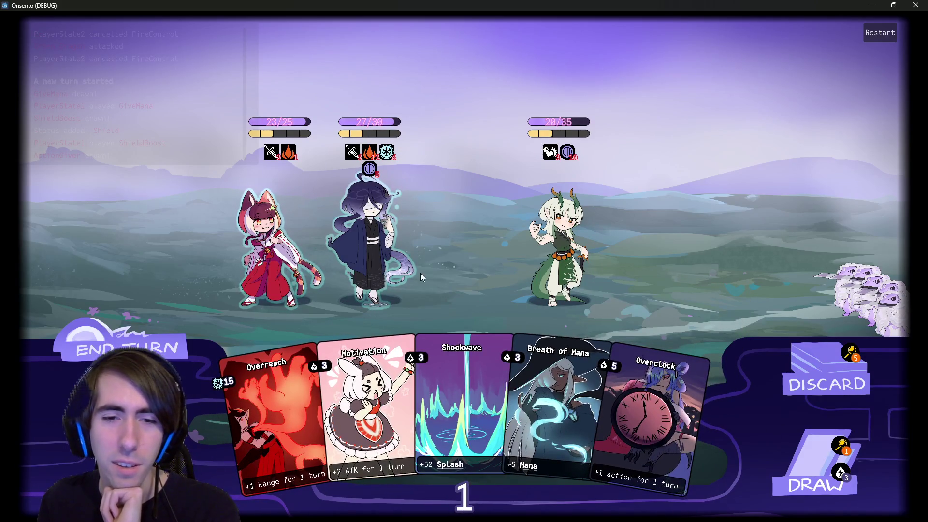
left_click(255, 246)
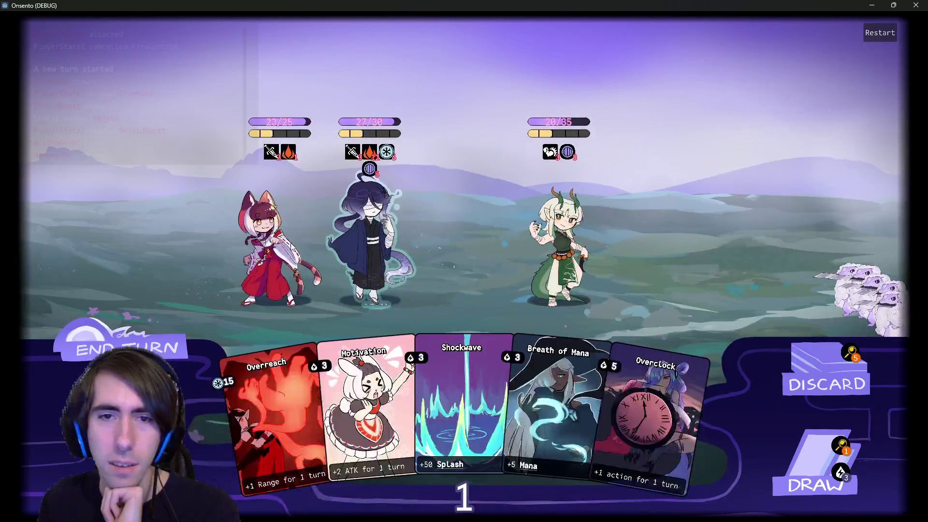
left_click(79, 350)
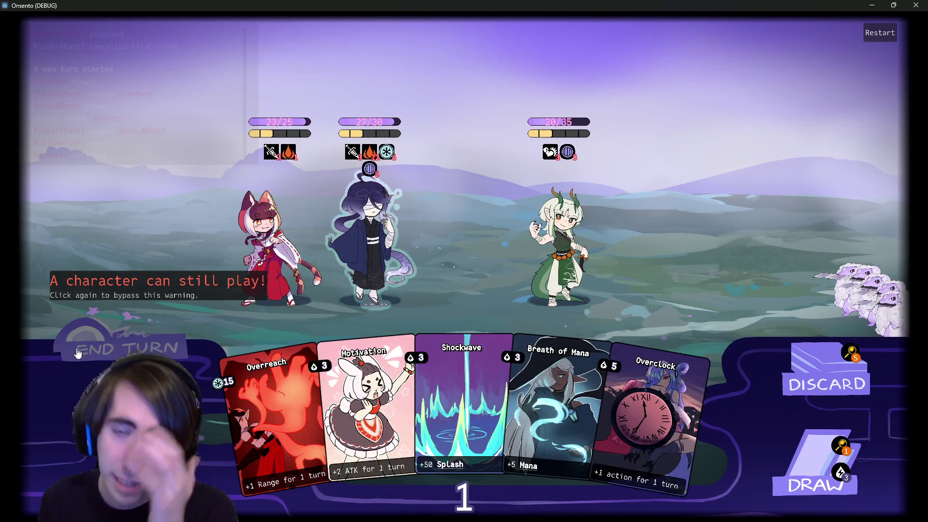
left_click(77, 353)
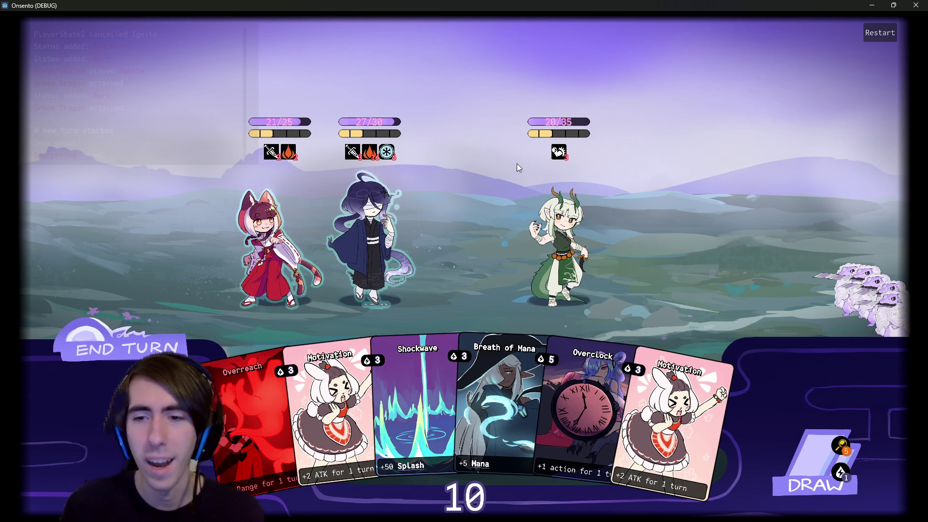
left_click(868, 5)
left_click(484, 245)
- Open the randomAIController.gd script from the RandomAIController node
key("shift+alt+o")
type("random")
key("Escape")
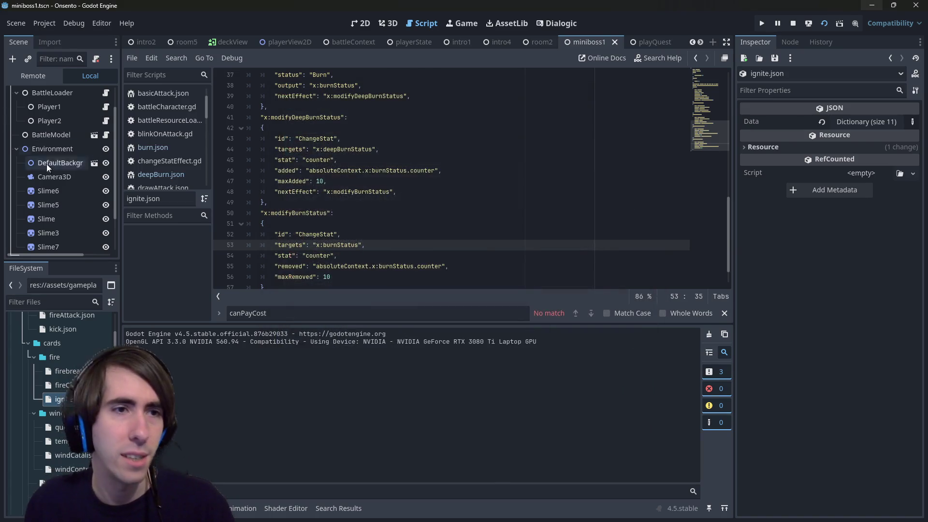
scroll(46, 164, "down", 3)
left_click(83, 230)
left_click(106, 230)
scroll(391, 199, "down", 5)
scroll(390, 199, "down", 10)
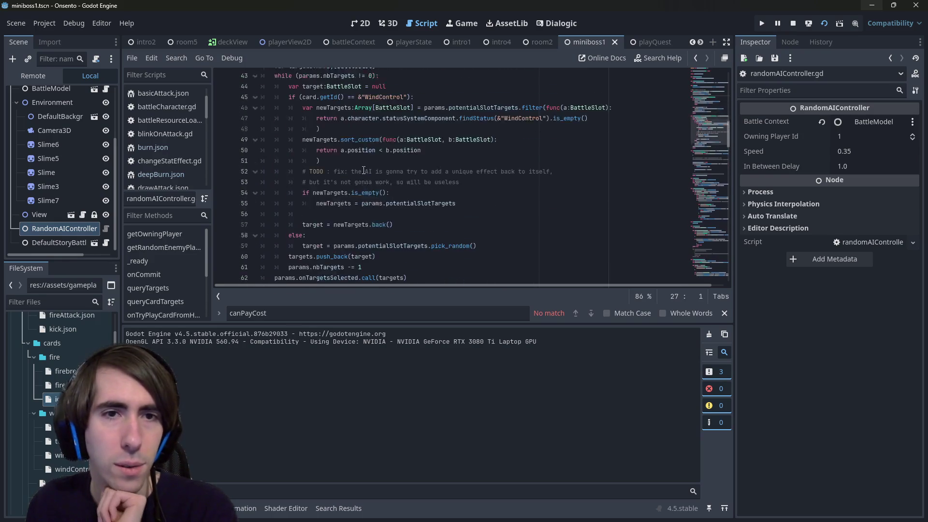
scroll(338, 155, "up", 1)
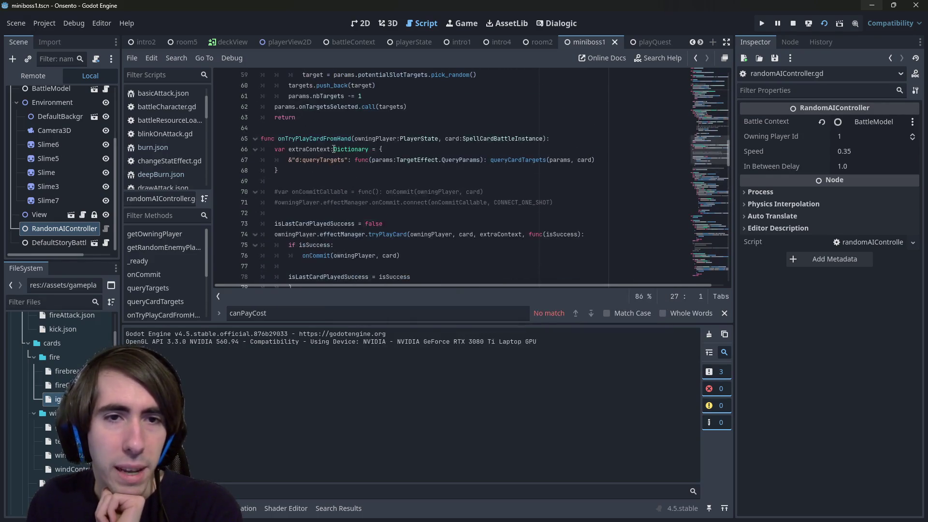
- Examine the onTryPlayCardFromHand and queryCardTargets calls around lines 65-67
double_click(330, 138)
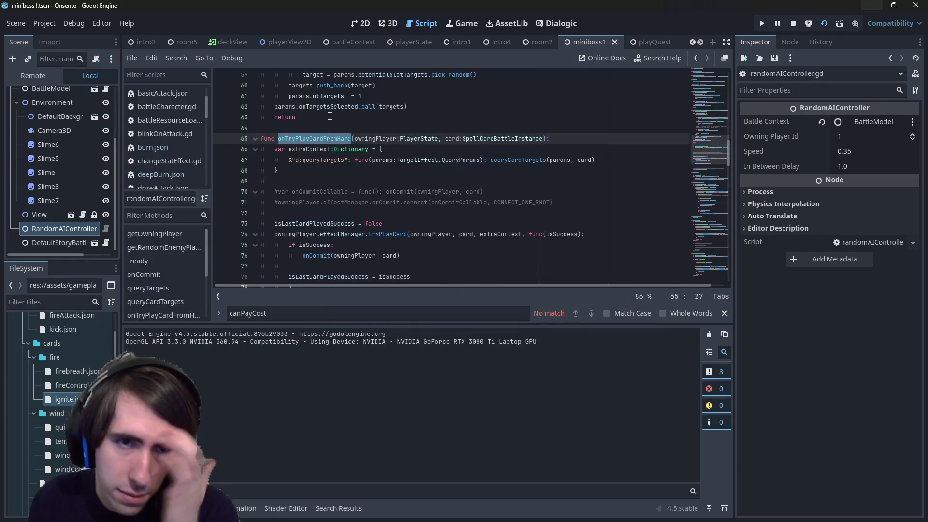
scroll(385, 199, "down", 2)
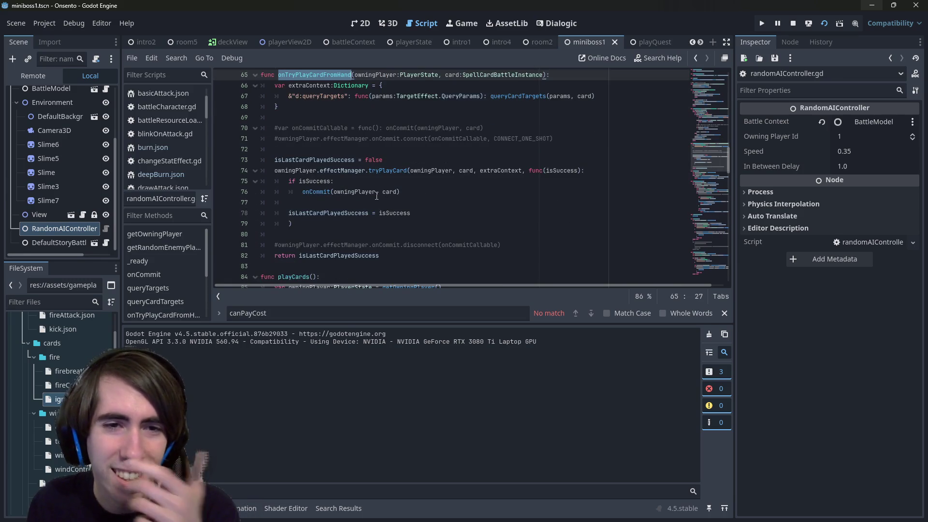
scroll(435, 145, "up", 1)
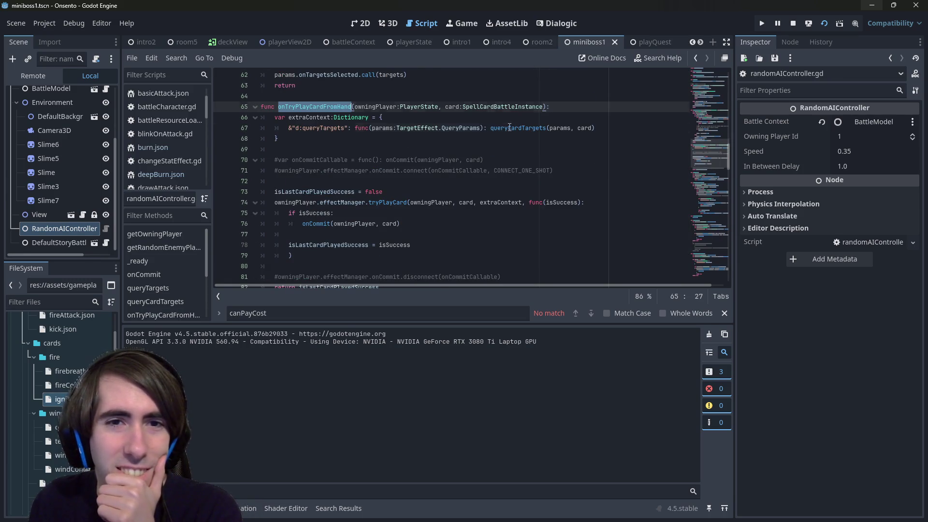
double_click(509, 127)
mouse_move(506, 135)
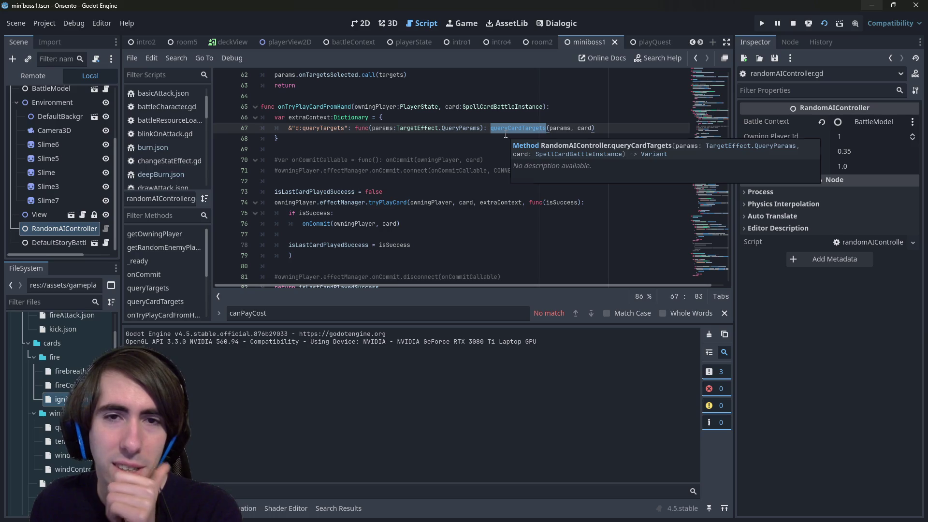
double_click(314, 106)
scroll(323, 116, "up", 2)
- Find onTryPlayCardFromHand's use in playCards and inspect the pick_random call on line 88
key("ctrl+f")
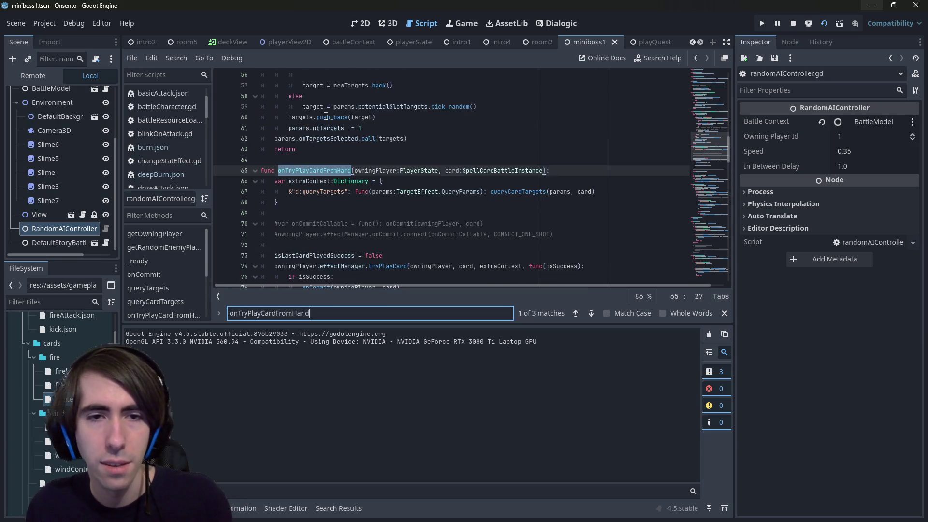
key("Return")
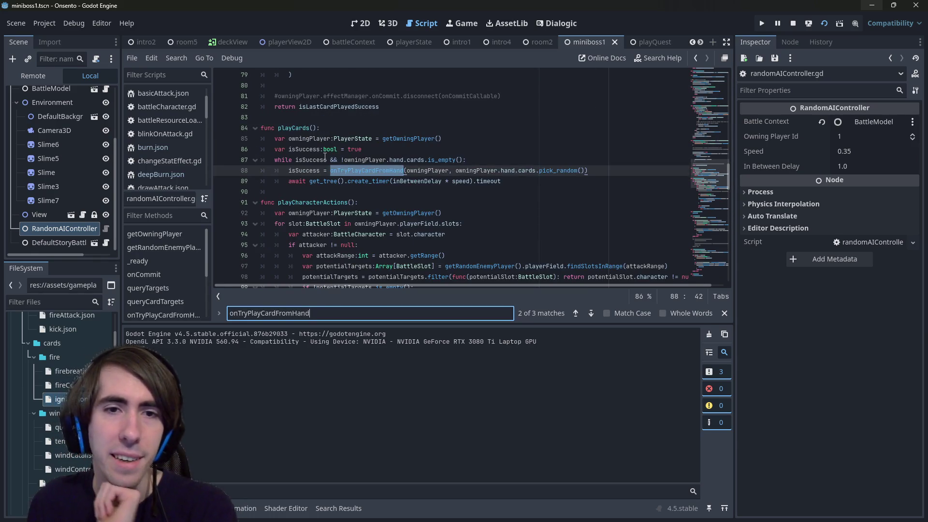
double_click(415, 160)
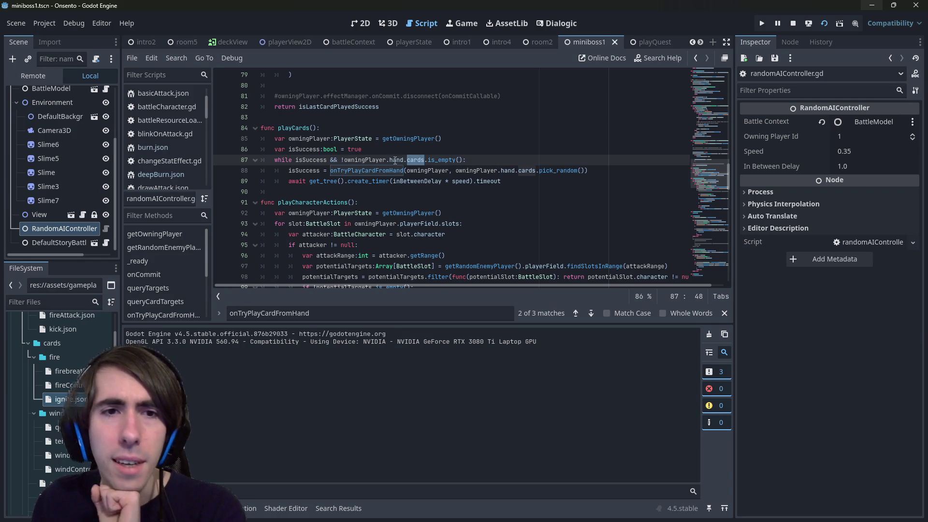
double_click(303, 161)
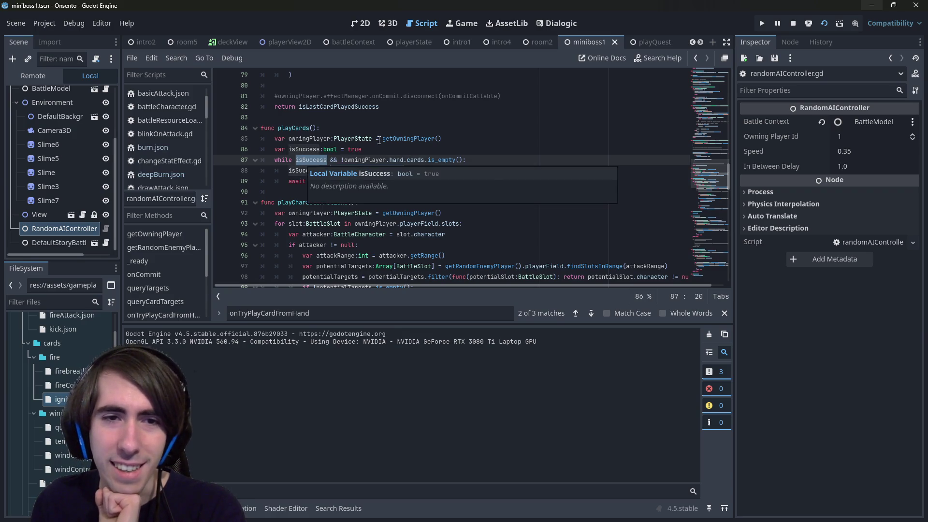
left_click(405, 139)
left_click(377, 168)
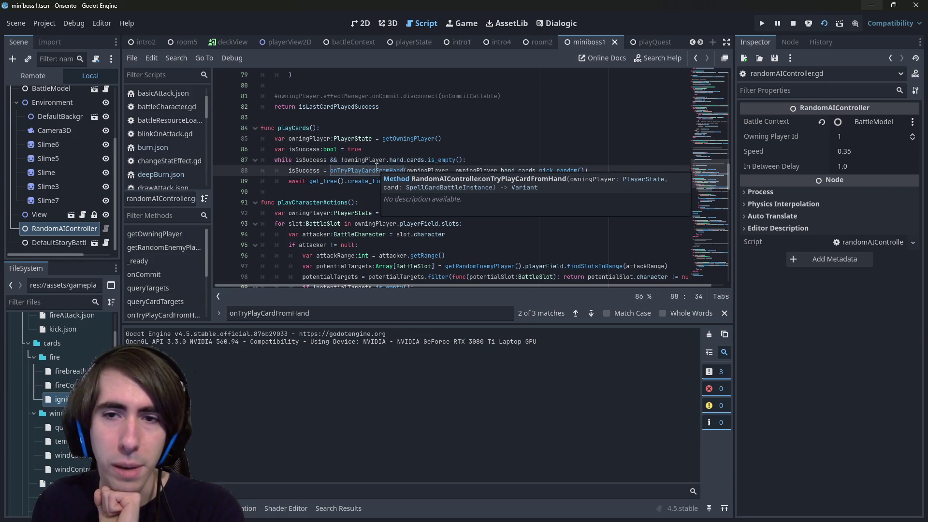
double_click(527, 171)
double_click(552, 172)
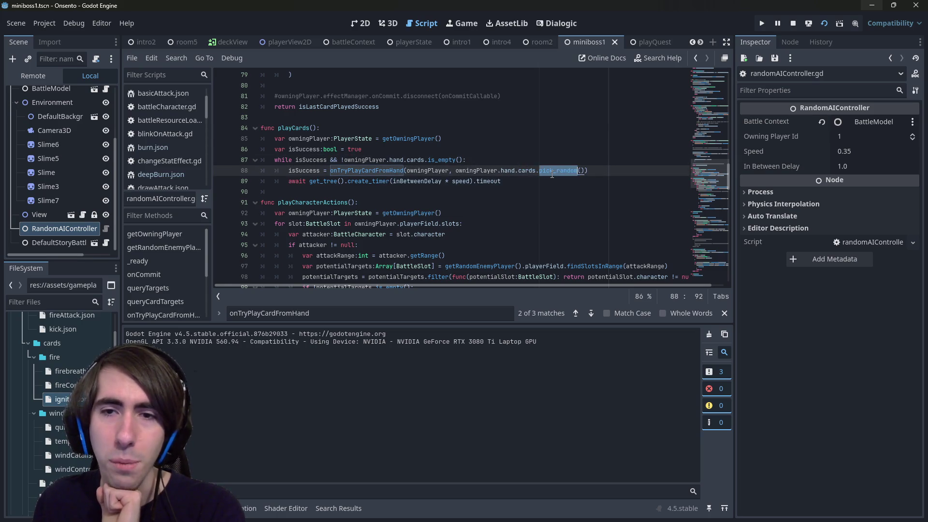
mouse_move(552, 174)
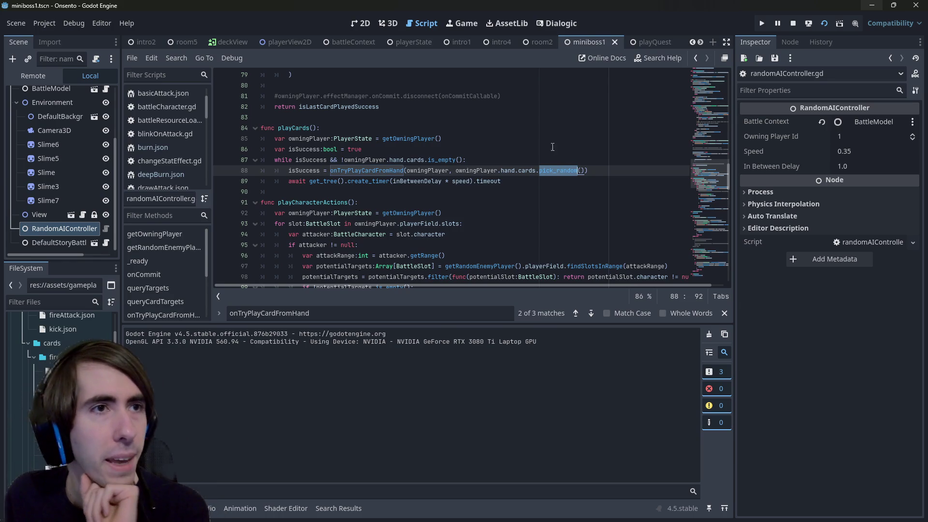
- Try an owningPlayer.hand.cards.rand line above isSuccess, clear it to blank, then switch to the browser
left_click(506, 158)
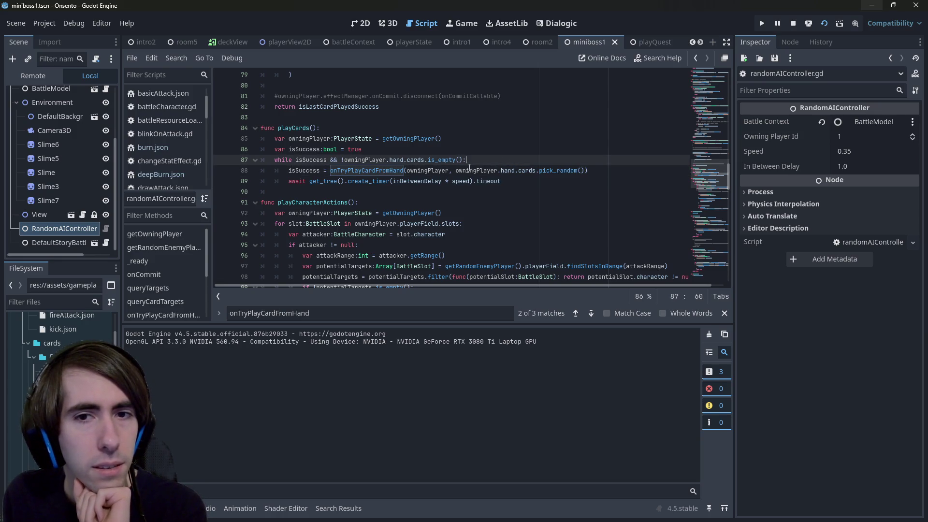
left_click_drag(455, 170, 537, 173)
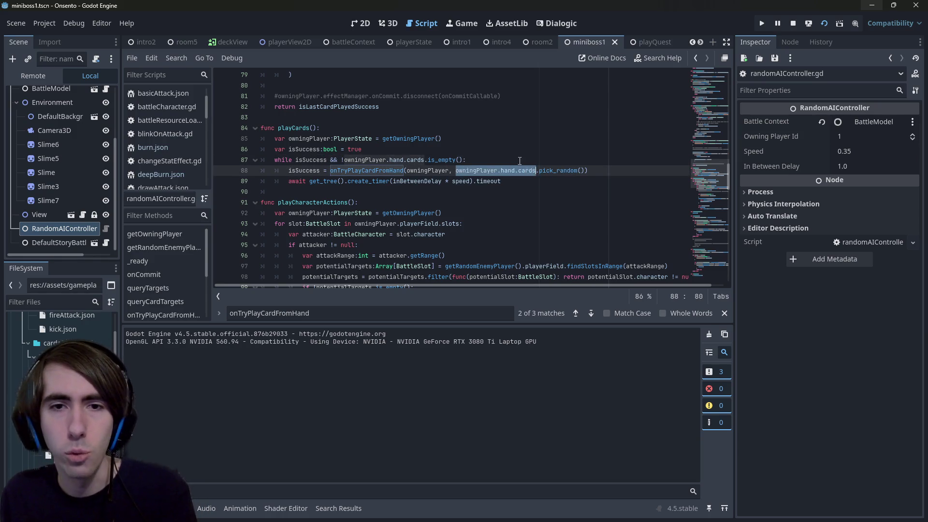
key("ctrl+c")
left_click(520, 161)
key("Return")
key("ctrl+v")
type(".rand")
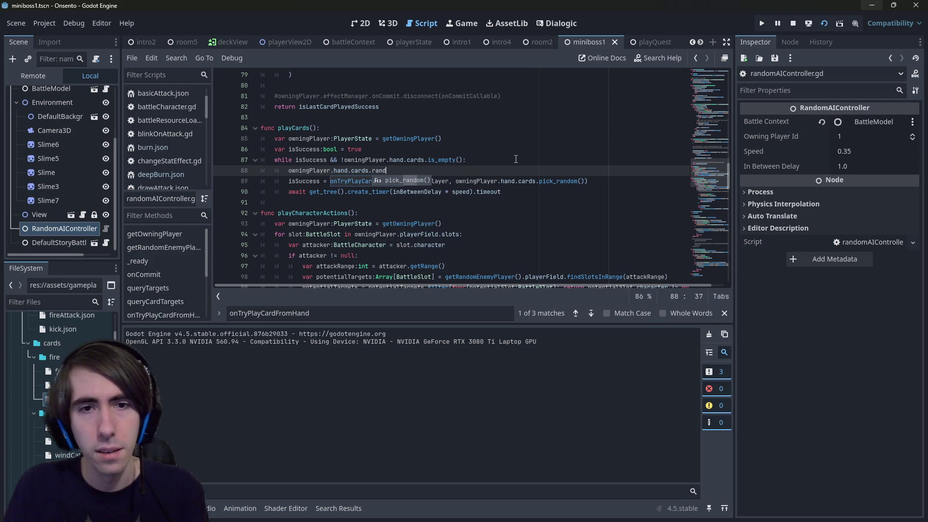
key("BackSpace")
key("BackSpace")
key("BackSpace")
key("ctrl+BackSpace")
key("ctrl+BackSpace")
key("ctrl+BackSpace")
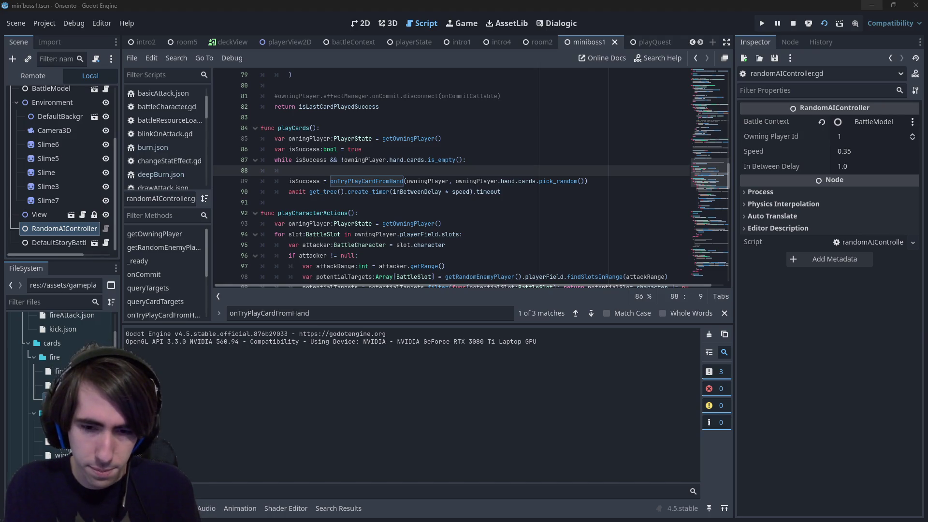
key("alt+Tab")
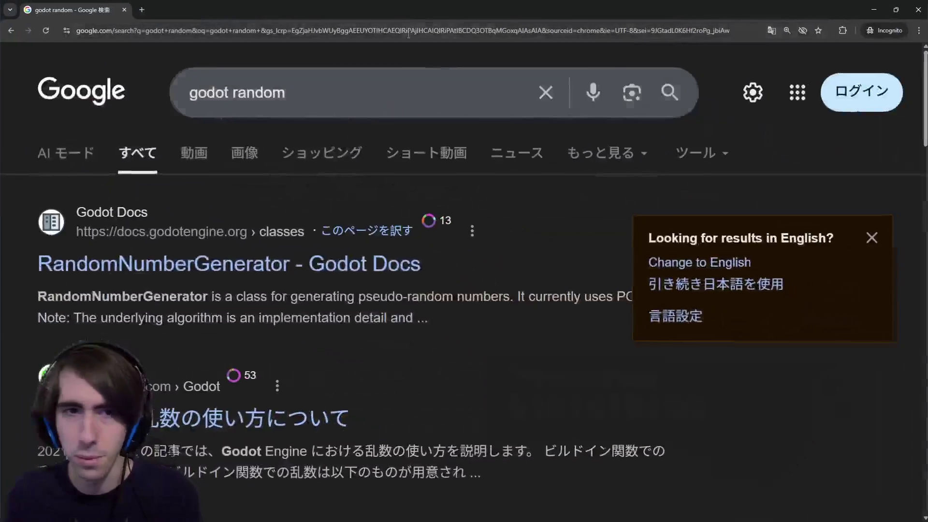
- Open the RandomNumberGenerator docs in a new tab and scroll through them
middle_click(199, 244)
left_click(185, 12)
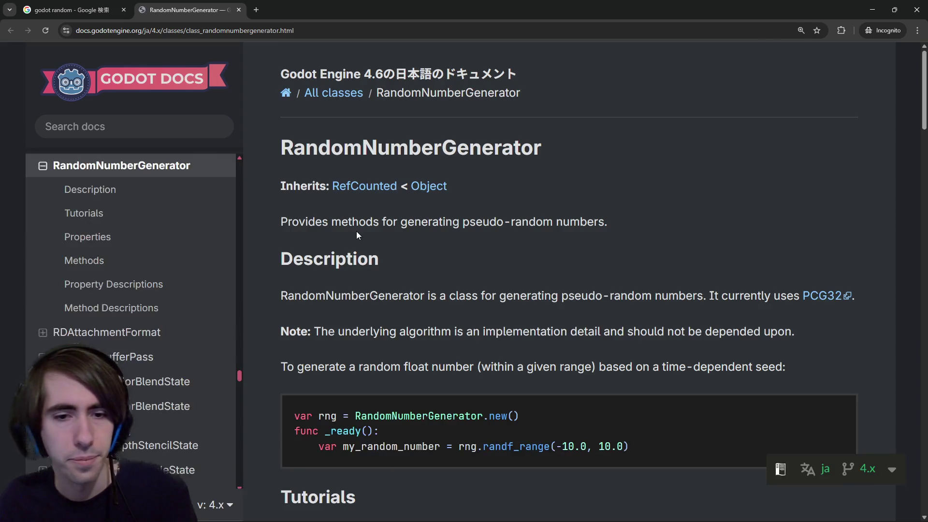
key("ctrl+0")
scroll(494, 304, "down", 20)
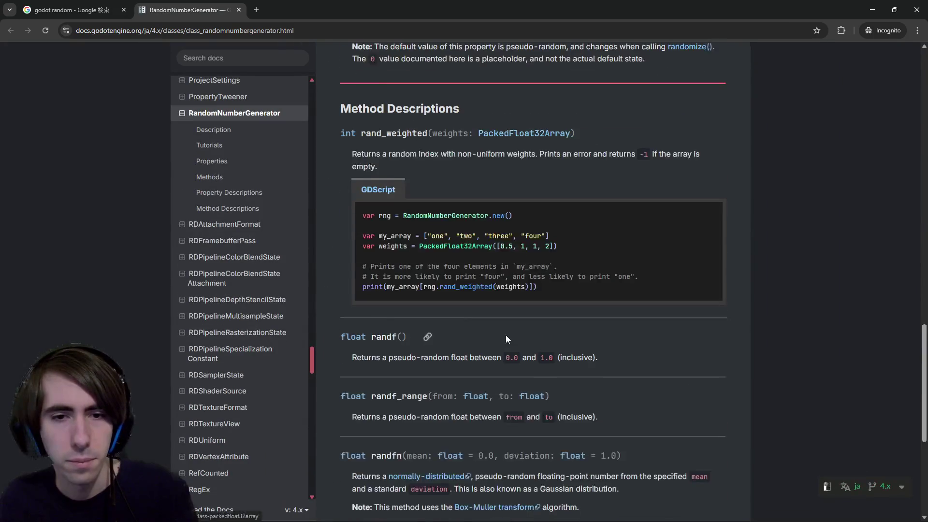
scroll(497, 328, "up", 2)
scroll(496, 327, "down", 2)
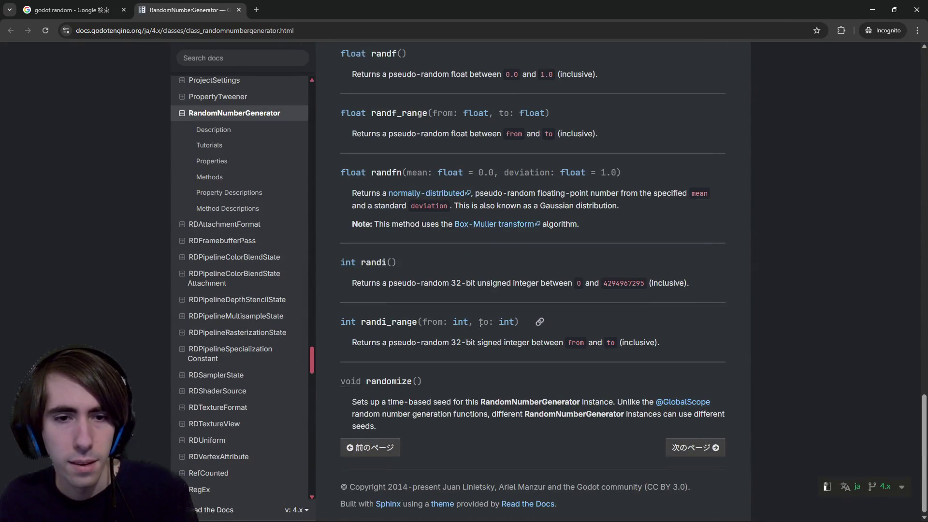
scroll(421, 396, "up", 11)
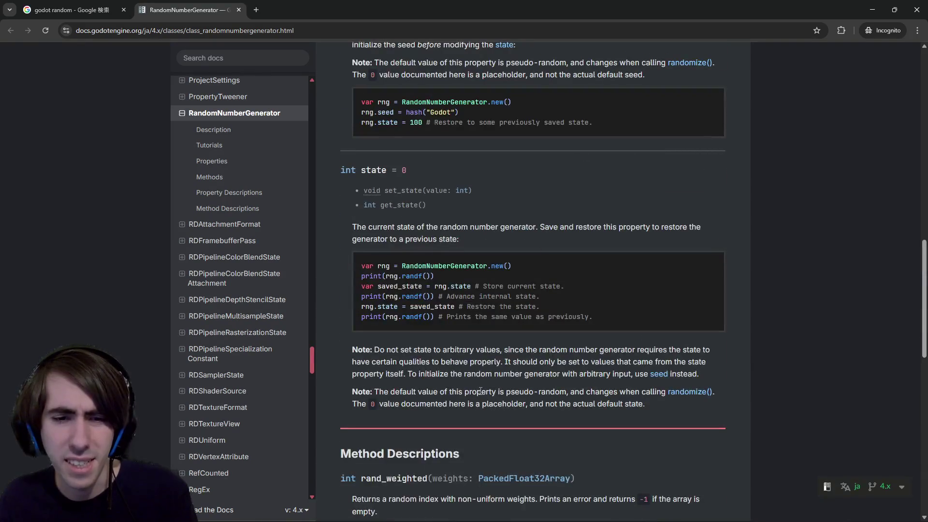
scroll(479, 391, "up", 1)
scroll(480, 391, "up", 15)
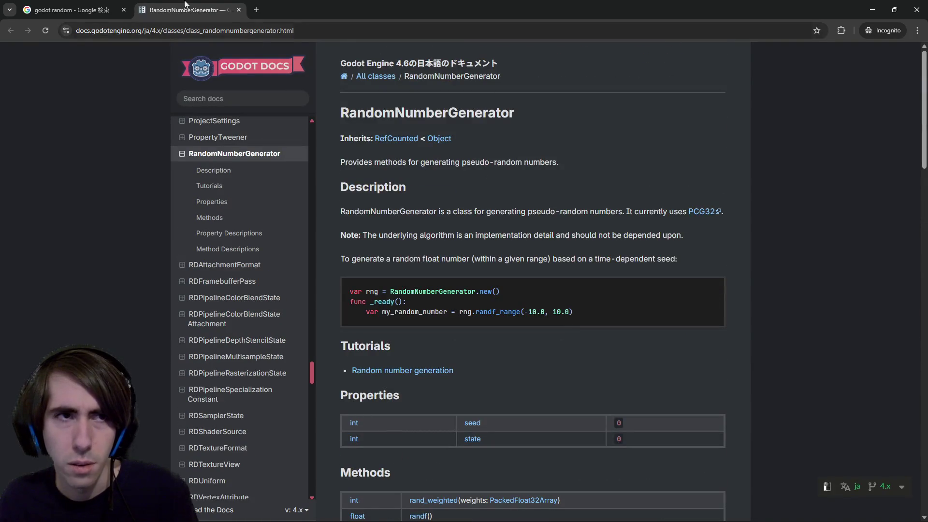
- Refine the Google search to 'godot random weighted'
left_click(73, 10)
left_click(380, 83)
type("weight")
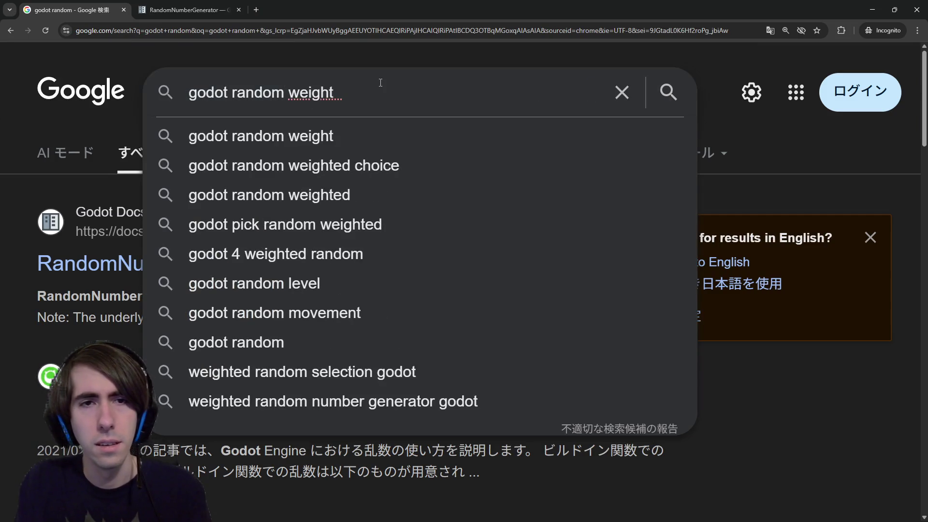
key("Return")
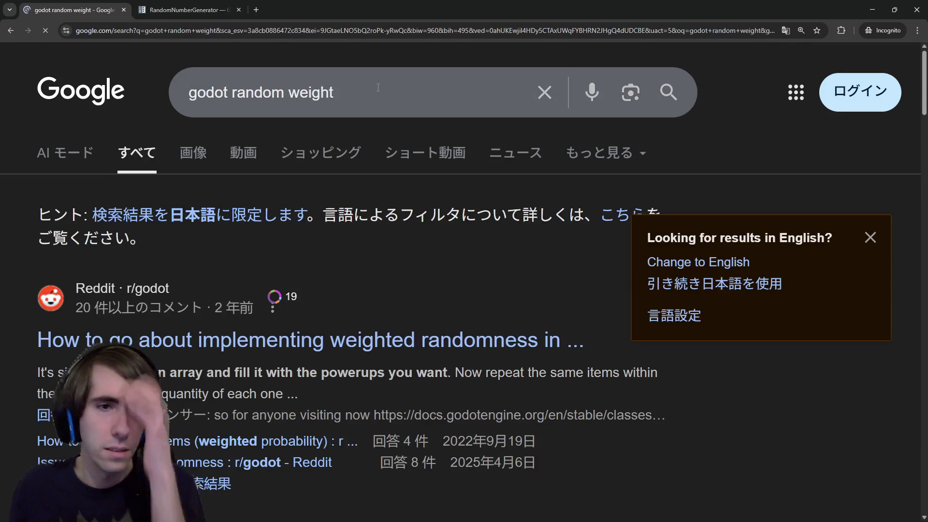
left_click(391, 97)
type("ed")
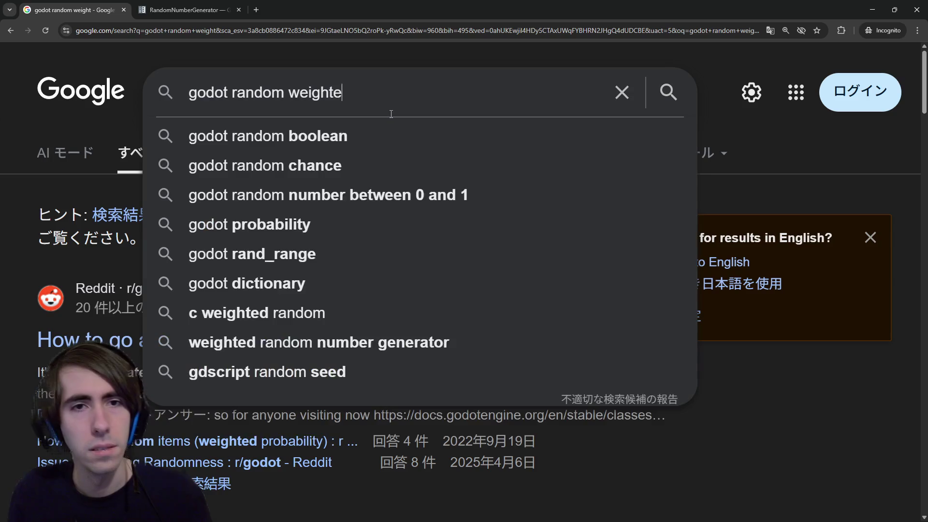
left_click(344, 159)
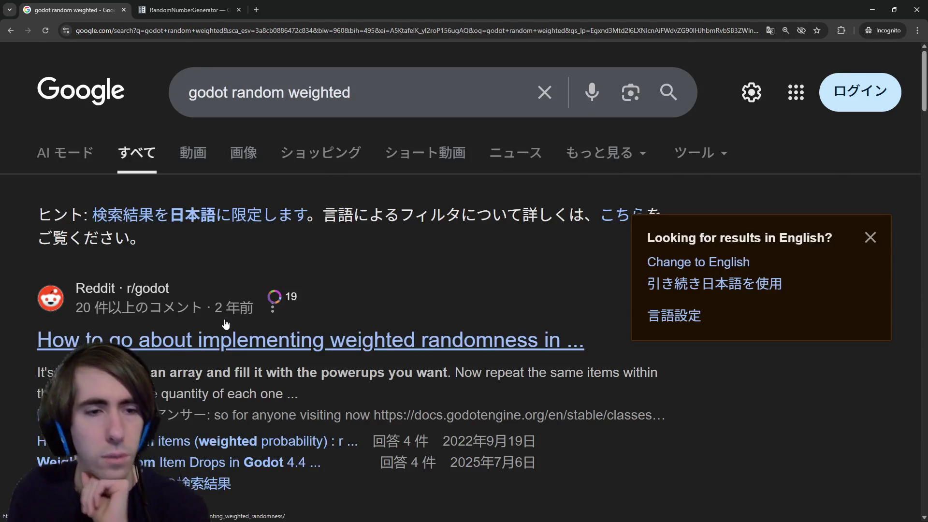
- Read the results down to rand_weighted in the AI overview, then return to Godot
scroll(223, 324, "down", 2)
scroll(309, 331, "down", 4)
scroll(308, 328, "down", 4)
scroll(315, 325, "up", 7)
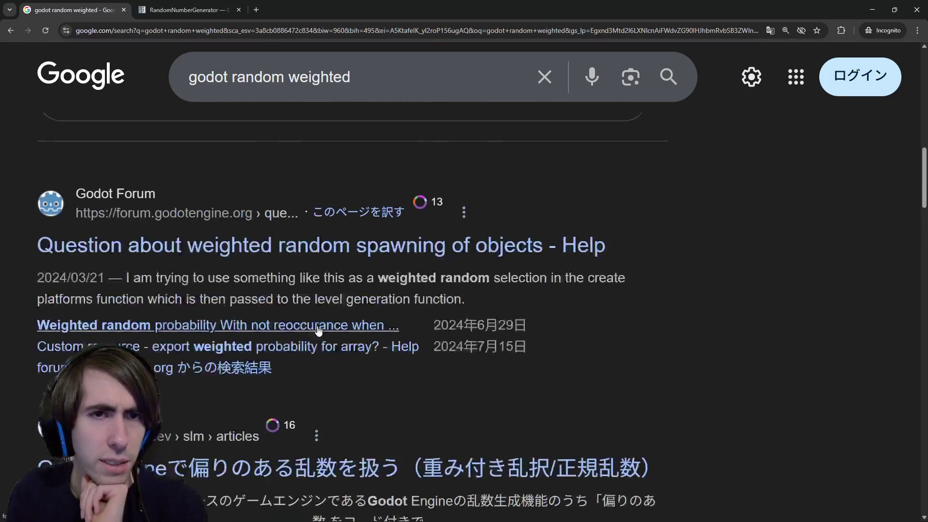
scroll(319, 322, "down", 3)
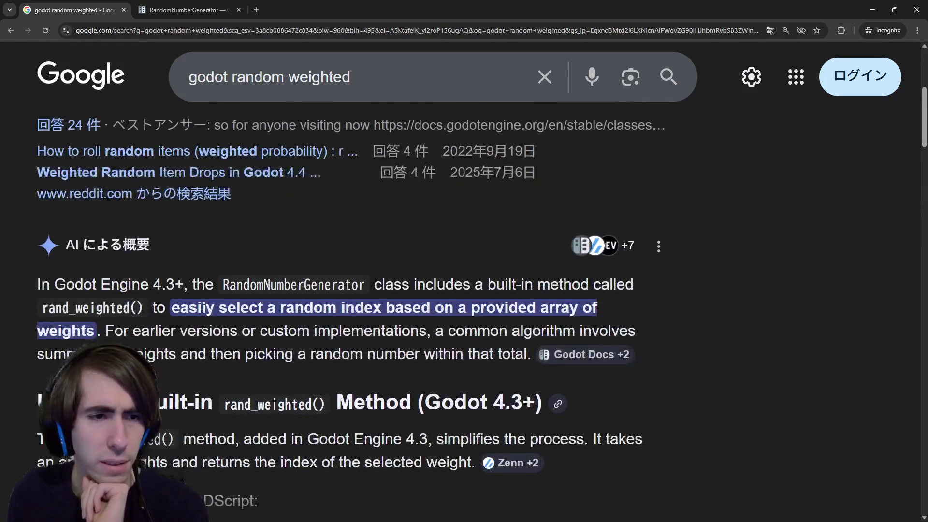
double_click(83, 308)
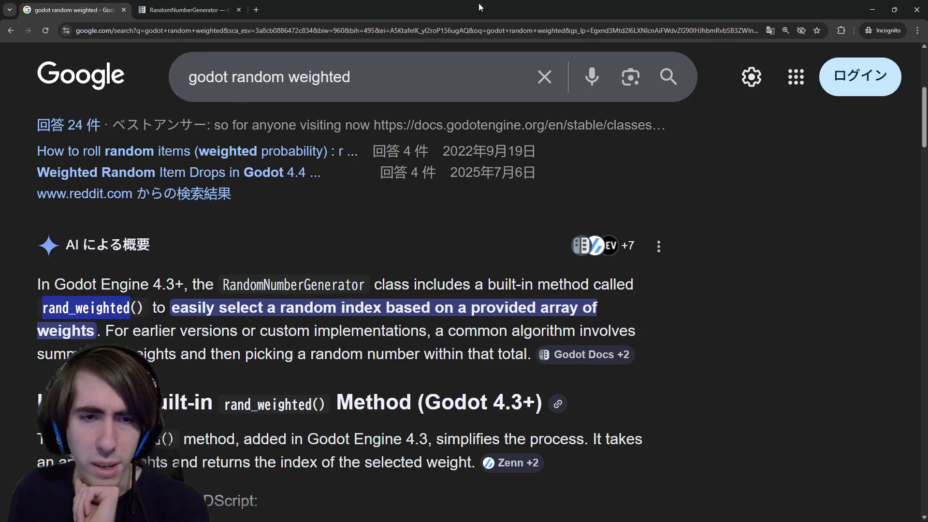
key("alt+Tab")
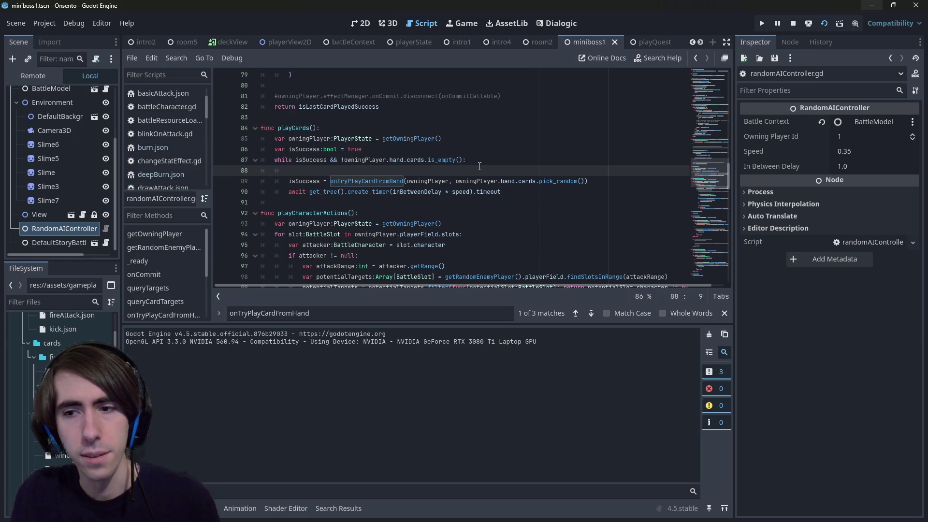
- Declare 'var rng:RandomNumberGenerator = RandomNumberGenerator.new()' on new line 11 below isLastCardPlayedSuccess
scroll(479, 166, "up", 20)
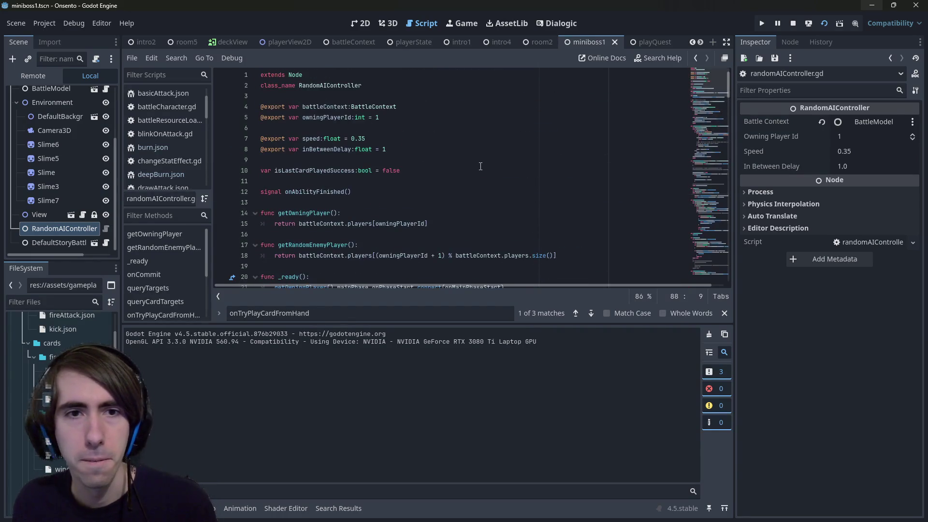
scroll(481, 167, "down", 1)
left_click(369, 160)
left_click(369, 149)
key("Return")
key("Up")
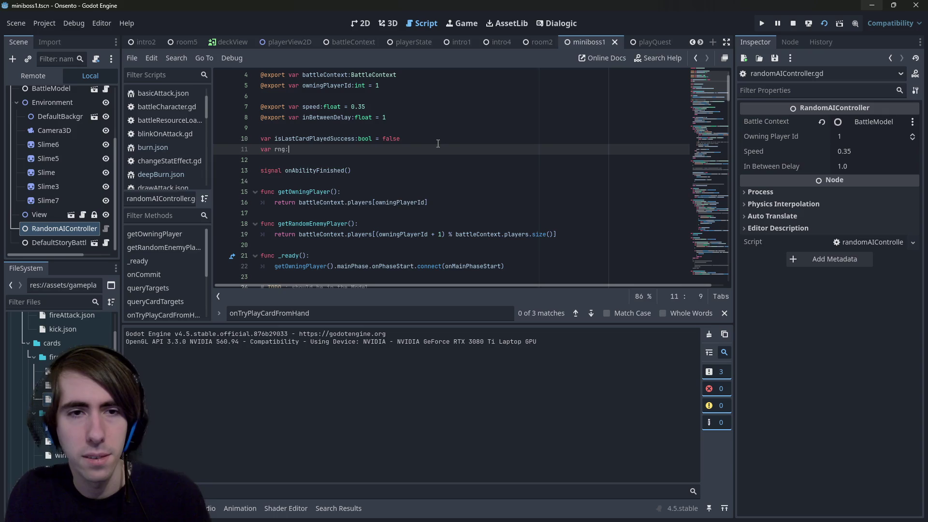
type("Random")
key("Return")
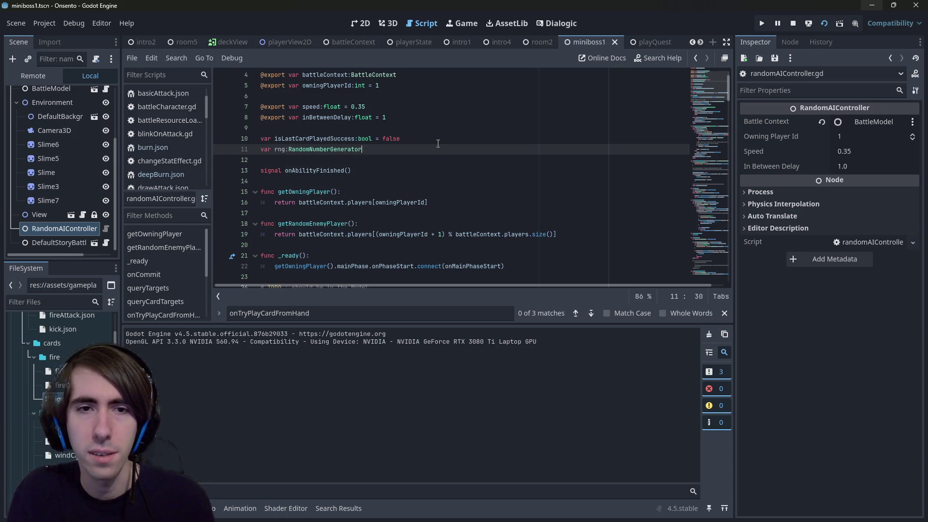
type("Rando")
key("Return")
type(".new(")
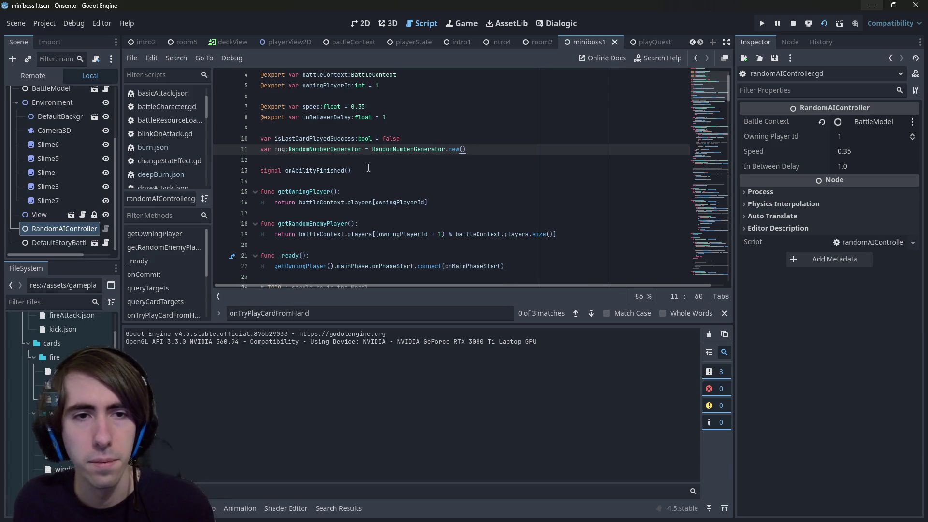
scroll(460, 207, "down", 15)
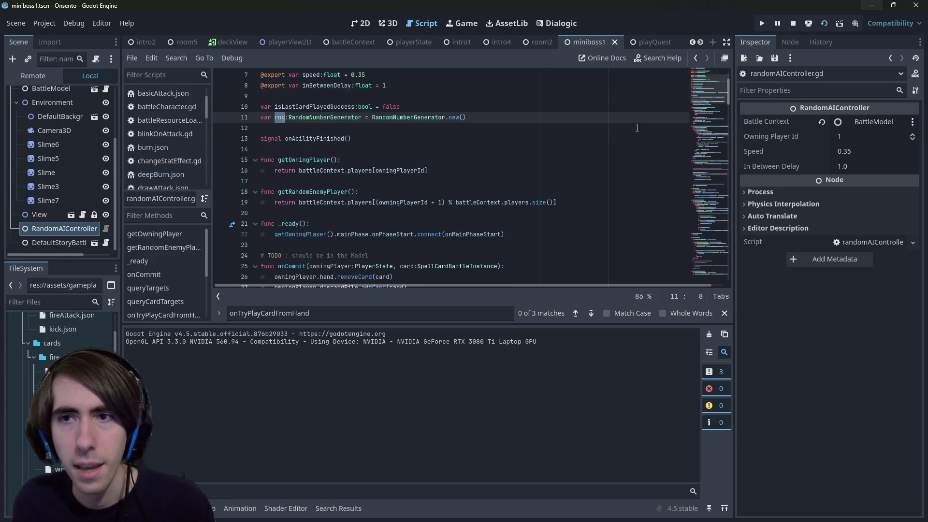
- Add an rng.rand_weighted() call on the blank line in playCards
scroll(677, 190, "down", 3)
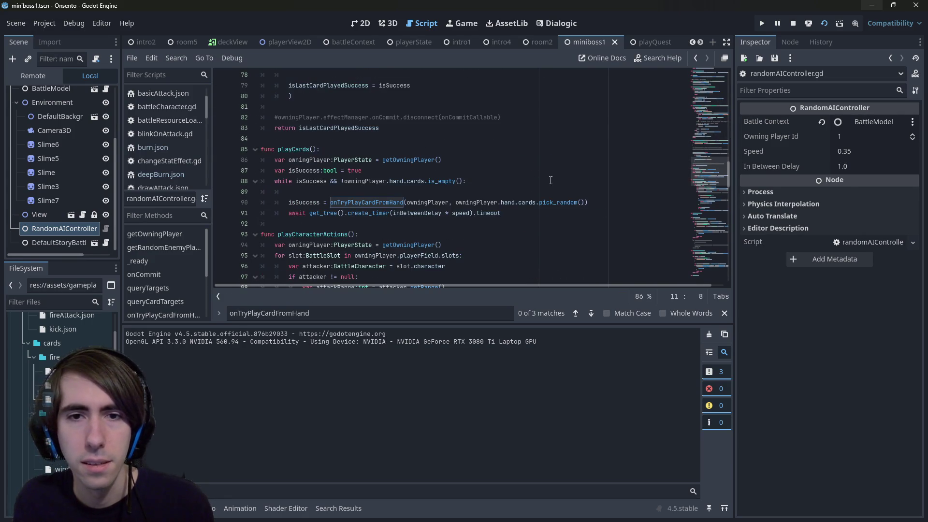
left_click(554, 202)
left_click(539, 195)
type("rng.")
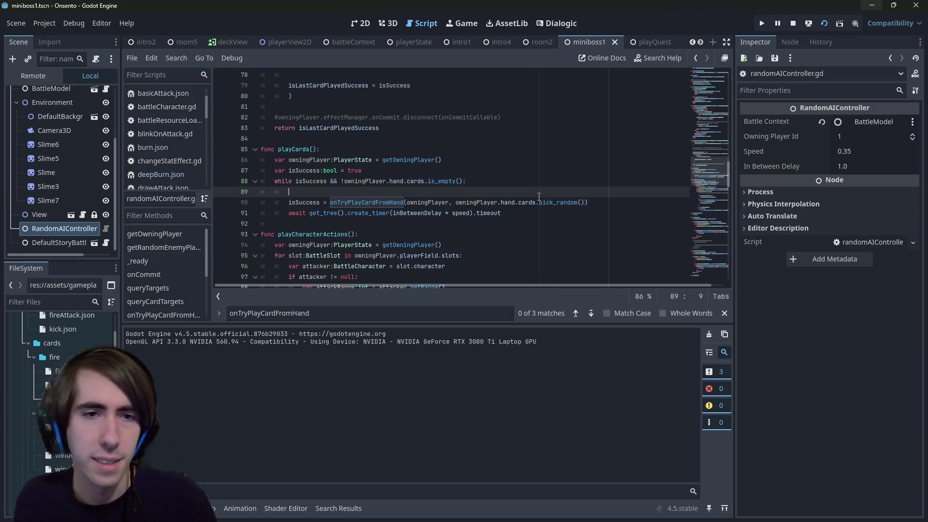
type("rand")
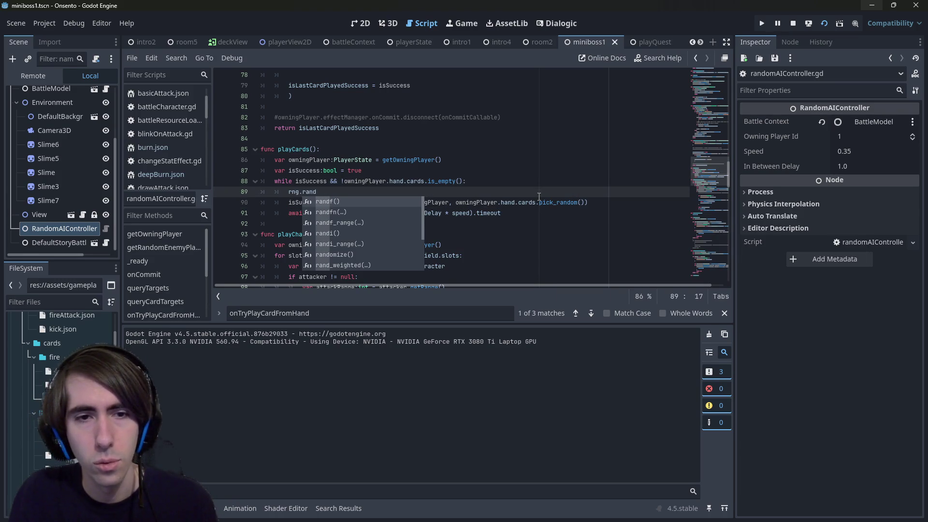
key("Down")
key("Down")
key("Down")
key("Down")
key("Return")
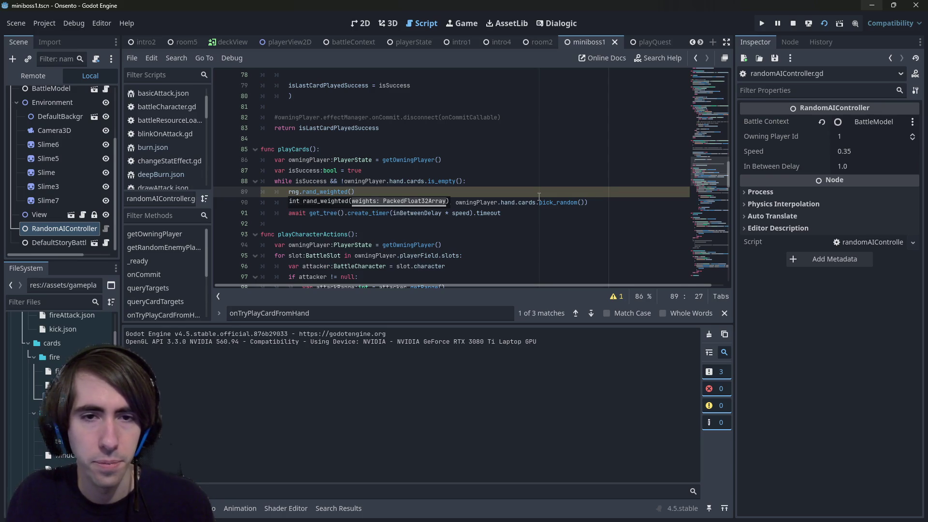
- Copy owningPlayer.hand.cards from the while condition onto a new line inside the loop
key("Up")
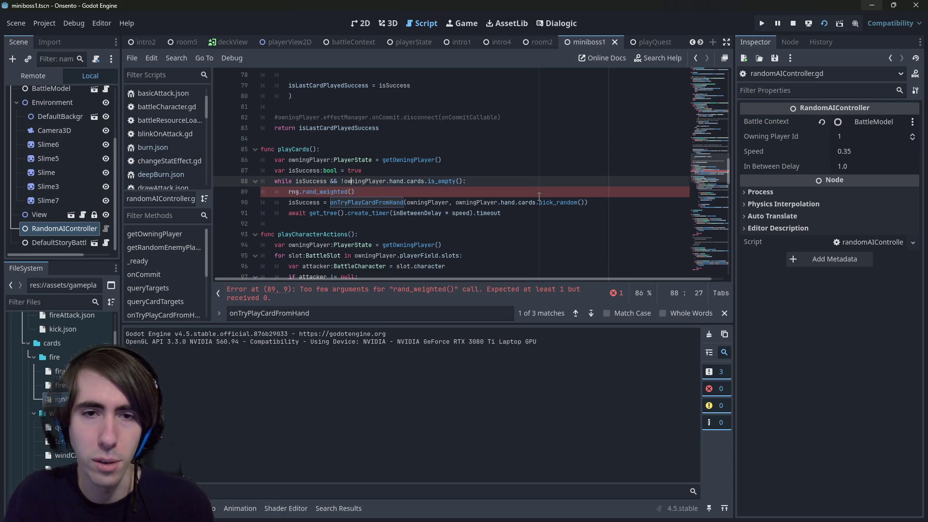
key("ctrl+shift+Right")
key("ctrl+shift+Right")
key("ctrl+shift+Right")
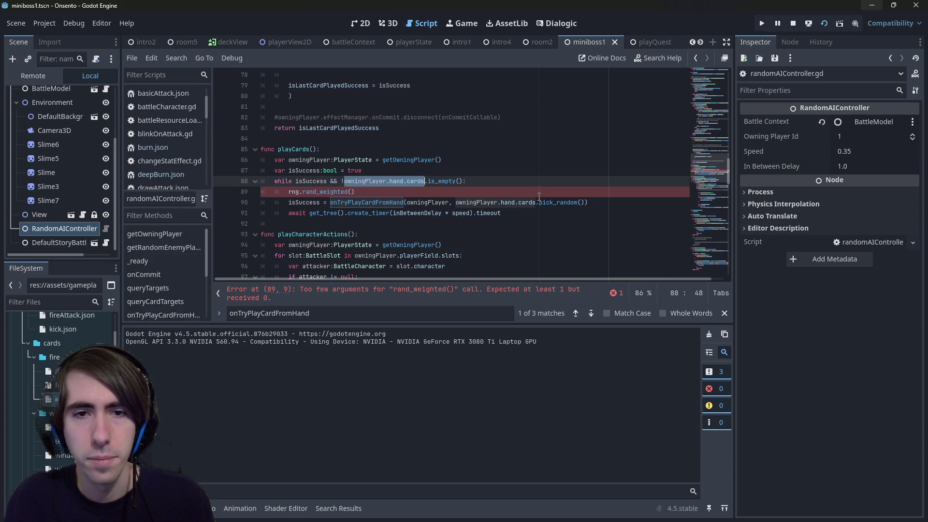
key("ctrl+c")
key("End")
key("Return")
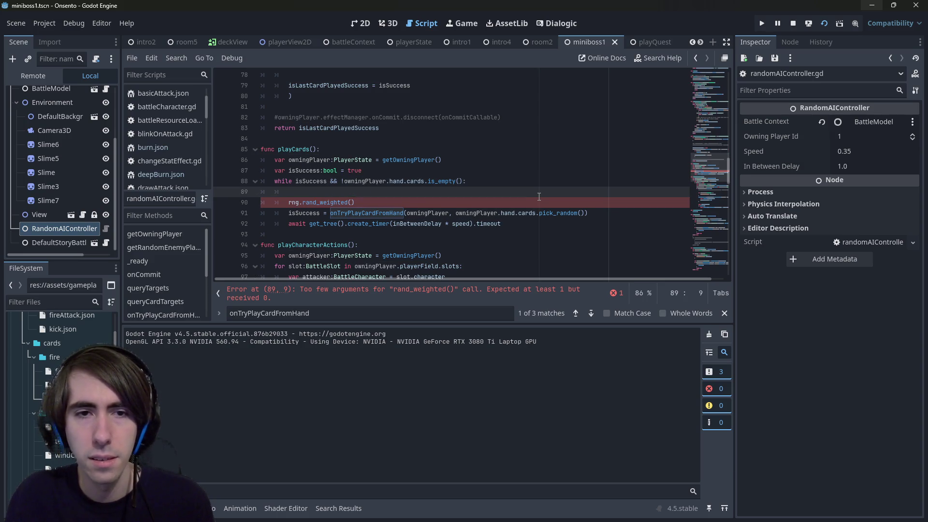
key("ctrl+v")
type(".")
key("BackSpace")
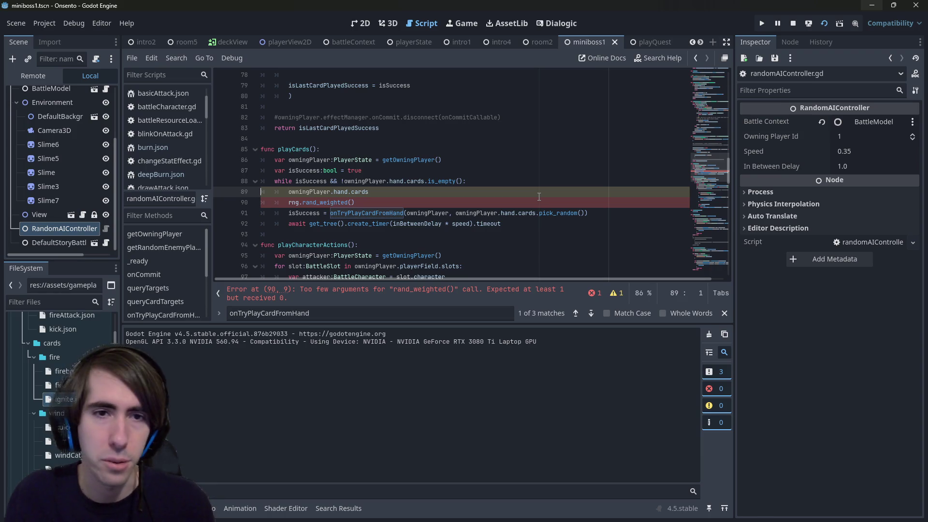
- Declare 'var weights:Array[float] = []' above that line
key("ctrl+shift+Return")
type("weights =")
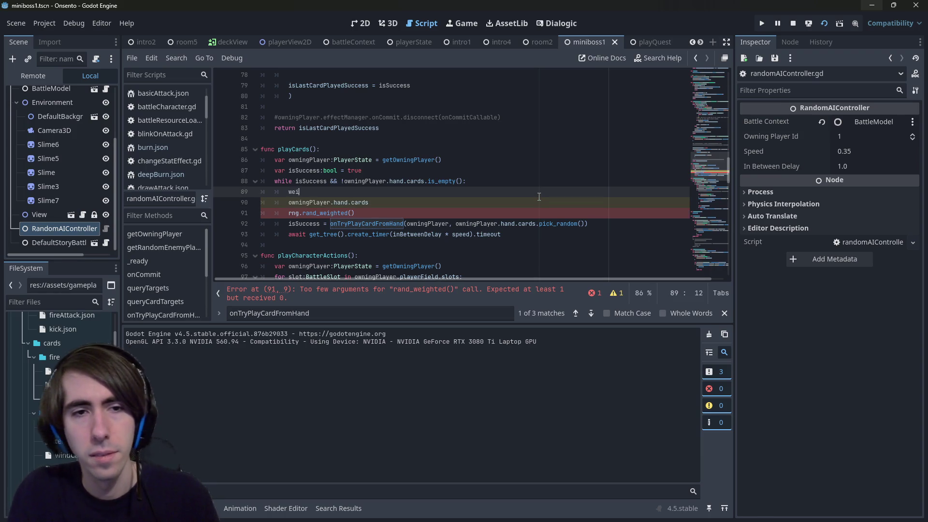
key("Home")
key("Home")
type("v")
key("BackSpace")
key("Home")
type("var")
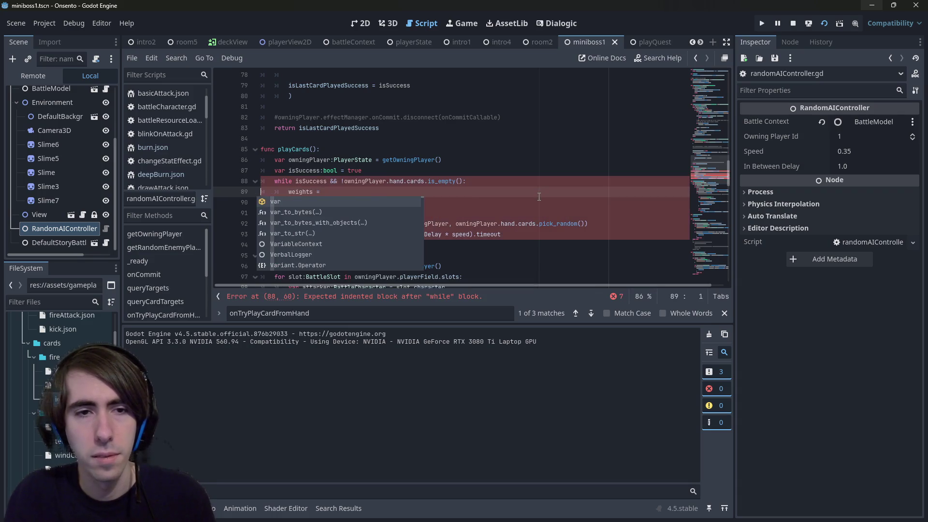
key("End")
type("[")
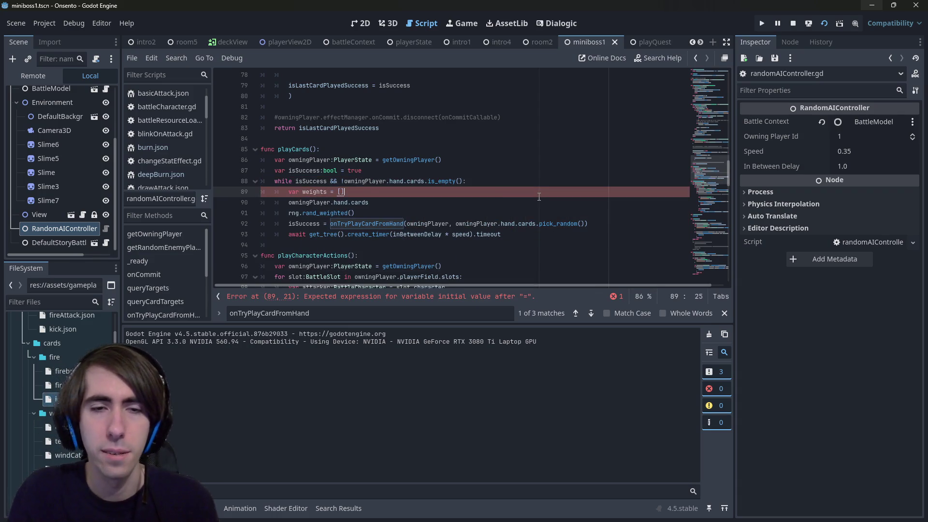
key("ctrl+Left")
key("ctrl+Left")
key("ctrl+Left")
type(":Array[]")
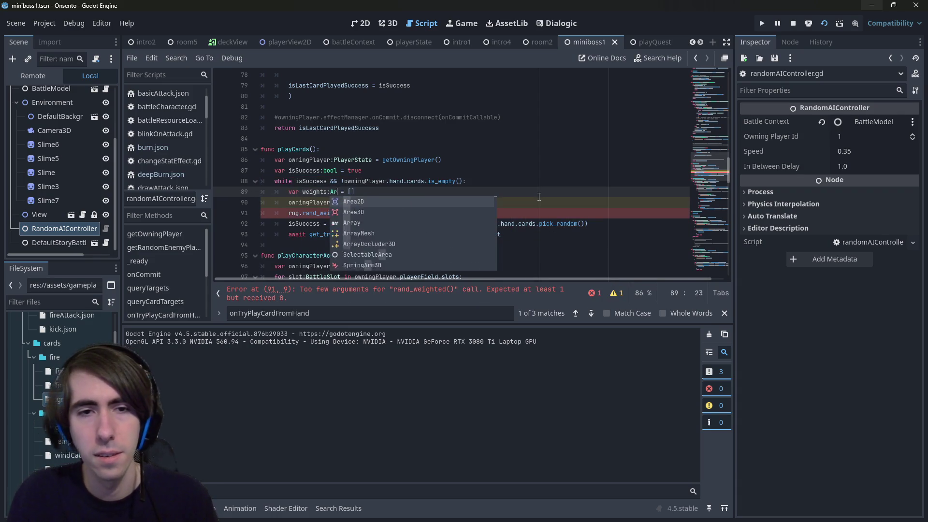
type("float")
key("ctrl+Left")
key("ctrl+Left")
key("ctrl+Left")
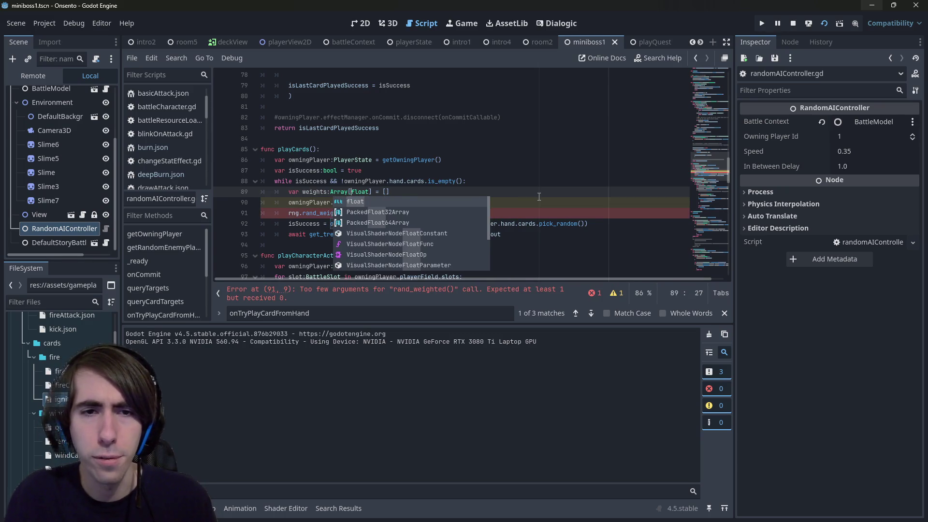
- Add weights.resize(owningPlayer.hand.cards.size()) below the weights declaration
key("End")
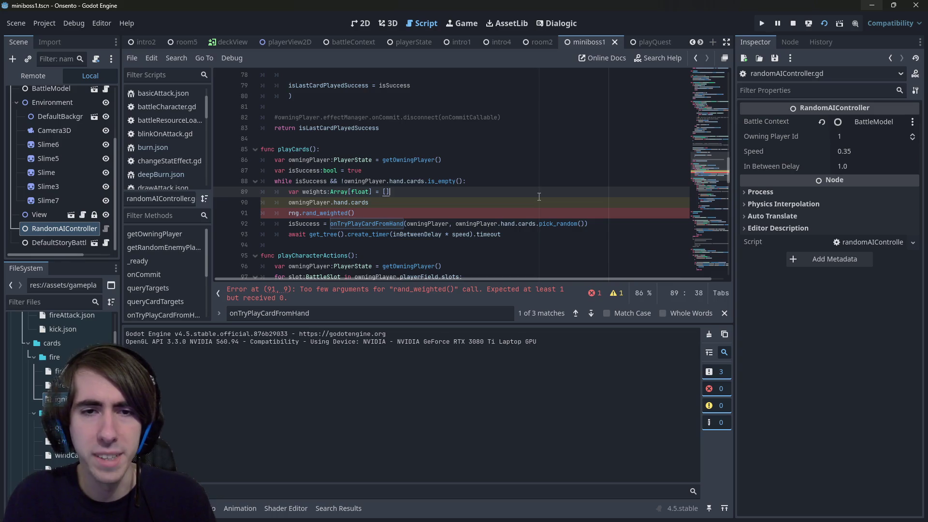
key("Return")
type("weights.res")
key("Return")
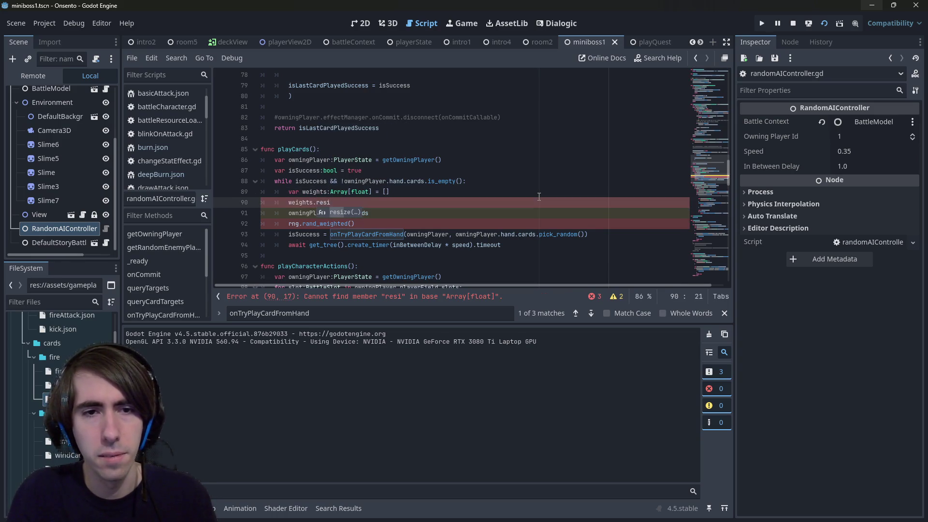
key("Down")
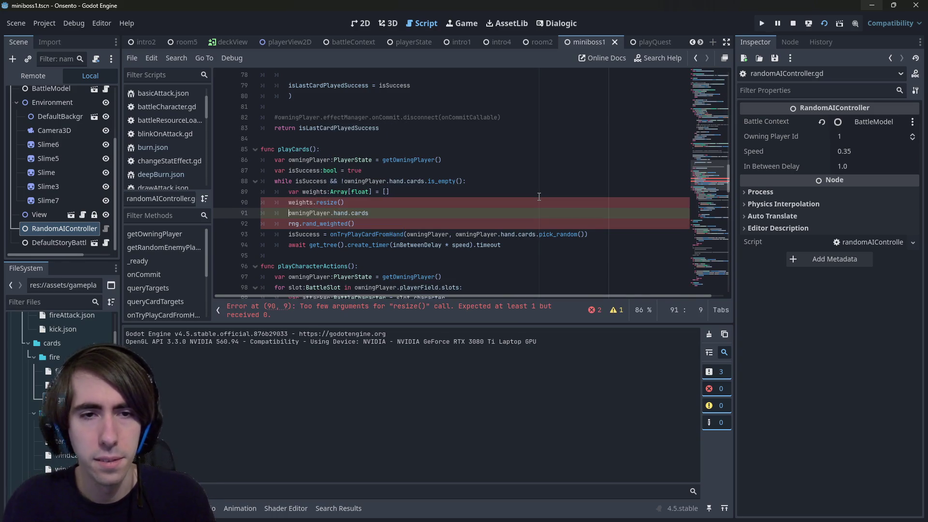
key("Up")
key("Left")
key("ctrl+v")
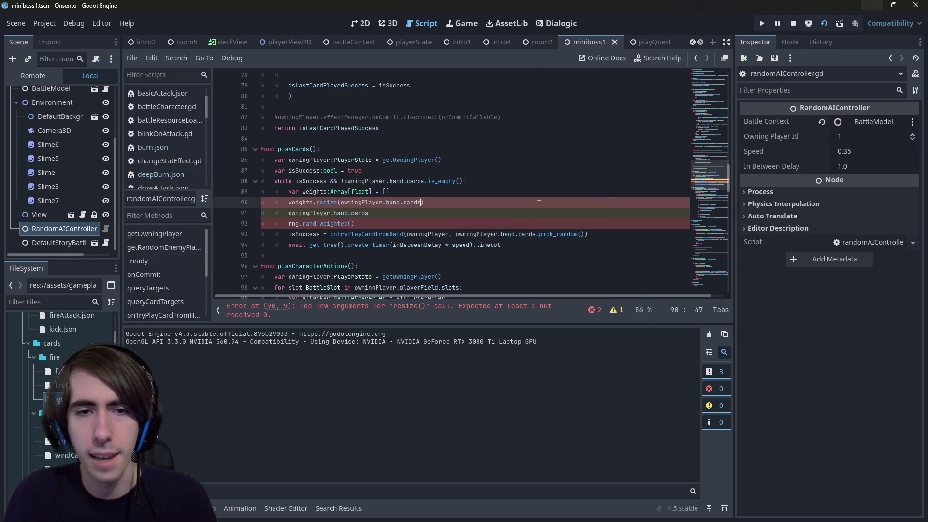
type(".s")
key("Return")
key("Return")
- Add a 'for card in owningPlayer.hand.cards:' loop, drop the leftover line, and indent rng.rand_weighted() into it
type("for card in owningPlayer.hand.cards:")
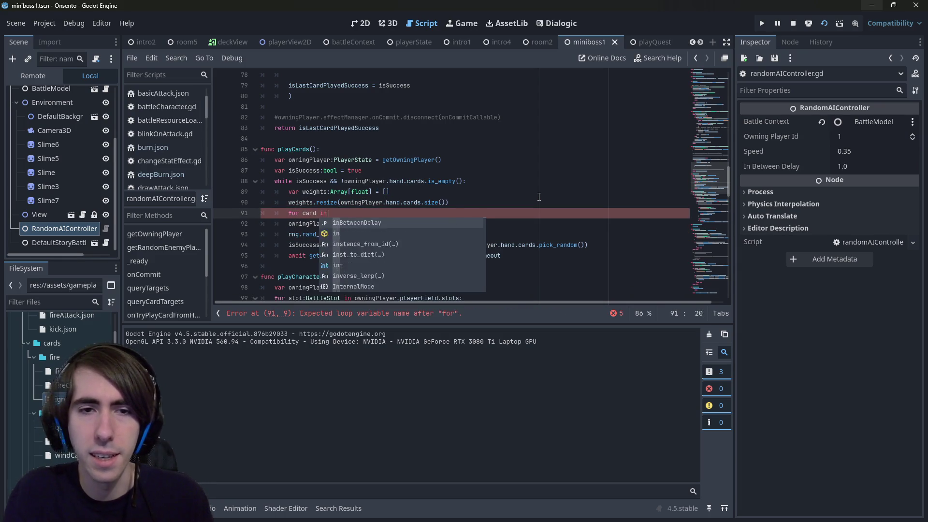
key("Return")
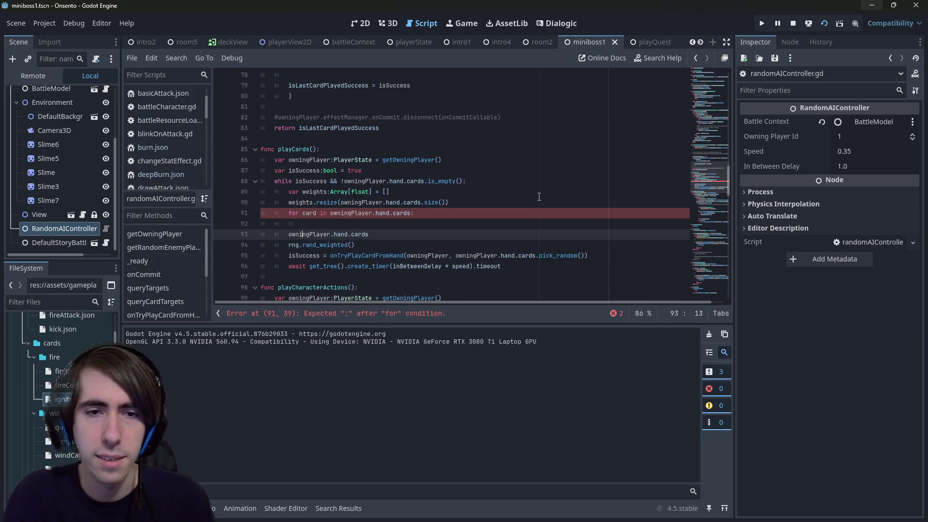
key("Down")
key("End")
key("shift+Home")
key("shift+Up")
key("shift+Home")
key("BackSpace")
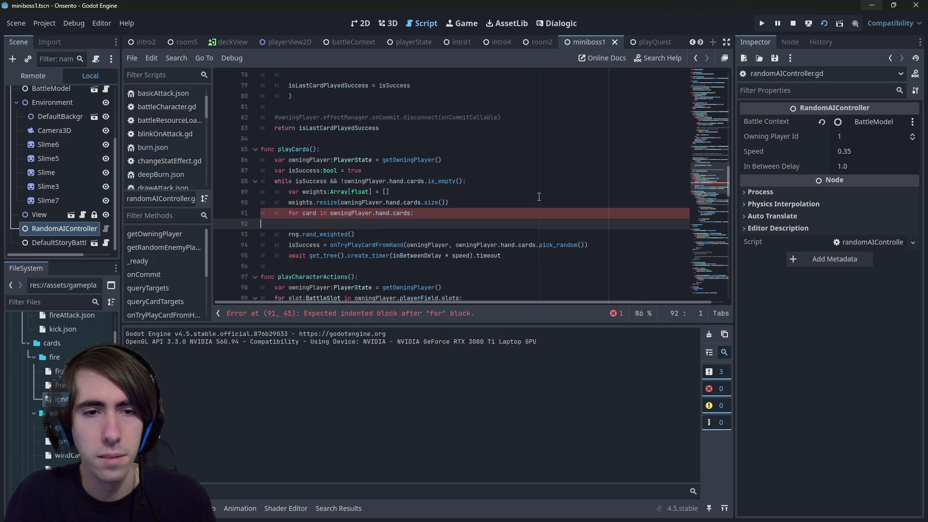
key("Delete")
key("Tab")
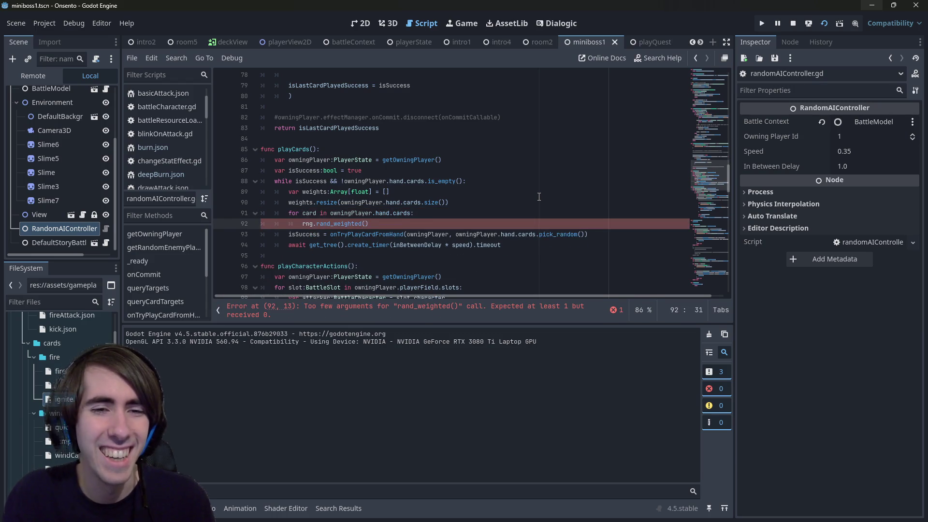
key("ctrl+space")
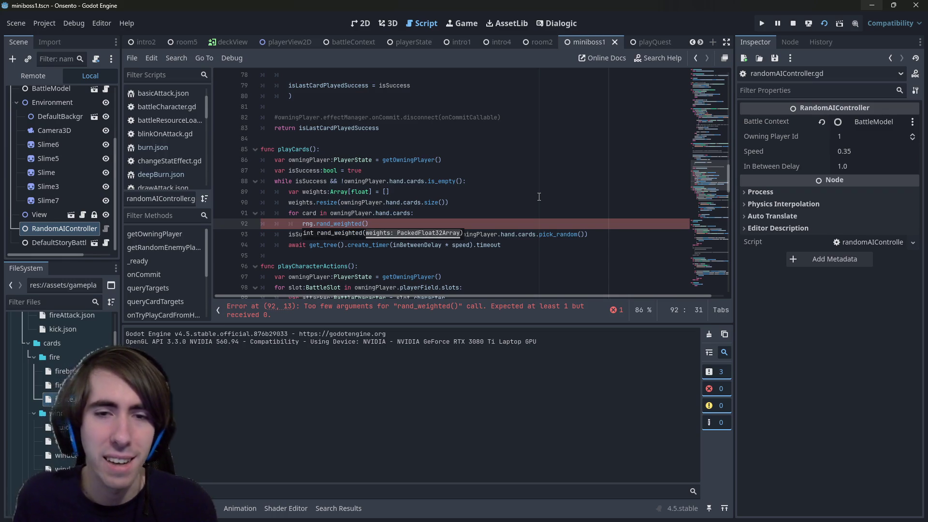
- Change the weights declaration on line 89 from Array[float] to PackedFloat32Array and save
double_click(337, 192)
type("P")
type("ackedF")
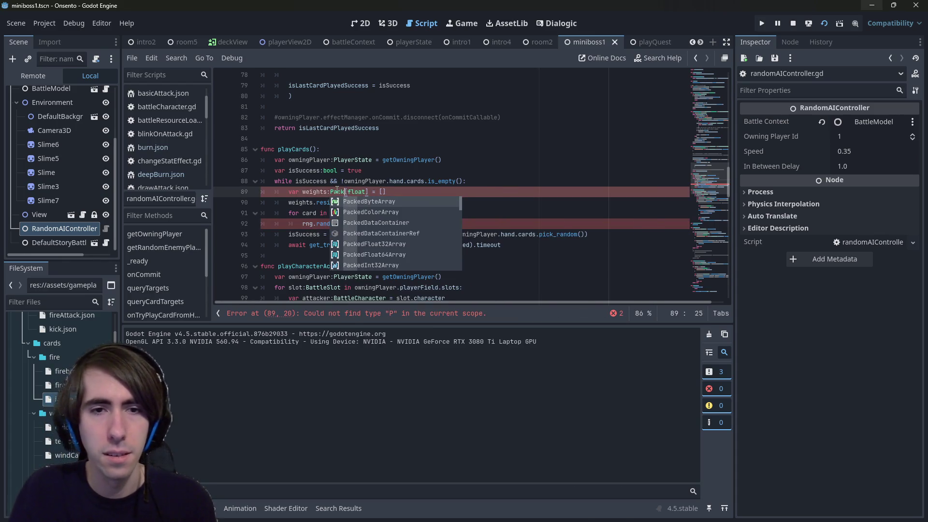
type("lo")
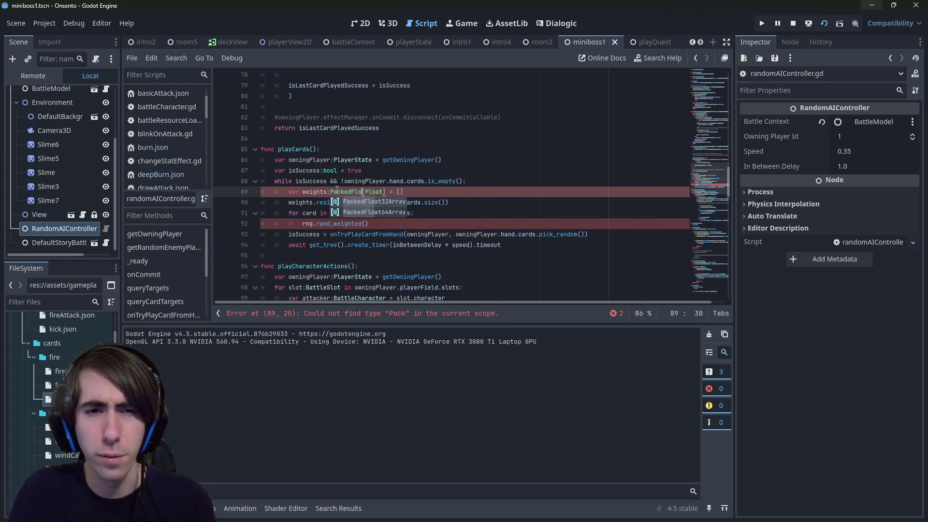
key("Return")
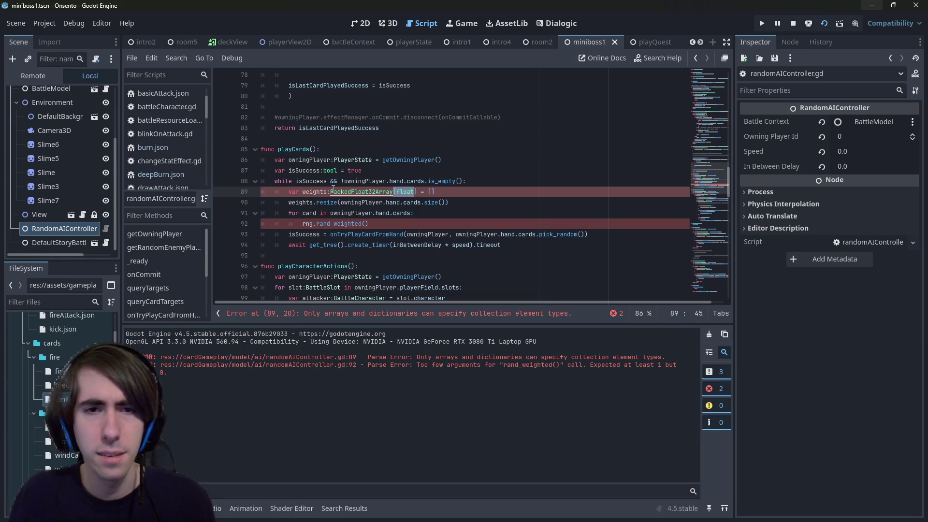
key("BackSpace")
key("BackSpace")
key("BackSpace")
key("ctrl+s")
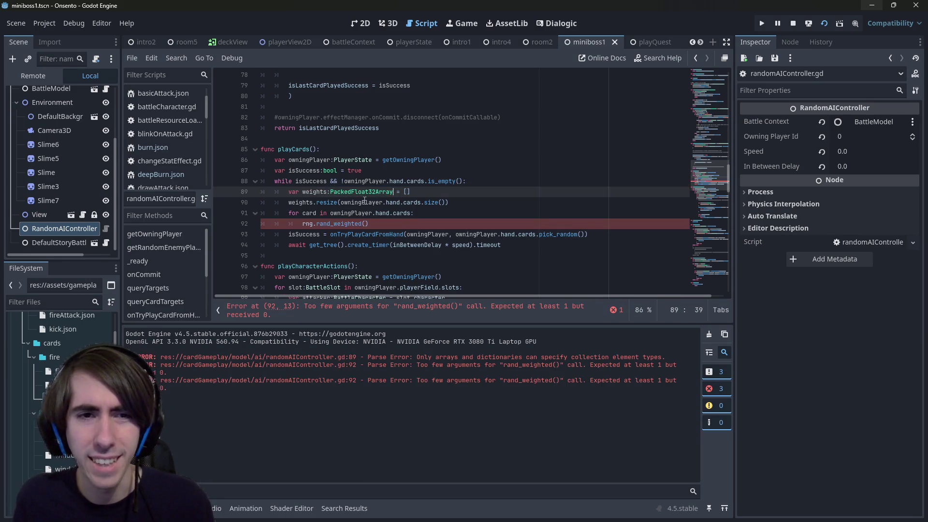
- Select the weights name and put the cursor inside rand_weighted's empty parentheses
double_click(311, 181)
double_click(315, 192)
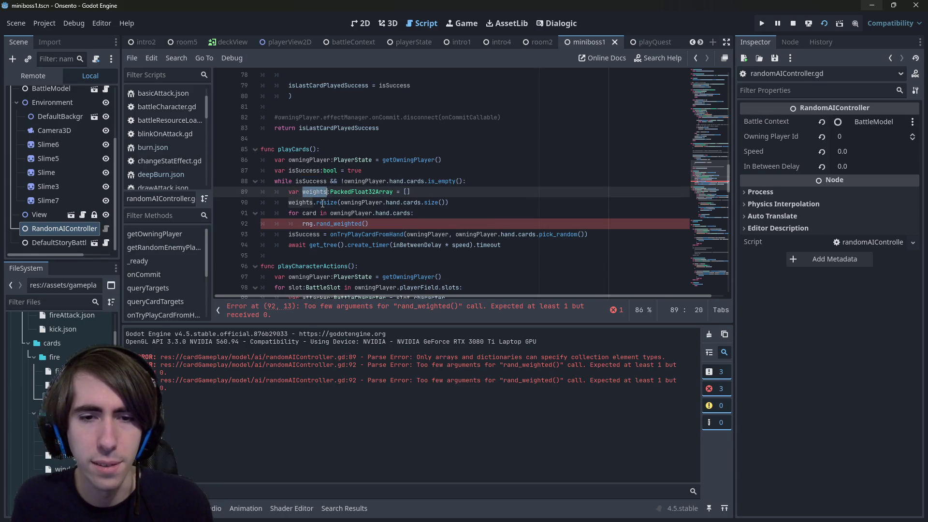
left_click(366, 224)
- Pass weights to rng.rand_weighted() and move that call out below the loop
key("ctrl+v")
type(",")
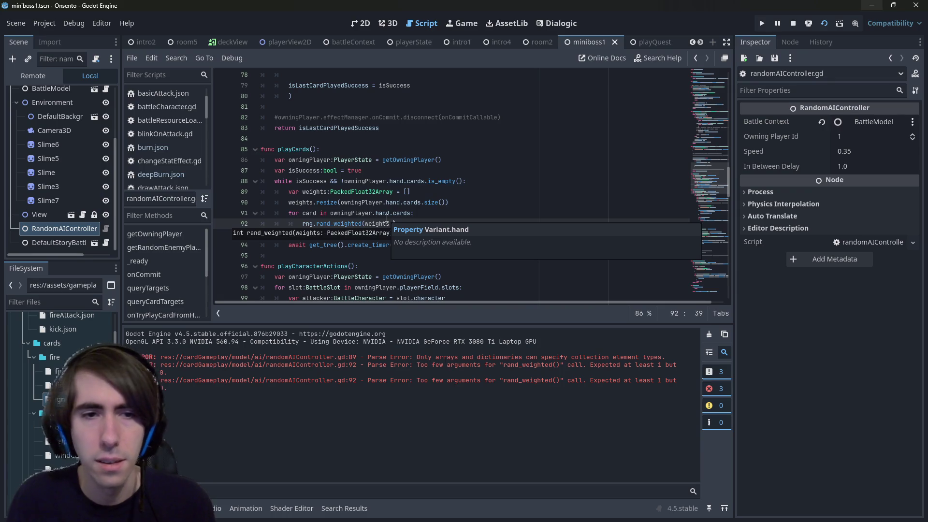
key("BackSpace")
key("ctrl+Left")
key("ctrl+Left")
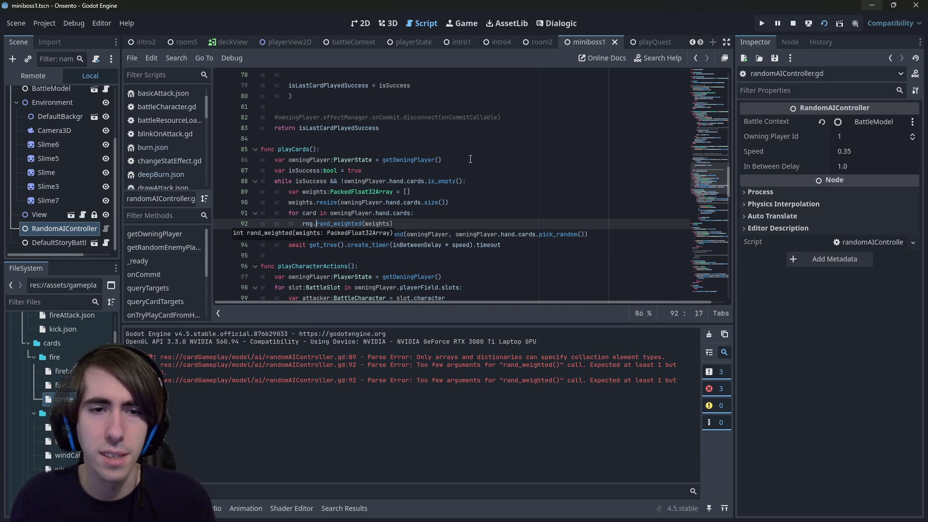
key("Return")
key("BackSpace")
key("Up")
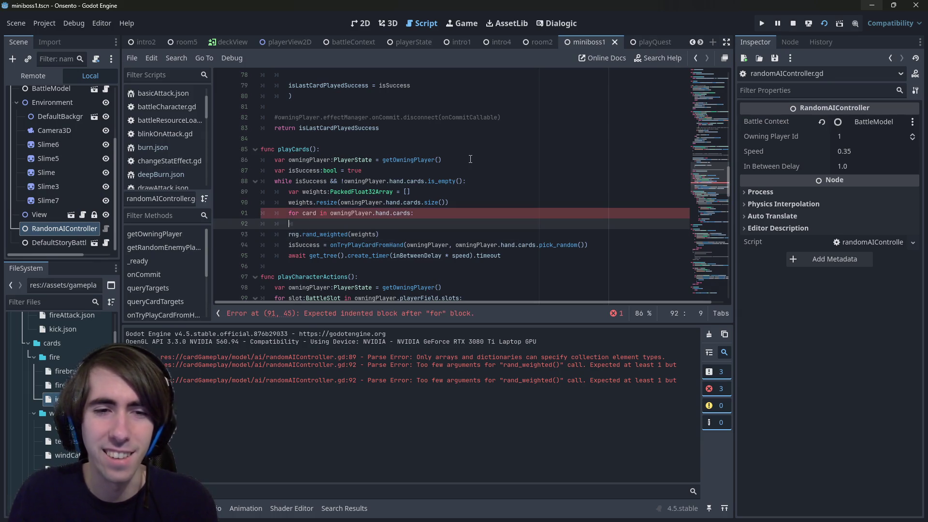
- Start a weights[ line in the loop and change the loop variable to i over range(
type("weights[")
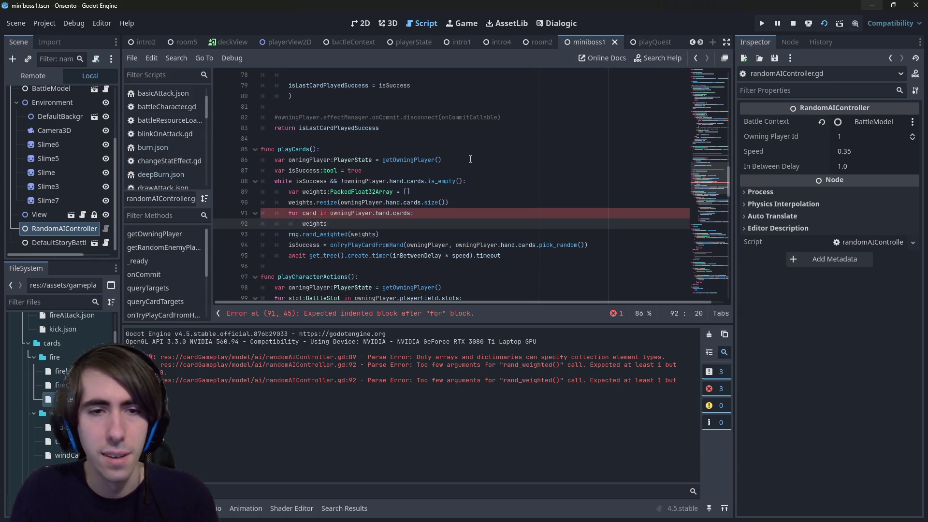
key("Up")
key("Left")
key("Left")
key("Left")
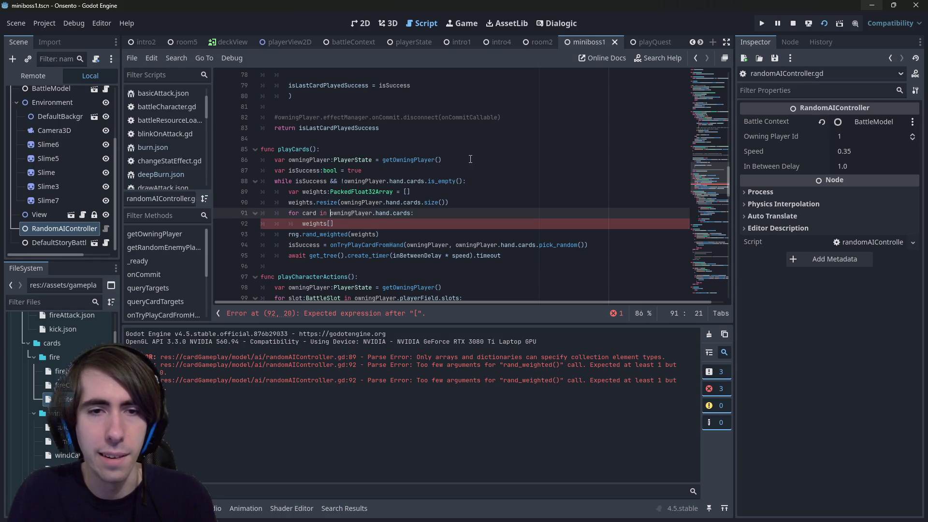
type("i")
key("Left")
key("BackSpace")
key("BackSpace")
key("BackSpace")
key("Right")
key("Right")
key("Right")
type("range in")
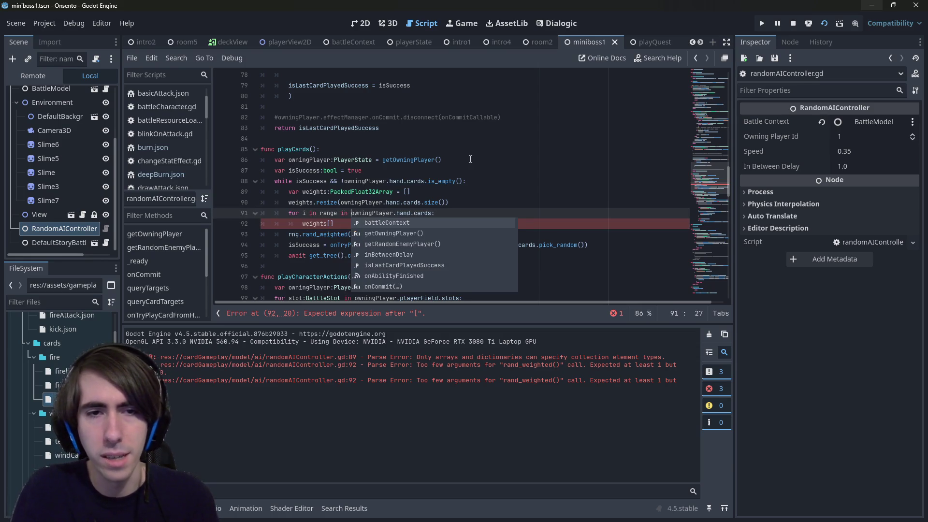
key("BackSpace")
key("BackSpace")
key("BackSpace")
type("range(")
- Complete the loop header as for i in range(owningPlayer.hand.cards.size())
key("End")
key("Left")
type(")")
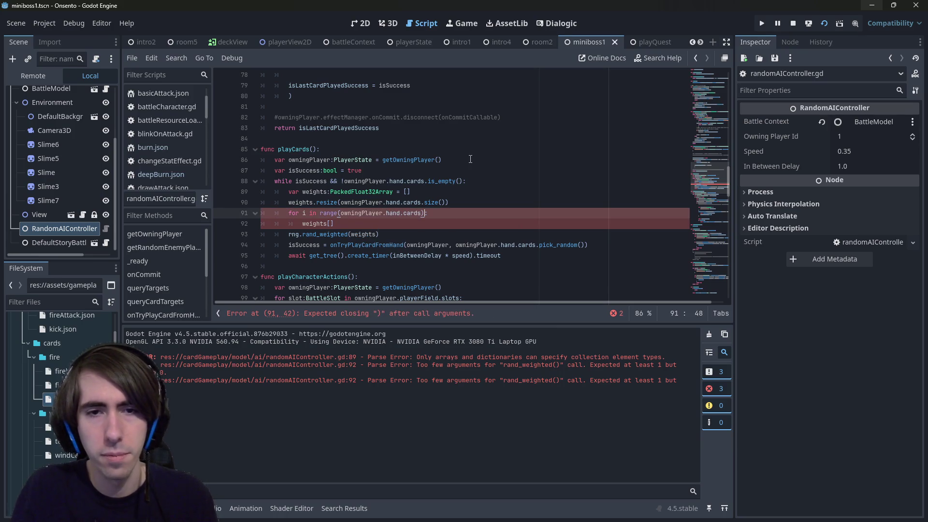
key("Left")
type(".size()")
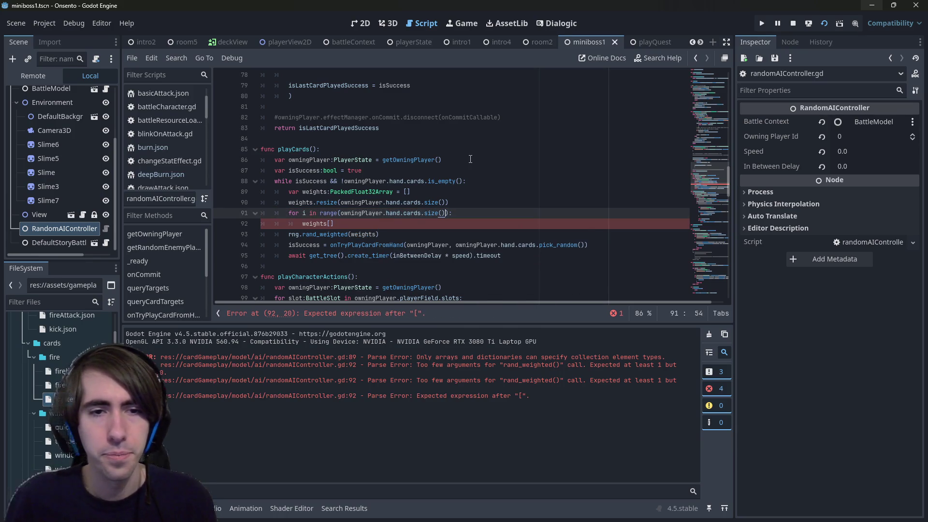
key("Left")
key("Left")
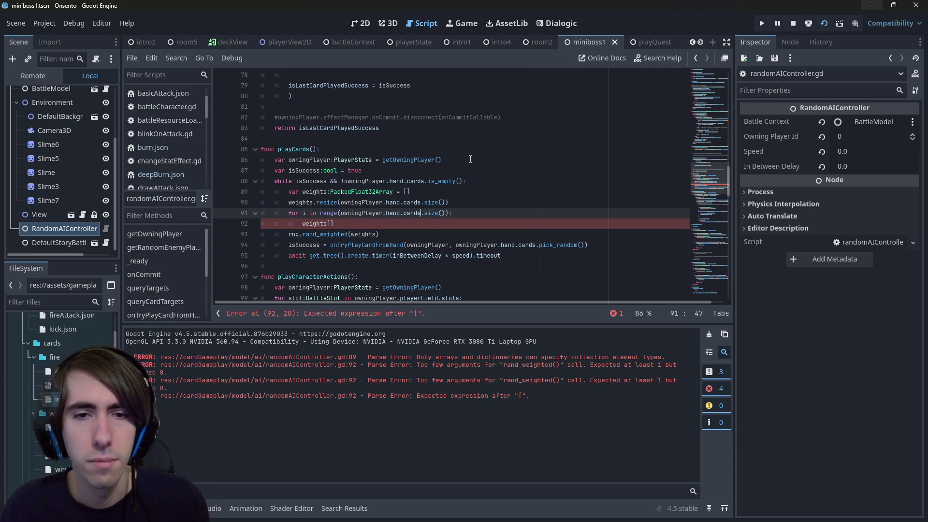
- Write the loop body as weights[i] = owningPlayer.hand.cards[i]
key("ctrl+Left")
key("ctrl+Left")
key("ctrl+Left")
key("Down")
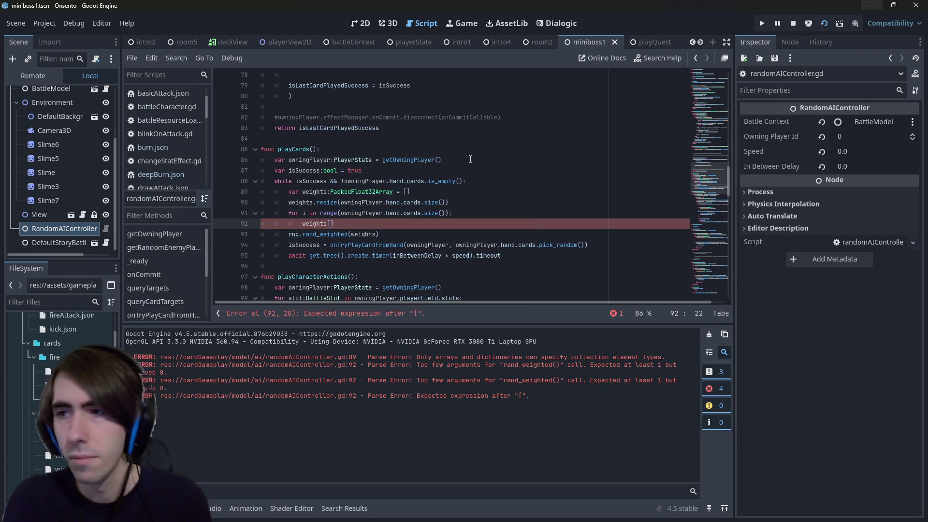
key("Left")
key("Left")
key("Left")
type("i")
key("End")
type("owningPlayer.hand.cards[")
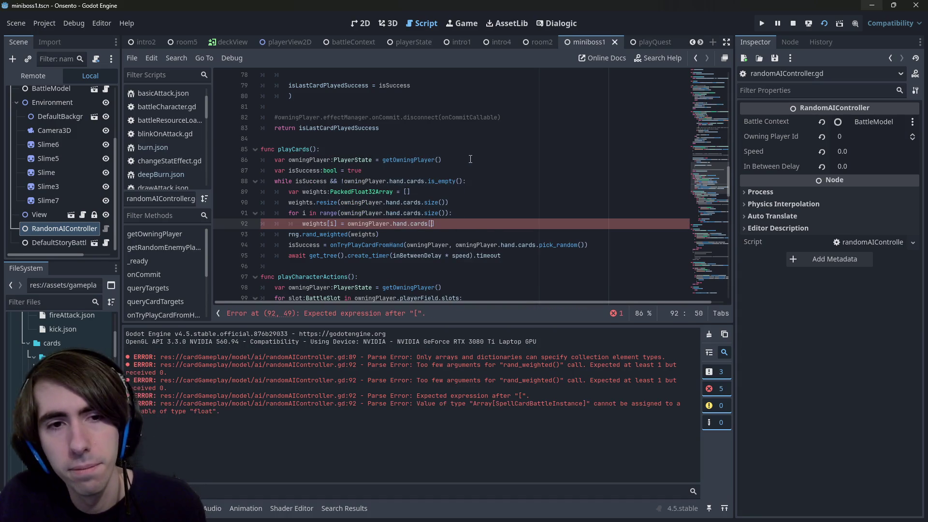
type("i].")
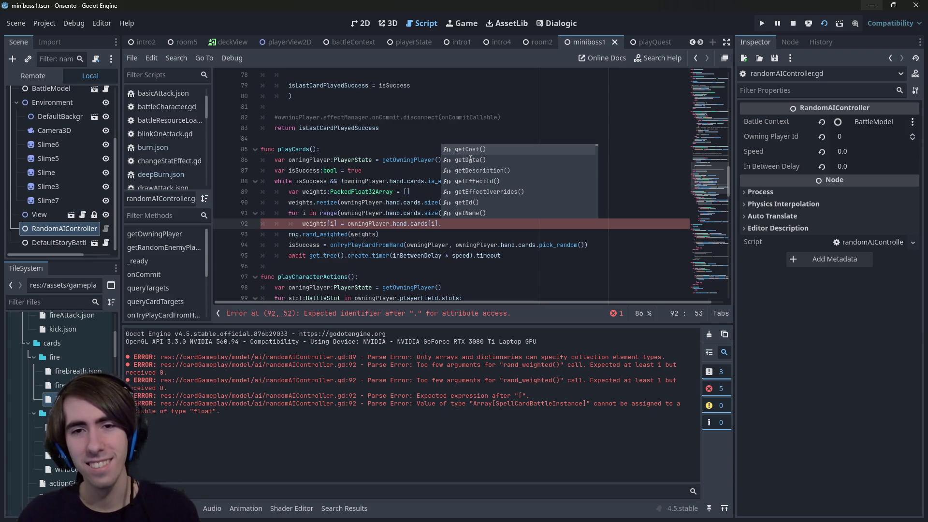
- Finish line 92 as weights[i] = owningPlayer.hand.cards[i].getCost(), checking getCost's definition
key("Return")
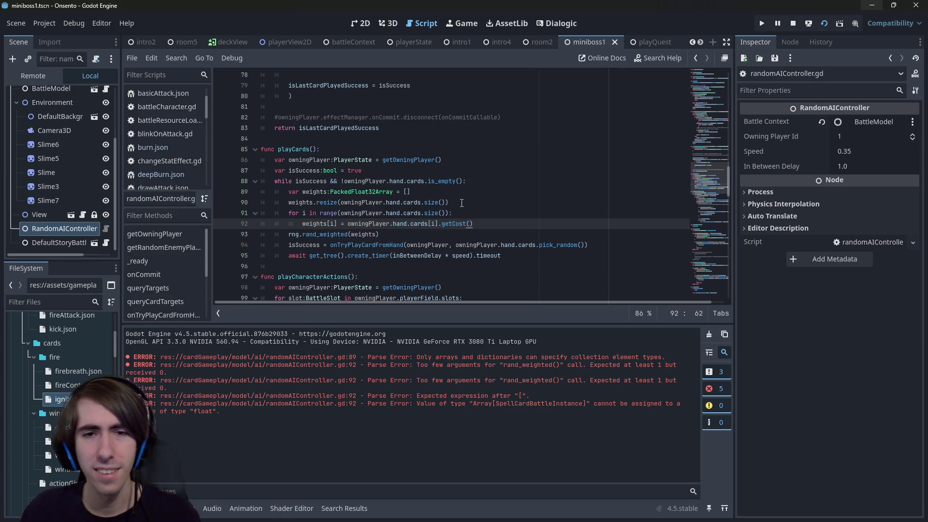
left_click(457, 224, "ctrl")
key("alt+Left")
key("alt+Left")
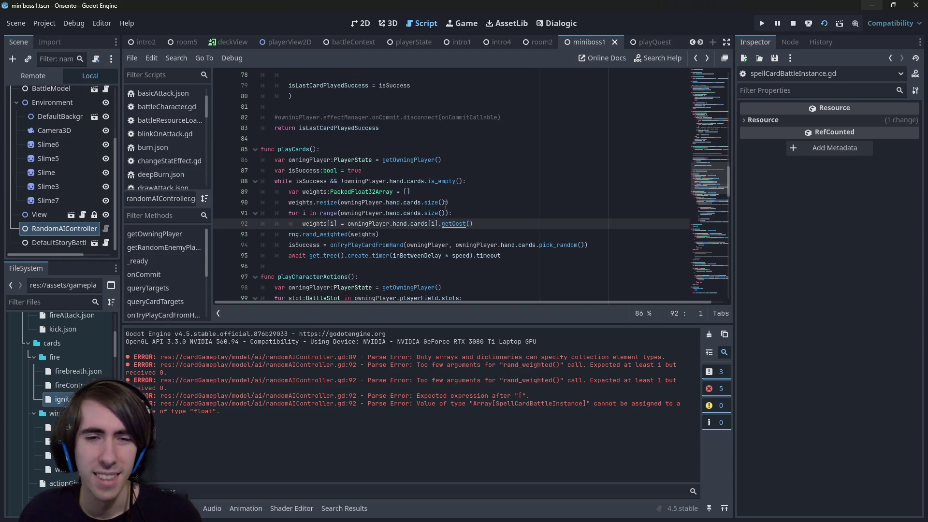
left_click(477, 226)
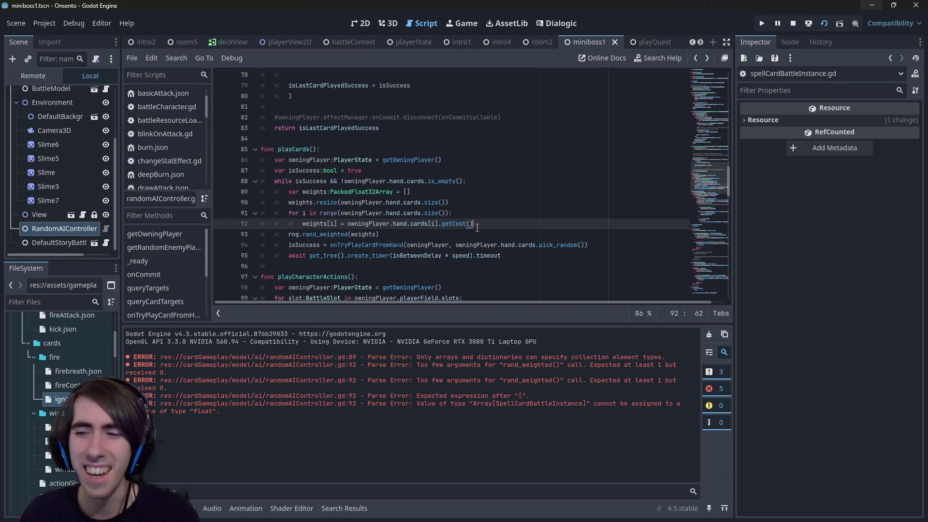
left_click(288, 139)
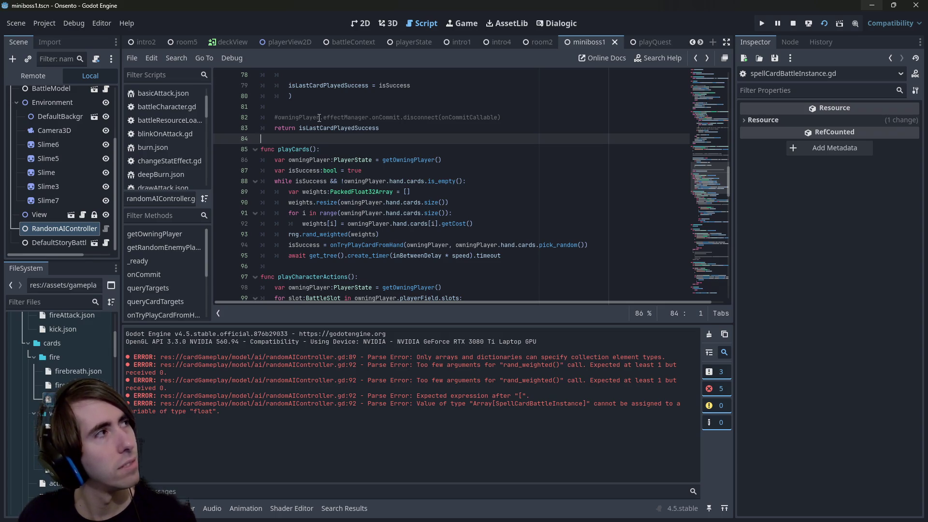
- Declare func getCostWeight(cost) -> float: above playCards
key("Return")
key("Return")
key("Up")
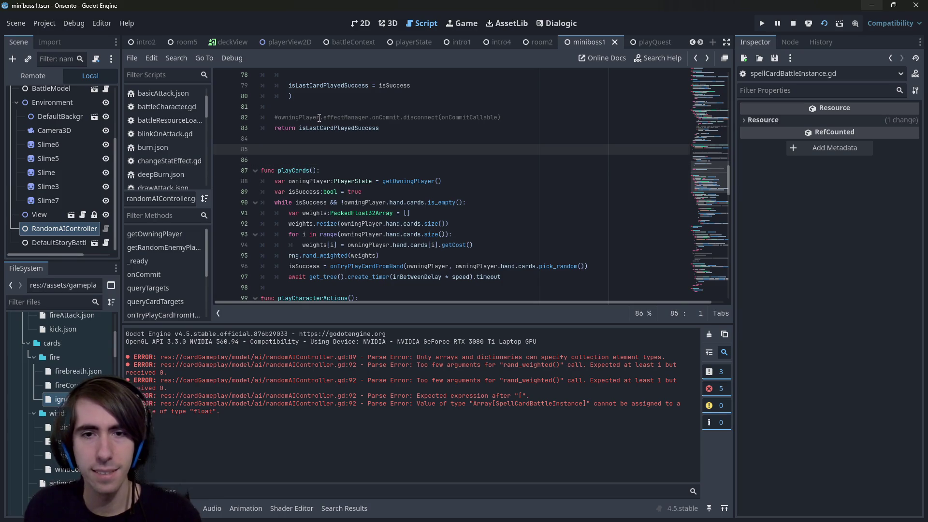
type("func getCostWeight()")
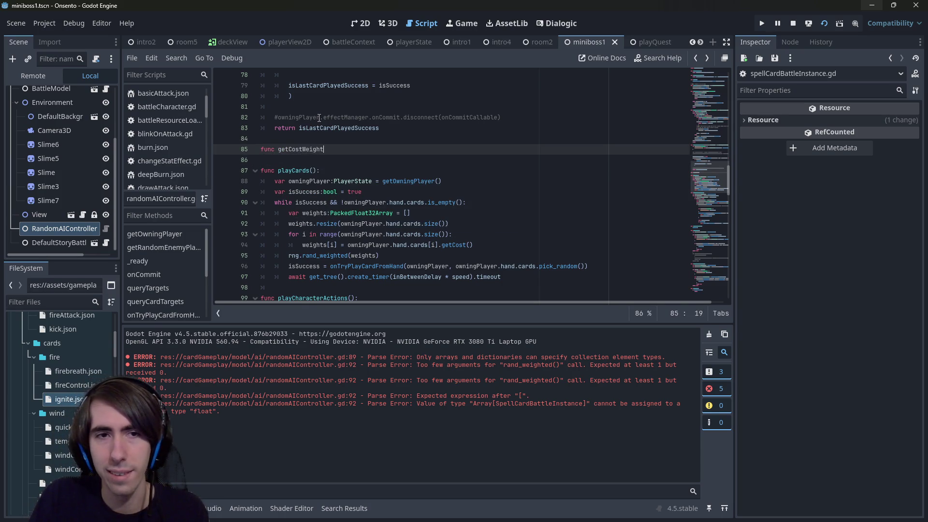
key("Return")
key("Up")
key("Left")
key("Left")
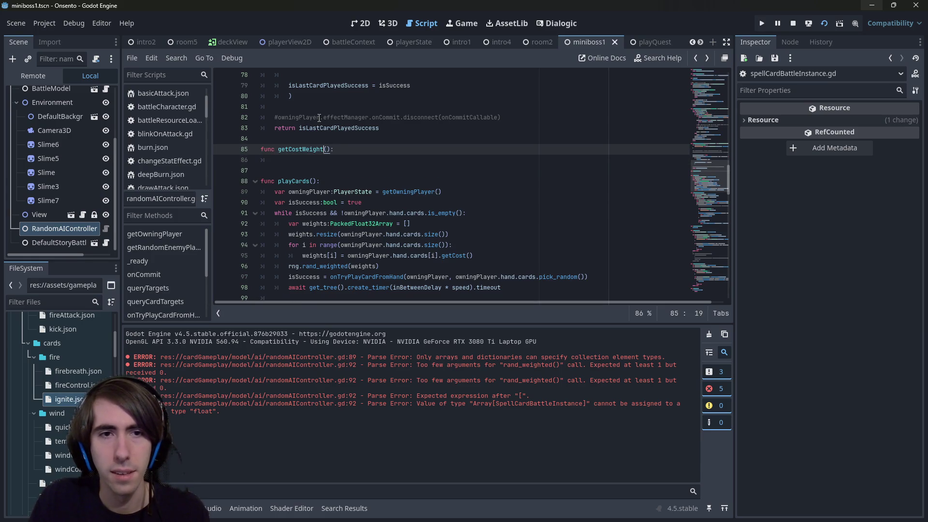
type("cost")
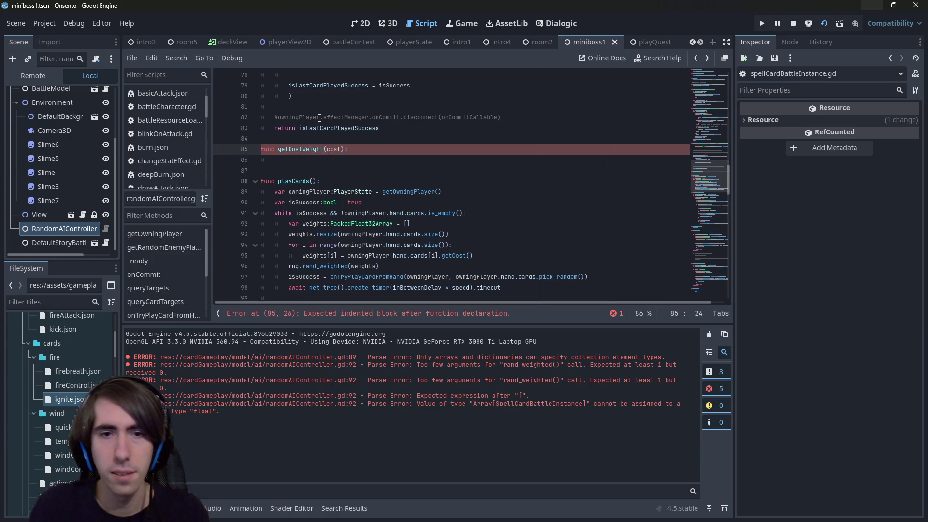
double_click(310, 150)
key("End")
key("Left")
type("-> float")
key("Escape")
- Wrap each card's getCost() in getCostWeight() in the weights loop
double_click(314, 149)
key("ctrl+c")
left_click(348, 256)
key("ctrl+v")
type("(")
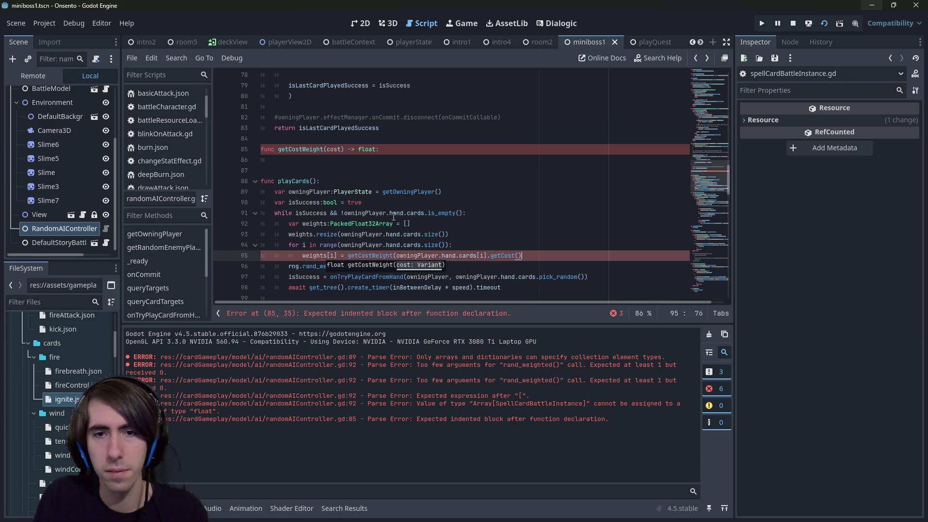
type(")")
key("Left")
key("Left")
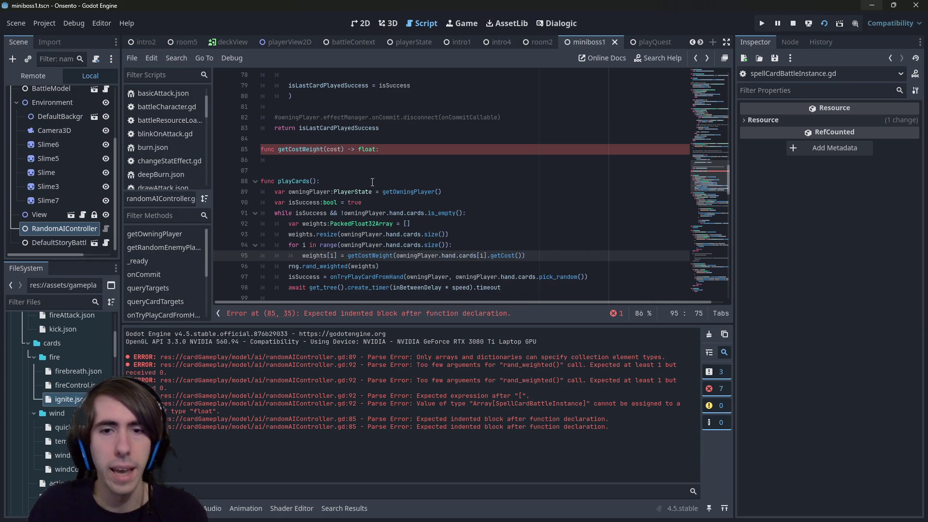
- Make getCostWeight return cost directly when cost is float
left_click(361, 165)
type("if ")
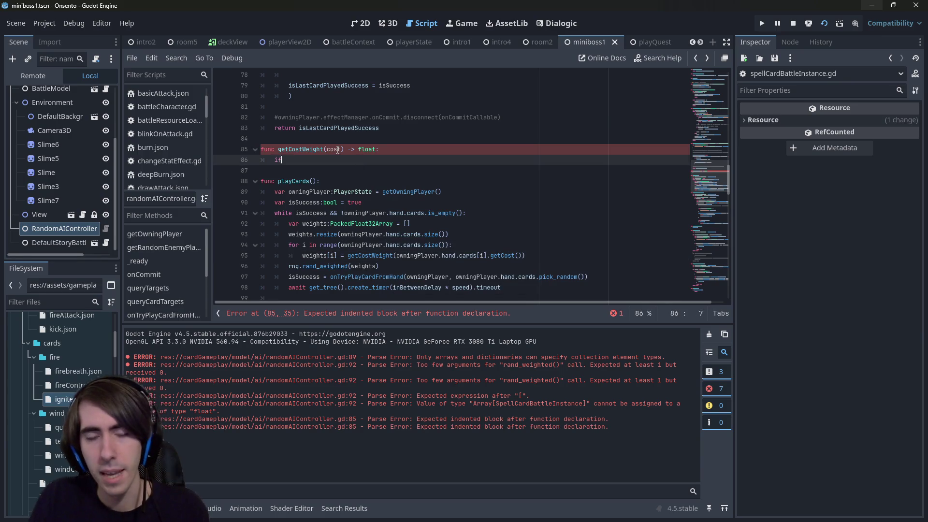
type("float:")
key("Return")
type("return ")
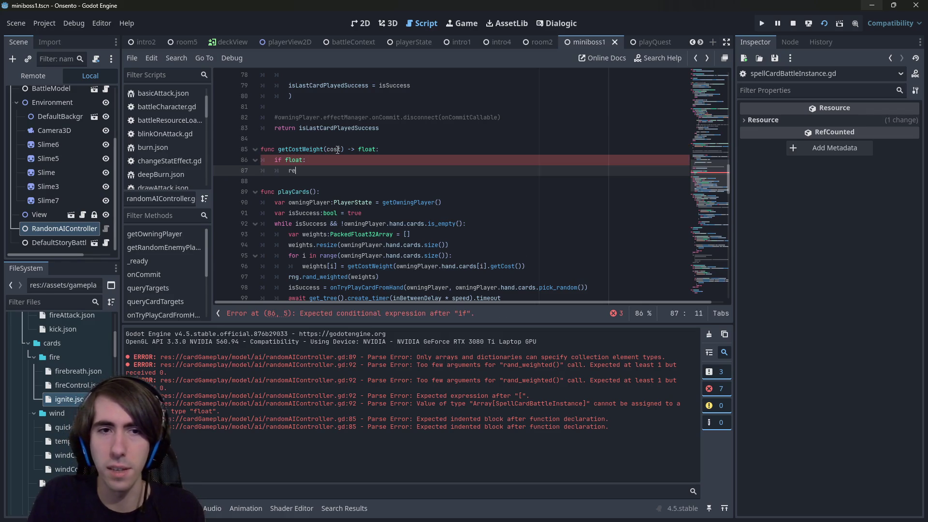
type("cost")
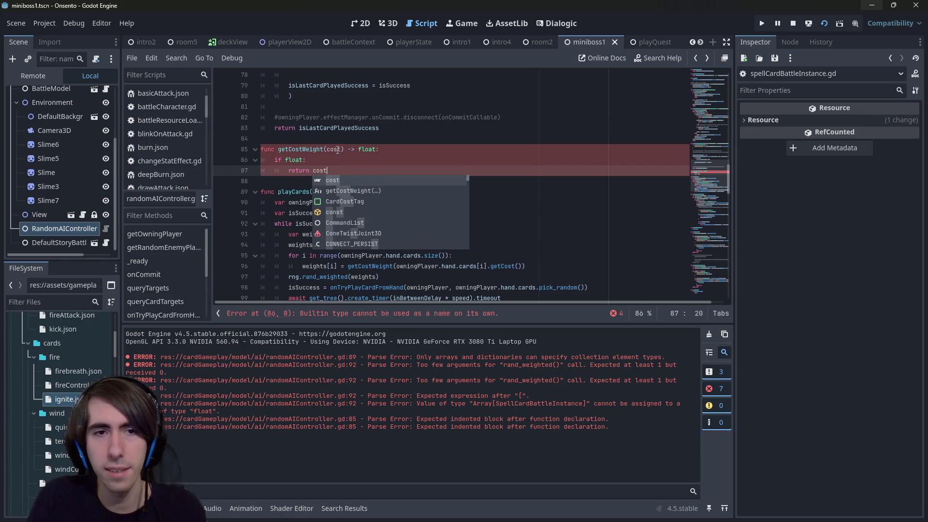
key("Up")
key("ctrl+Left")
key("ctrl+Left")
type("cost is")
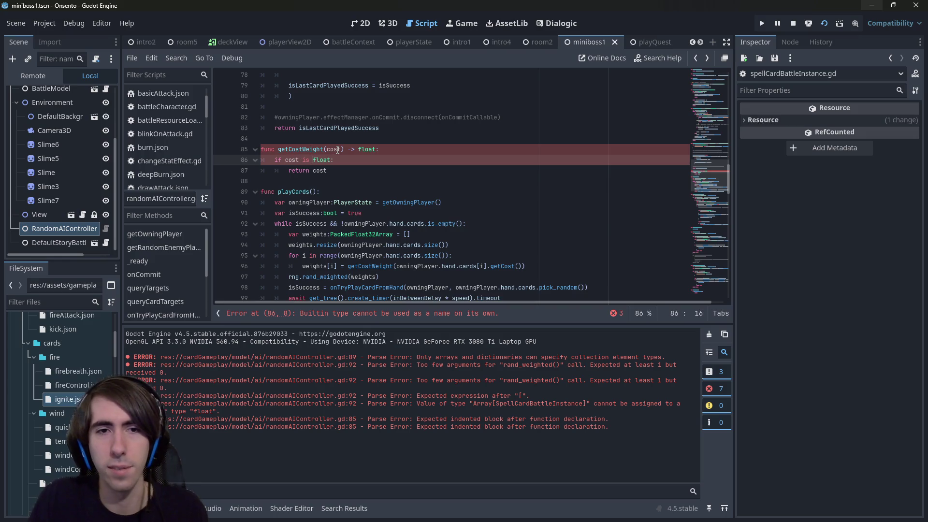
key("Down")
key("End")
- Add an if cost is Dictionary: check with an empty body
key("Return")
type("if cost is D")
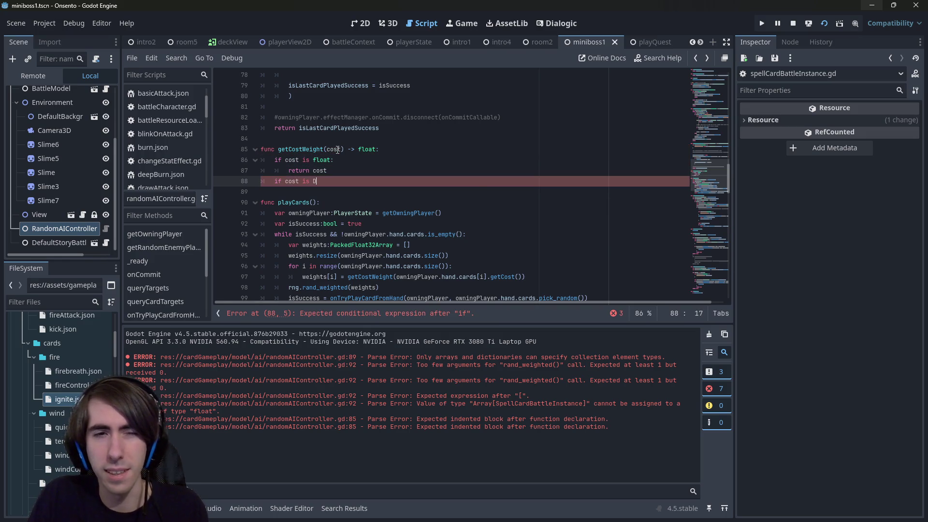
type("ic")
key("Down")
key("Return")
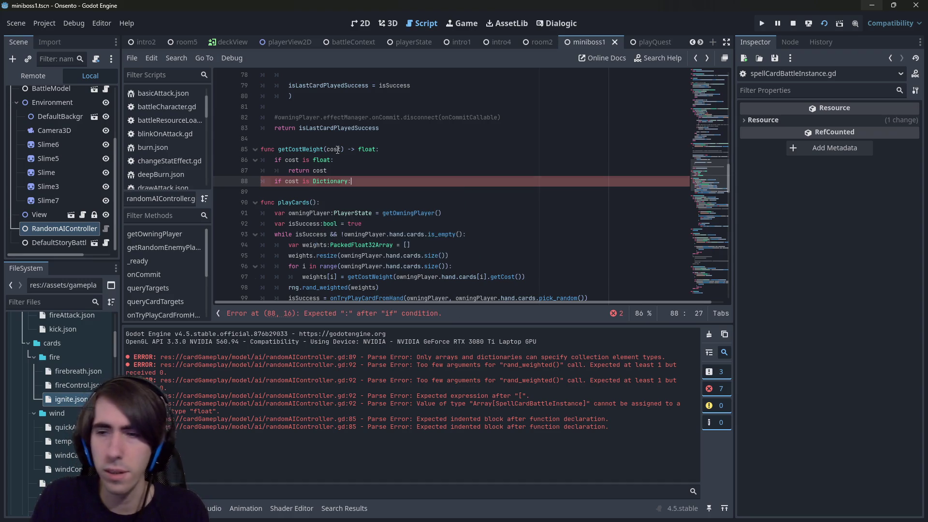
key("Return")
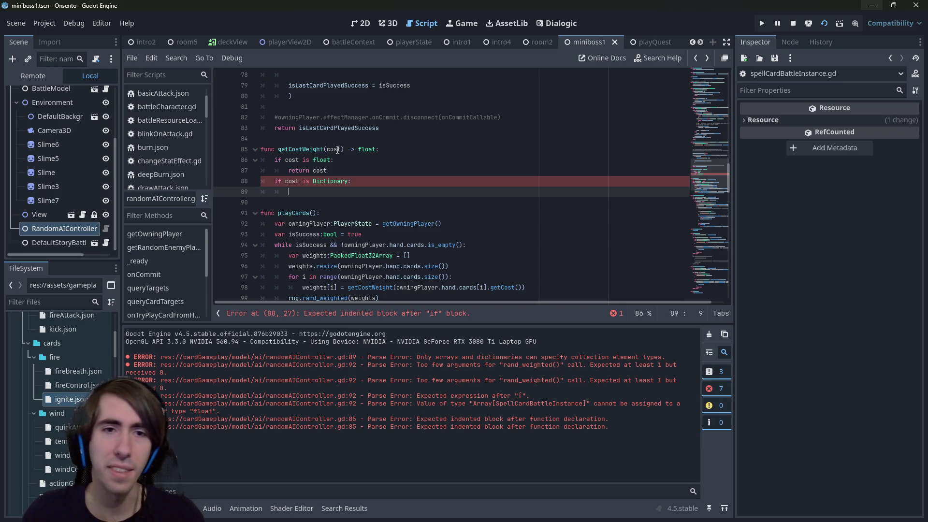
- Declare var weight:float = 0.0 at the top of getCostWeight and save
key("Down")
key("Up")
key("Up")
key("Up")
key("Home")
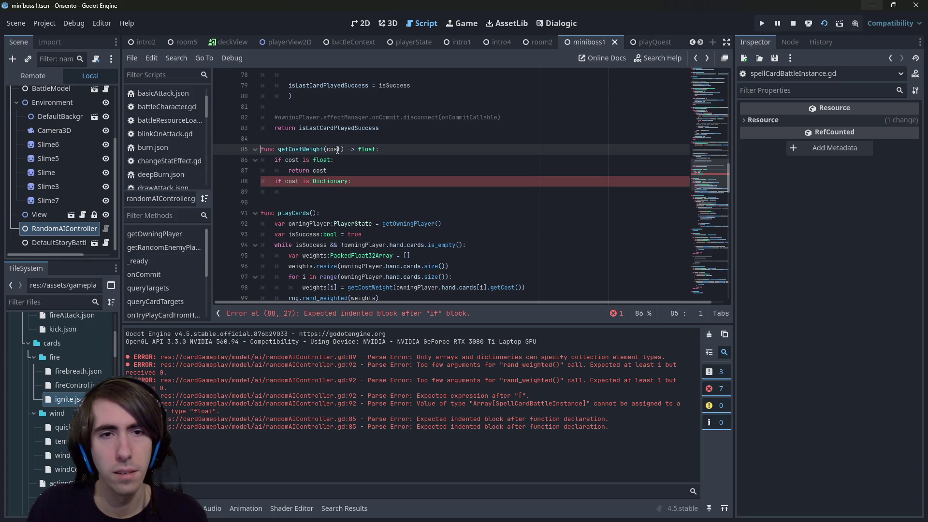
double_click(338, 150)
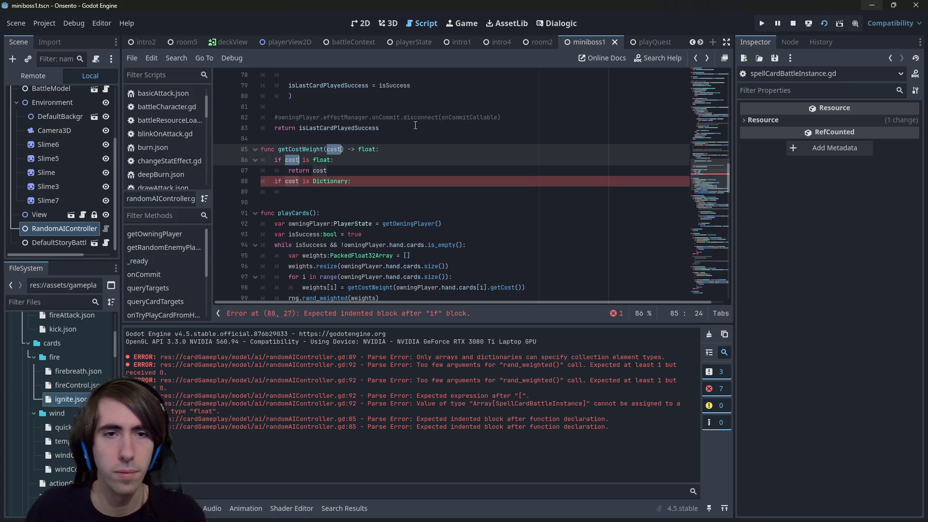
key("Right")
type("Object")
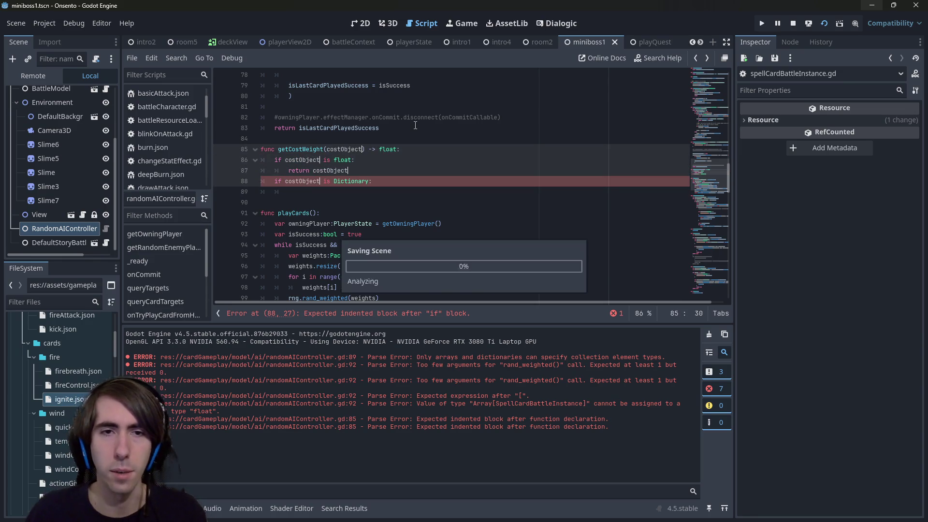
key("BackSpace")
key("BackSpace")
key("BackSpace")
left_click(417, 150)
key("Return")
type("var weight:")
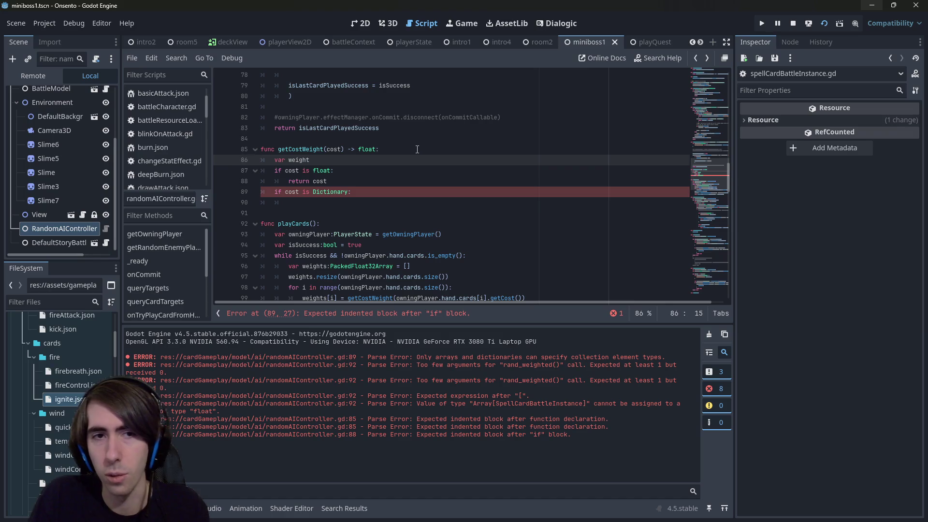
type("float = 0.0")
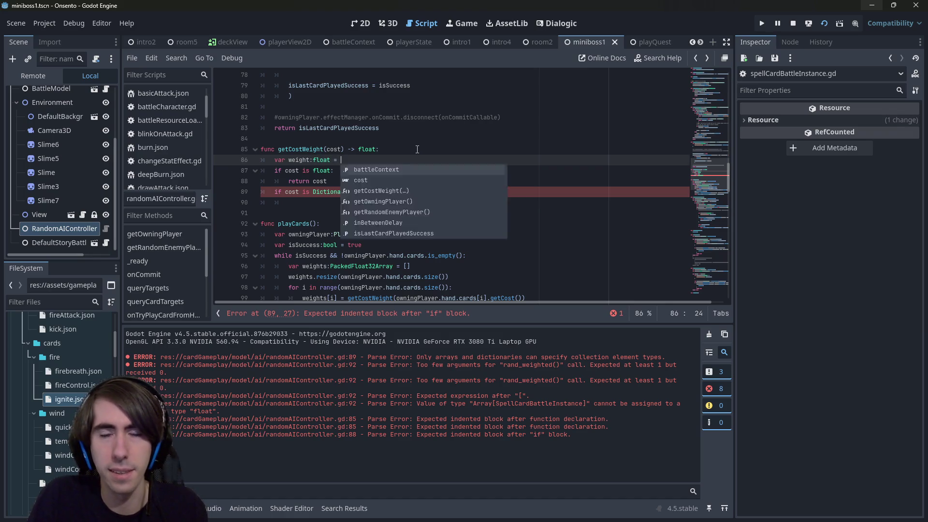
key("ctrl+s")
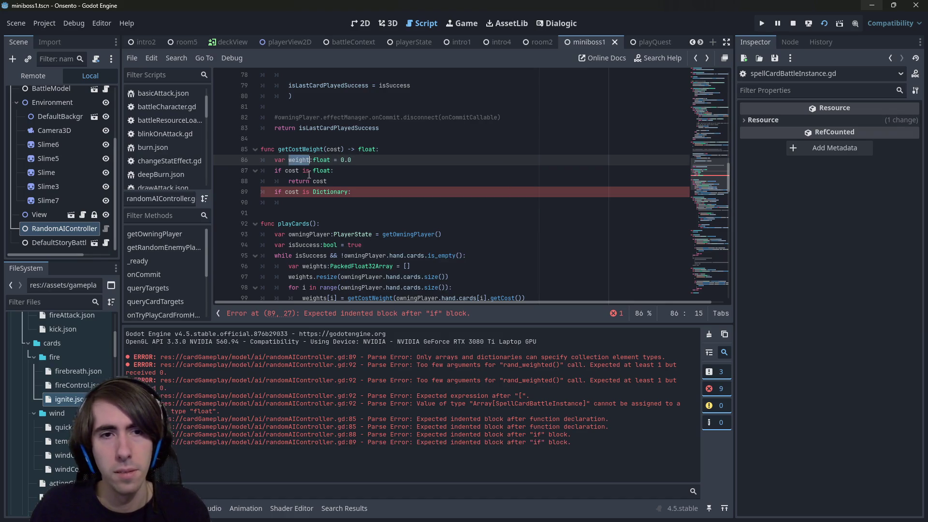
- In the Dictionary branch, loop over cost.values() adding each to weight, and save
left_click(318, 203)
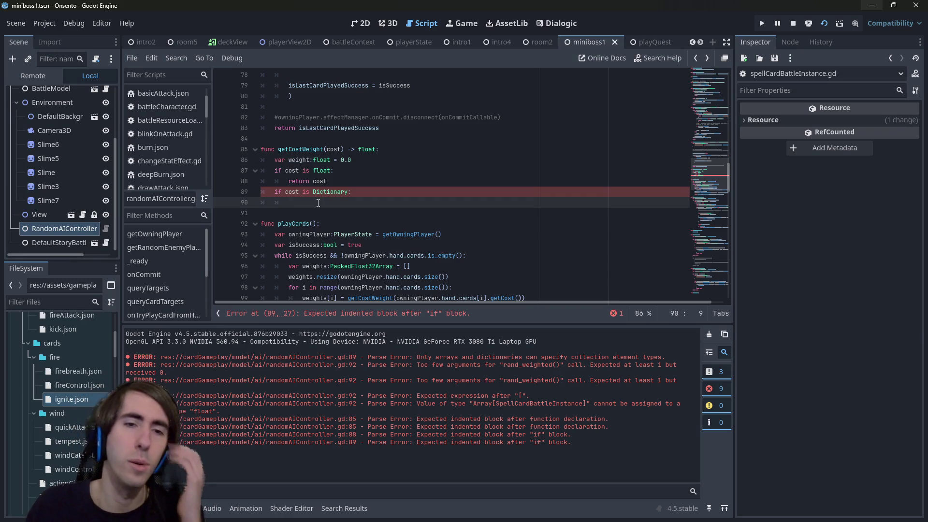
type("ost.value")
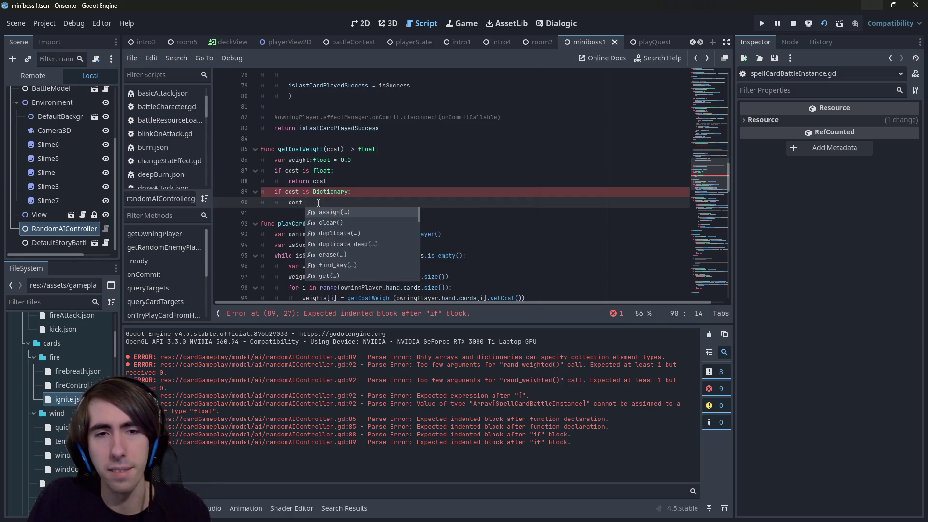
type("s")
key("Return")
key("Home")
type("for value in ")
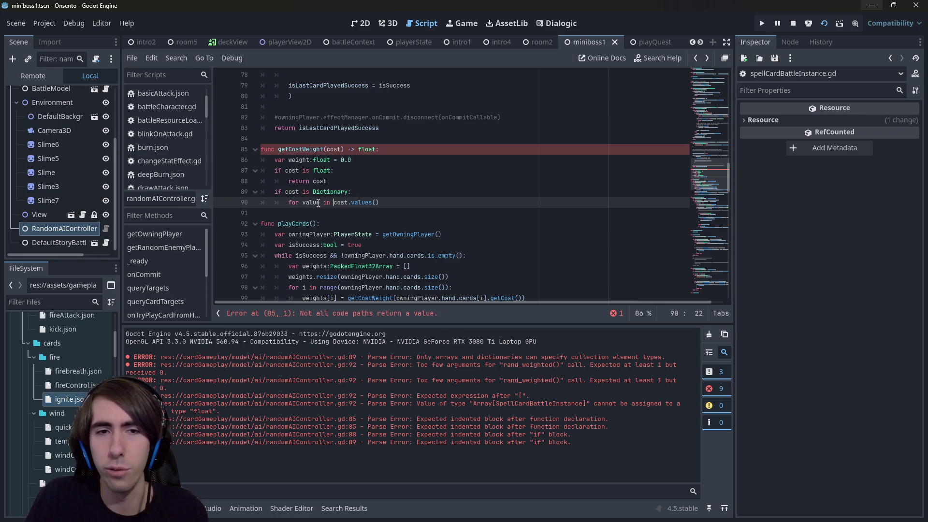
type("costV")
key("Delete")
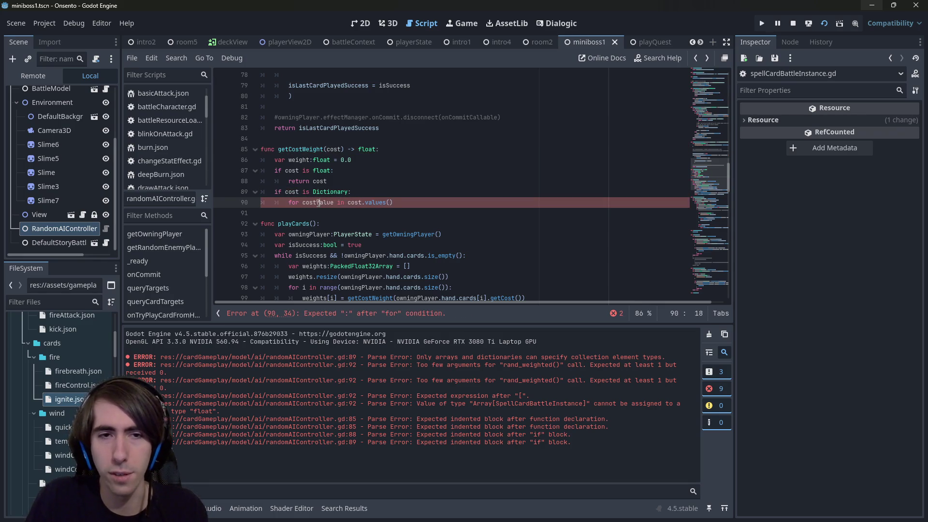
type(":")
key("Return")
type("weight += ")
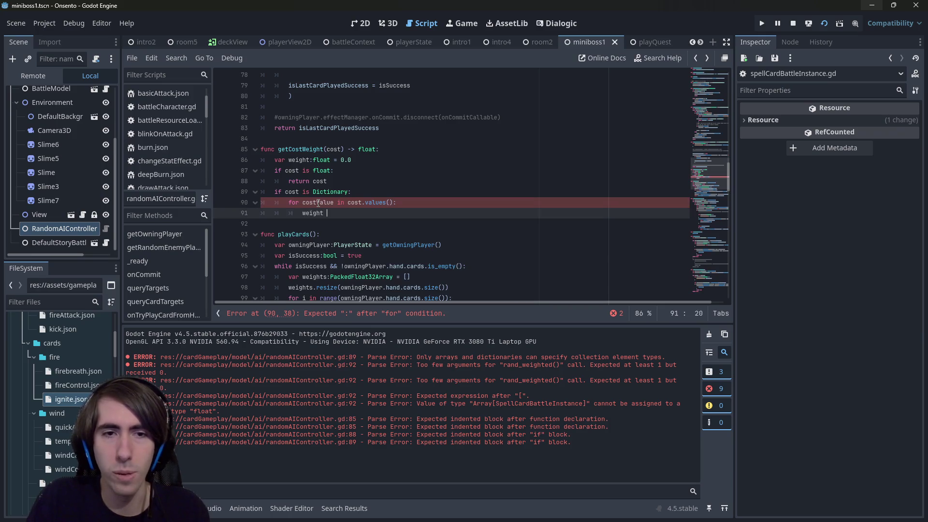
type("costValue")
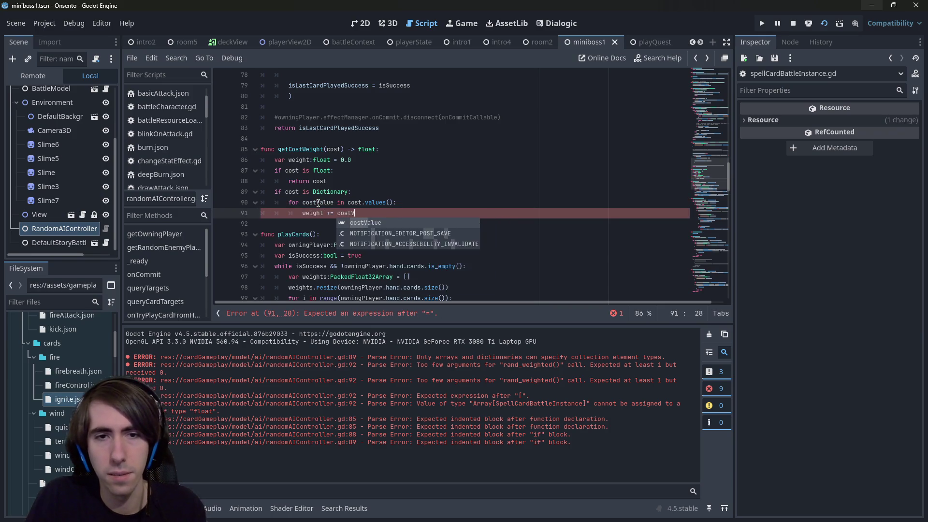
key("ctrl+s")
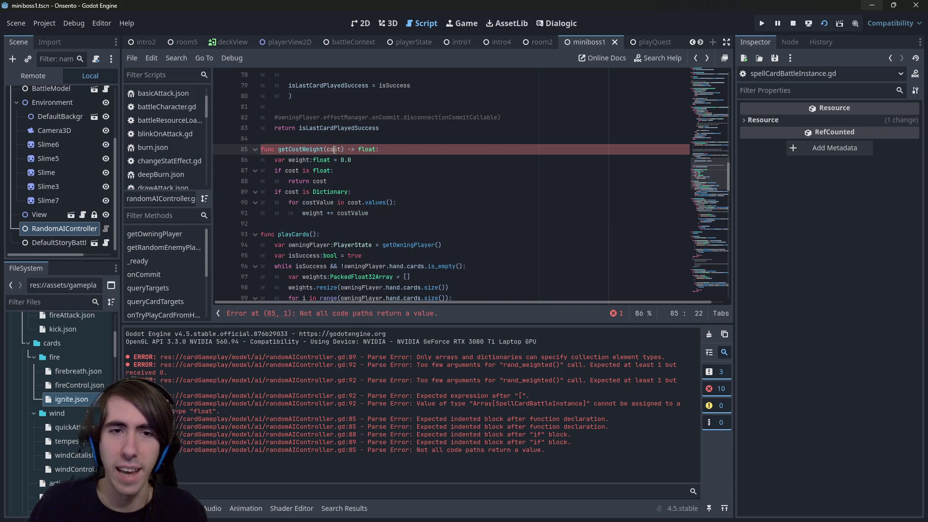
- Append a second + getCostWeight(...) term to the weight line 100
double_click(298, 160)
double_click(302, 149)
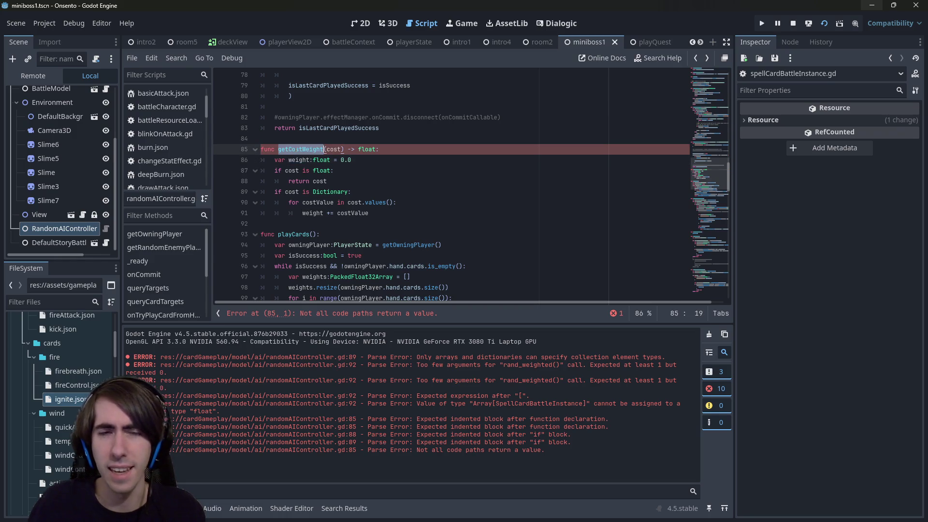
scroll(332, 148, "down", 2)
scroll(333, 149, "up", 1)
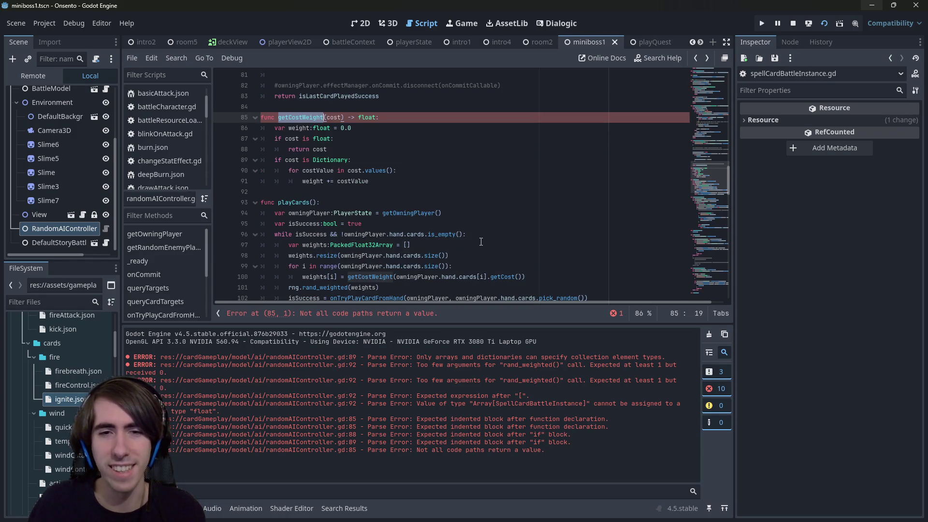
left_click(549, 276)
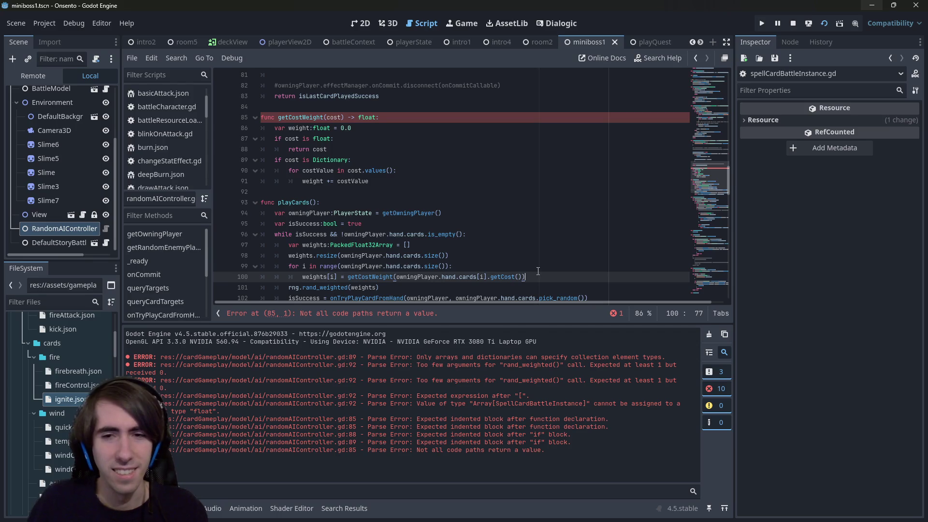
type("+")
key("ctrl+Left")
key("ctrl+Left")
key("ctrl+Left")
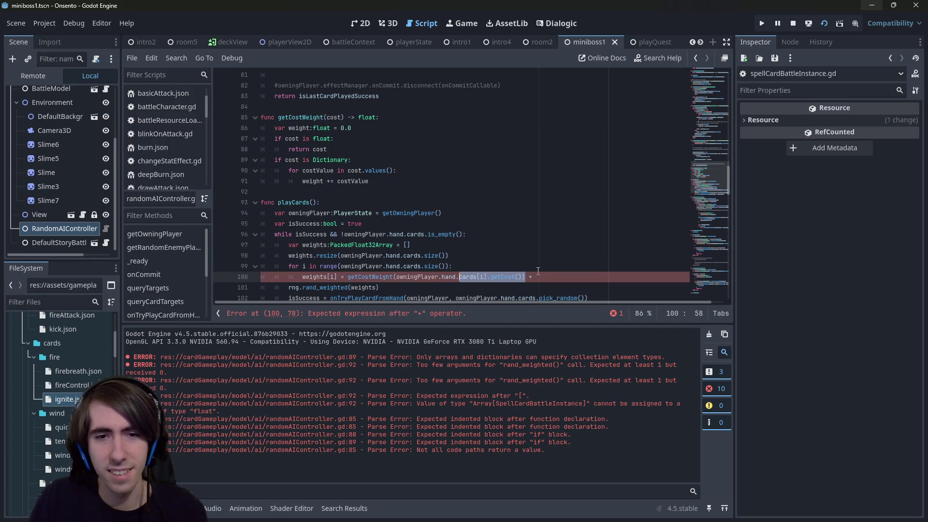
type("getCostWeight(owningPlayer.hand.cards[i].getCost())")
- Rename that term to getAiCostWeight(...getAiCost()) and jump to getCost's definition
left_click(523, 277)
type("Ai")
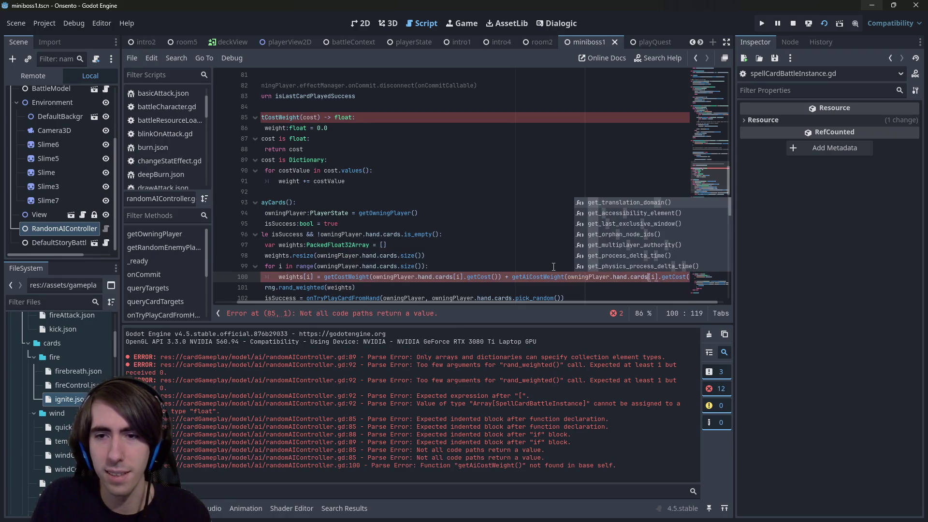
key("Right")
key("Right")
key("Right")
type("Ai")
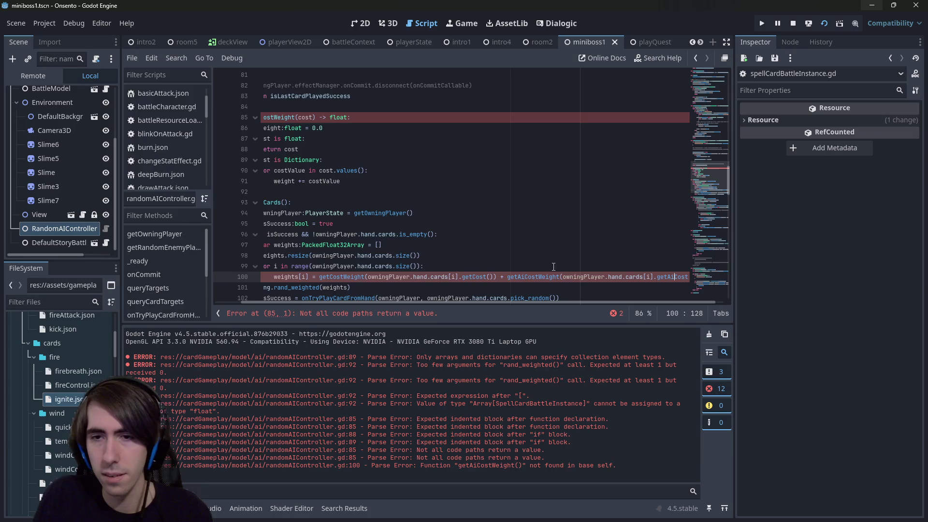
left_click(475, 279, "ctrl")
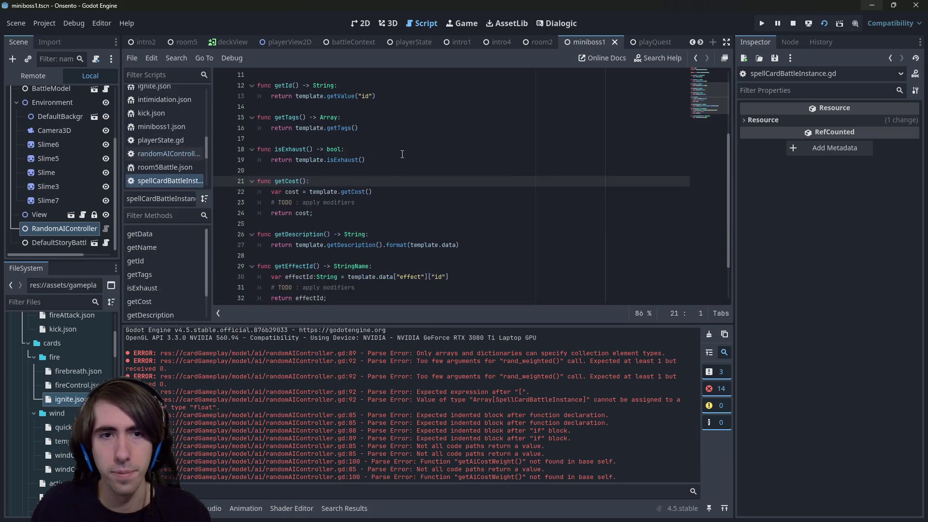
- Duplicate the getCost function in spellCardBattleInstance.gd as getAiCost and save
left_click_drag(314, 213, 256, 181)
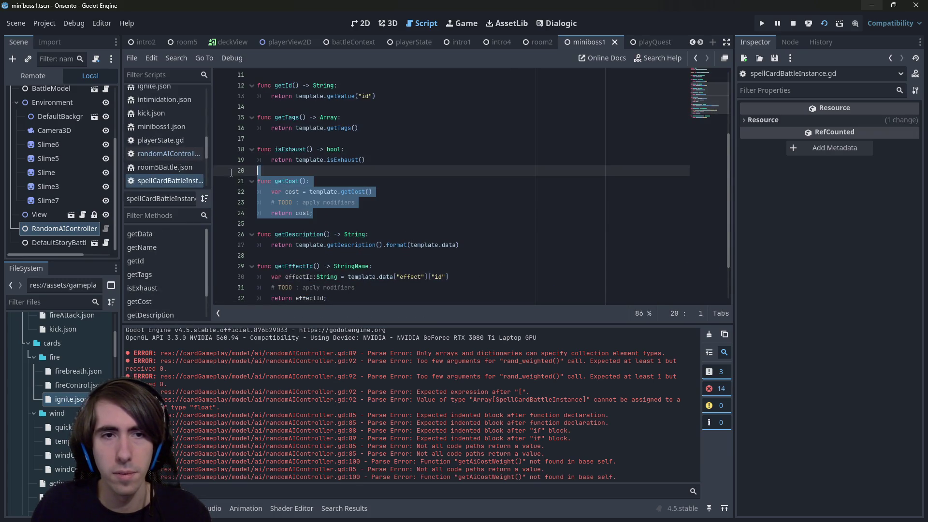
key("ctrl+c")
left_click(325, 225)
key("Return")
key("Return")
key("Up")
key("ctrl+v")
left_click(286, 234)
type("Ai")
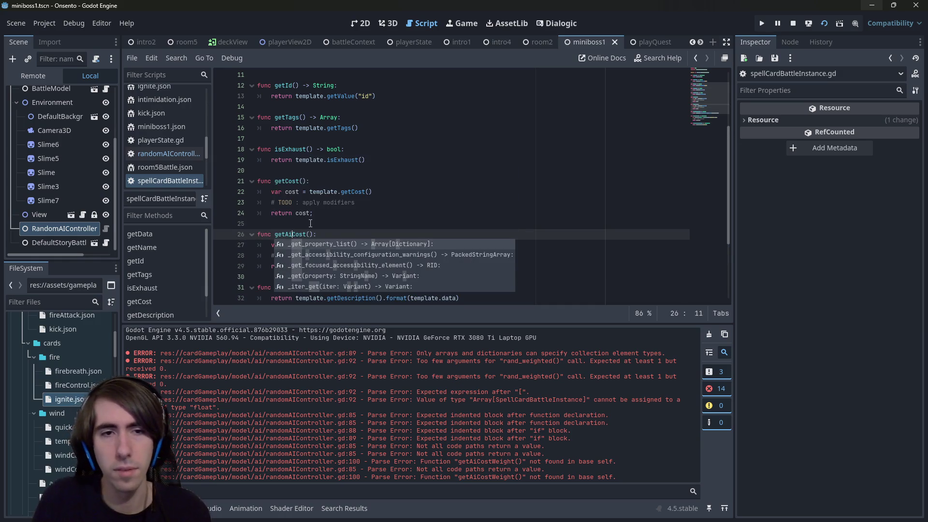
key("ctrl+s")
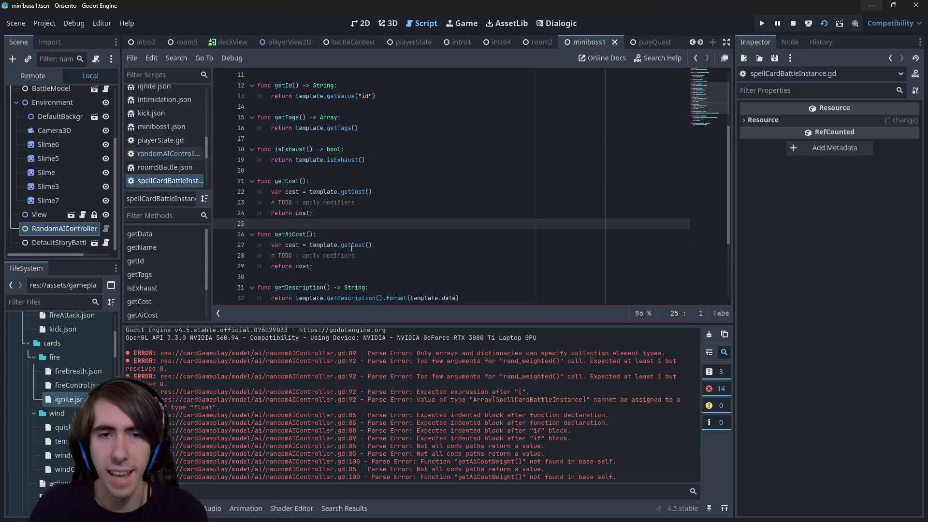
- Make getAiCost return template.getAiCost(), save, and open the template's getCost
left_click(353, 245)
type("Ai")
key("ctrl+s")
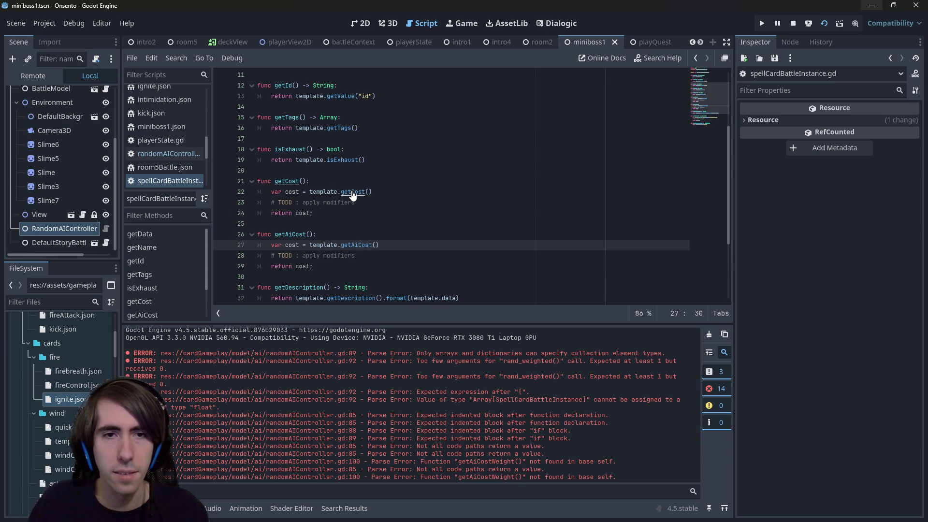
left_click(353, 191, "ctrl")
left_click_drag(338, 193, 240, 179)
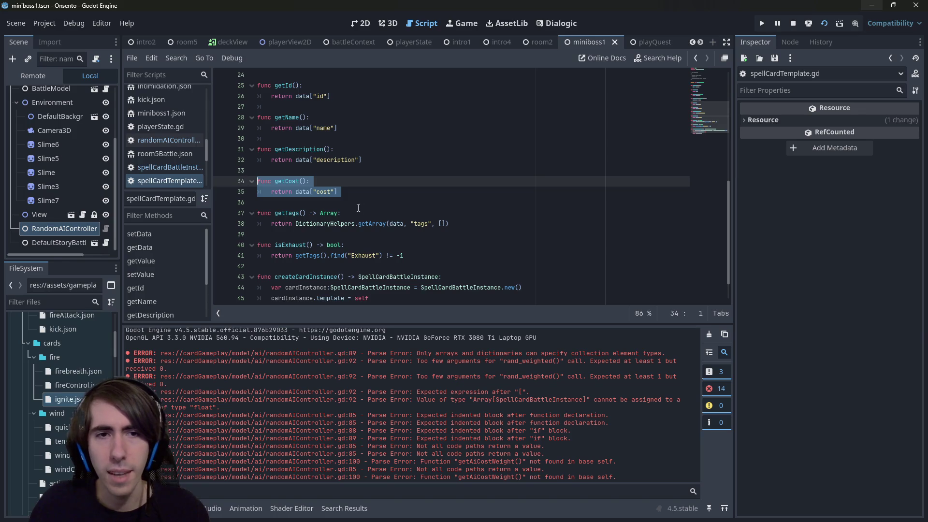
- Duplicate the template's getCost as getAiCost in spellCardTemplate.gd and save
key("ctrl+c")
left_click(358, 208)
key("Return")
key("ctrl+v")
key("Return")
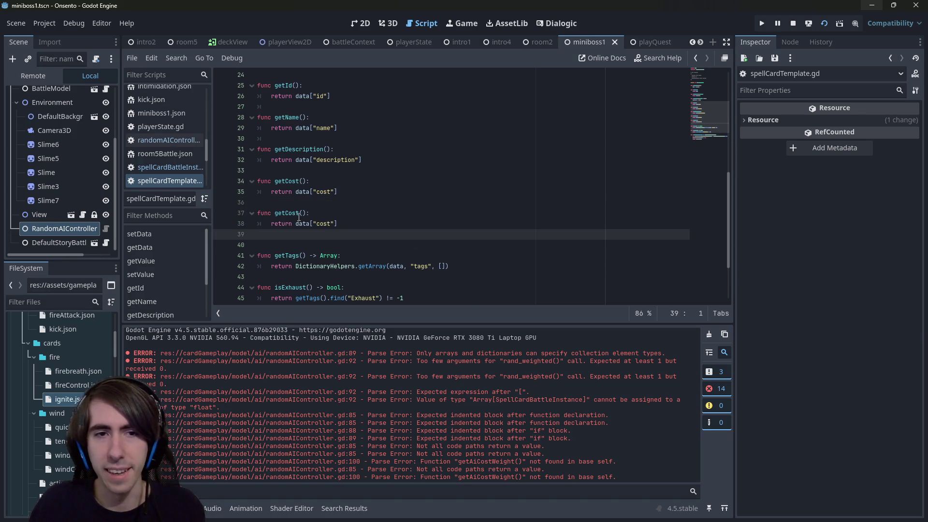
left_click(288, 213)
type("a")
key("BackSpace")
type("Ai")
key("ctrl+s")
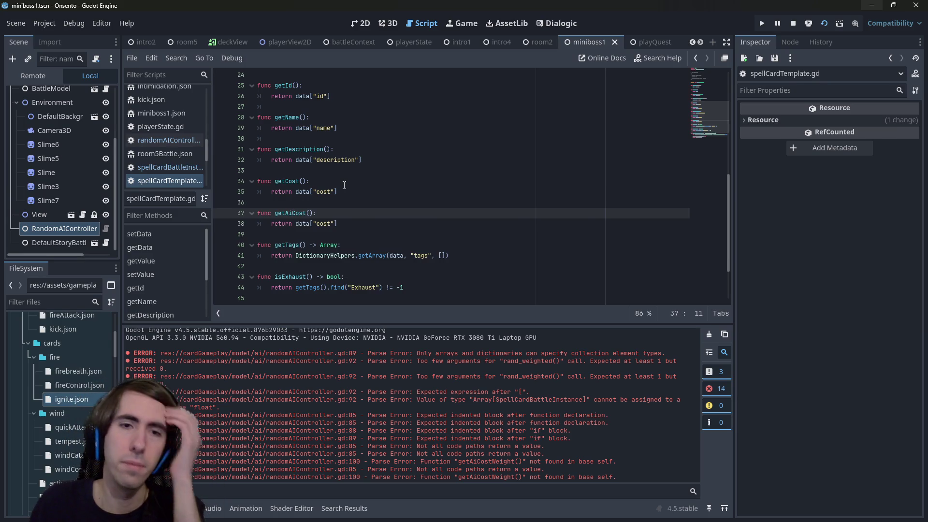
- Change getAiCost's key to "aiCost" and go back to randomAIController.gd
key("Down")
key("ctrl+Left")
type("a")
type("i")
key("Delete")
type("C")
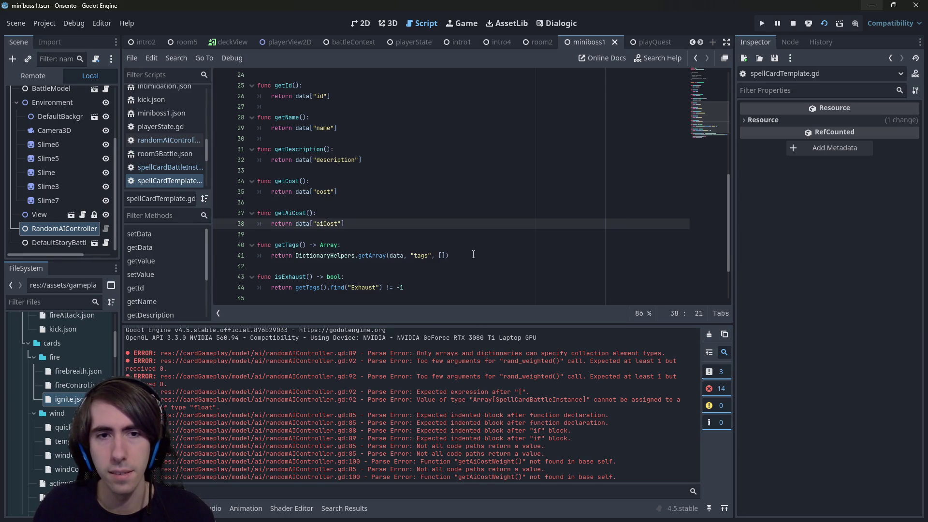
left_click(427, 180)
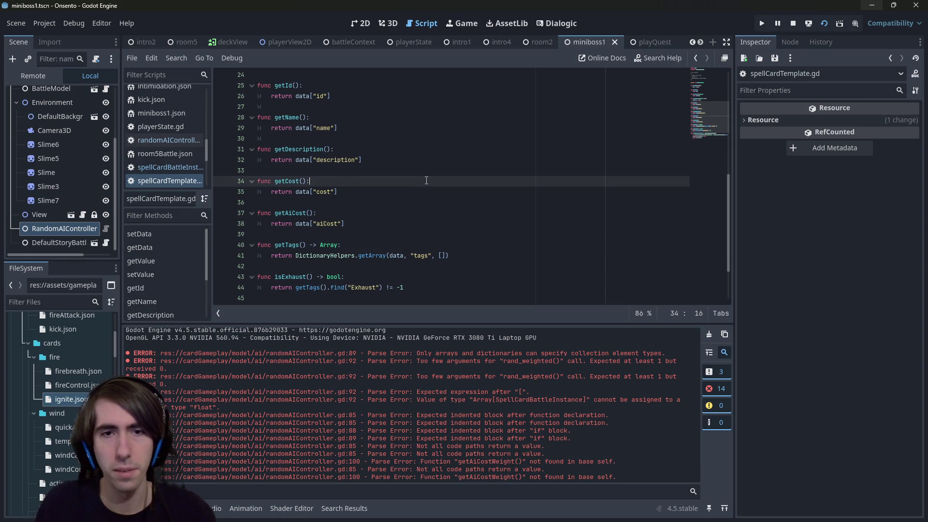
key("alt+Left")
key("alt+Left")
key("alt+Left")
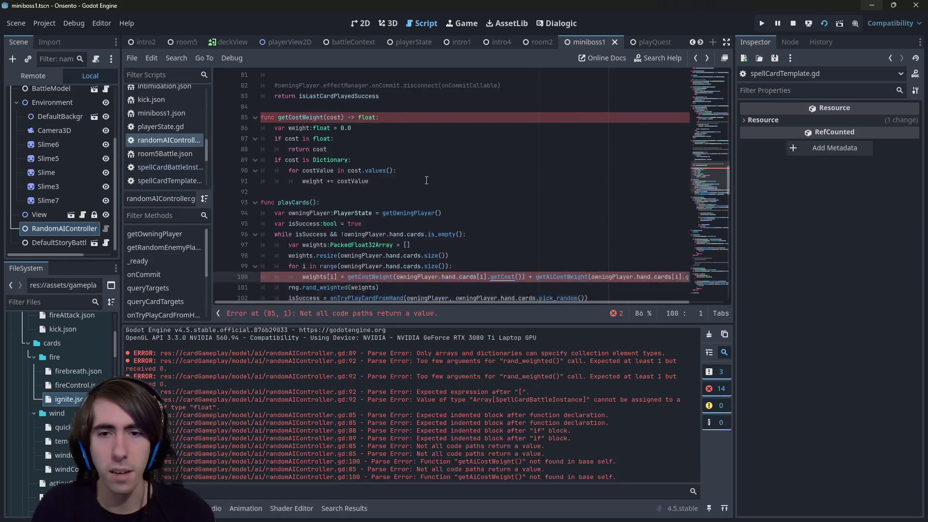
scroll(426, 180, "up", 3)
scroll(427, 183, "down", 3)
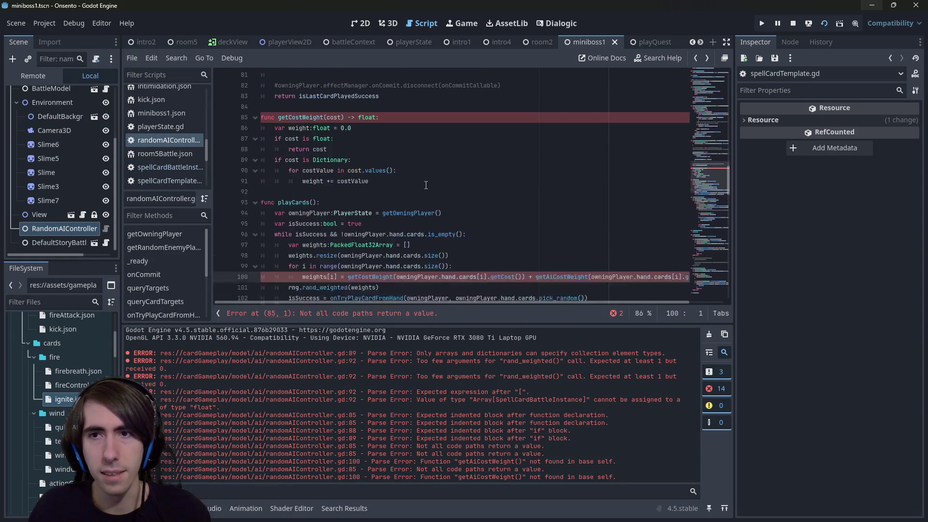
scroll(713, 140, "up", 15)
left_click(417, 156)
type("@export v")
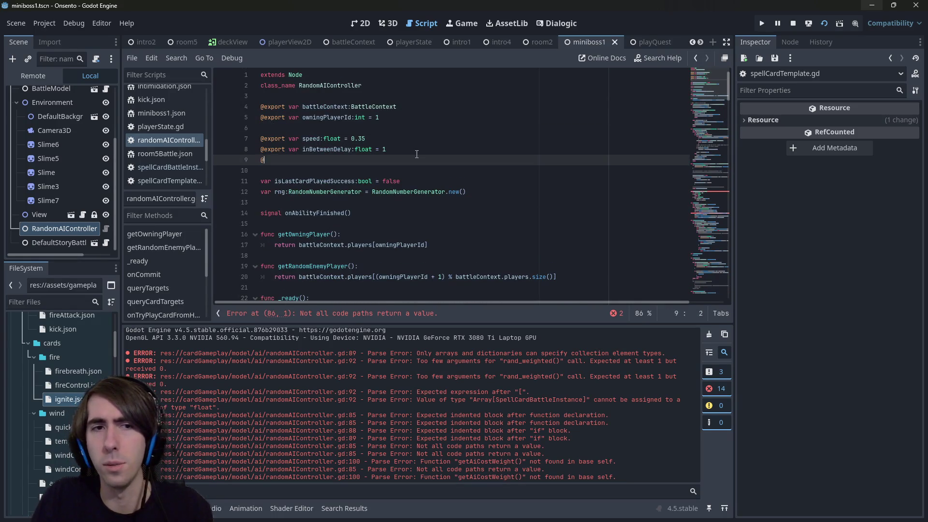
type("ar extraCostPer")
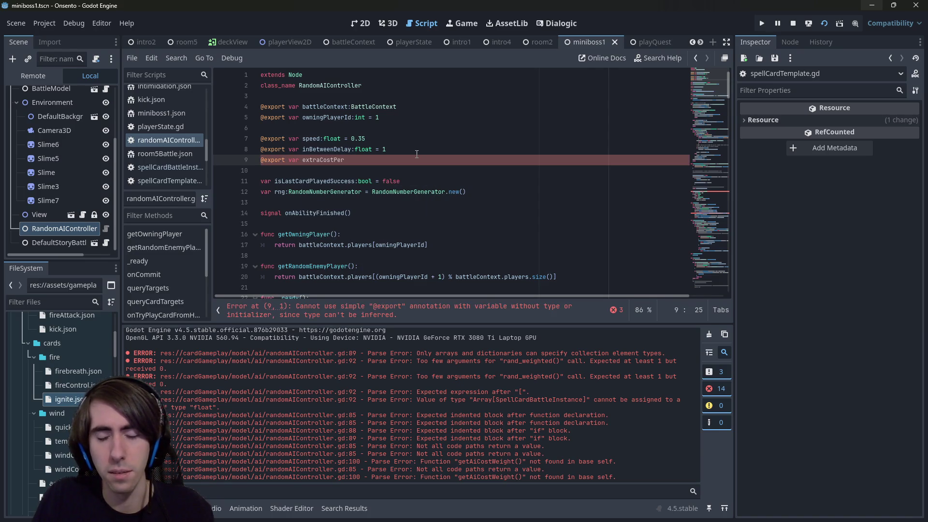
key("ctrl+BackSpace")
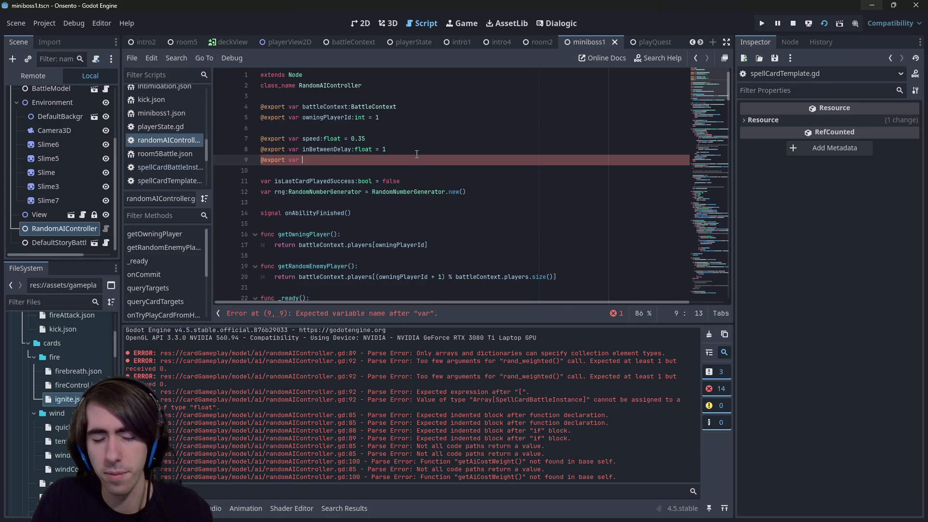
type("costT")
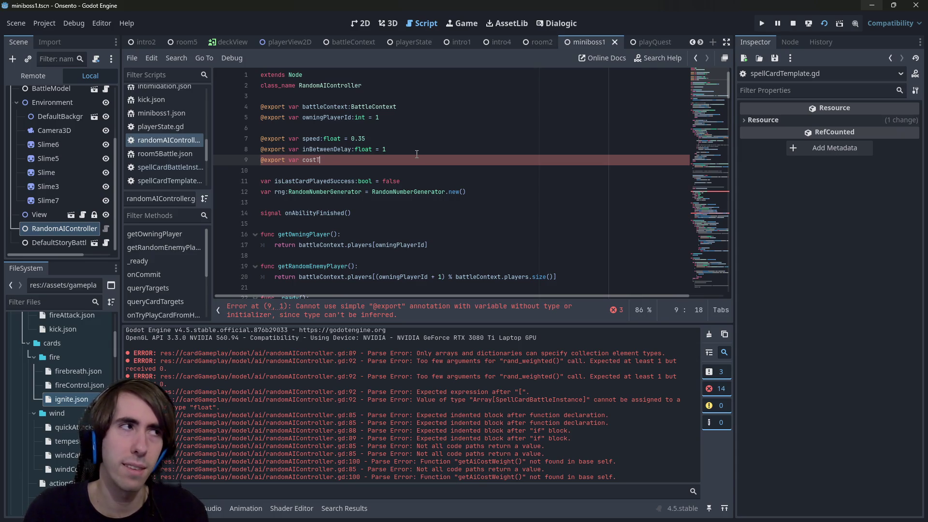
key("ctrl+BackSpace")
key("ctrl+BackSpace")
key("ctrl+BackSpace")
key("ctrl+s")
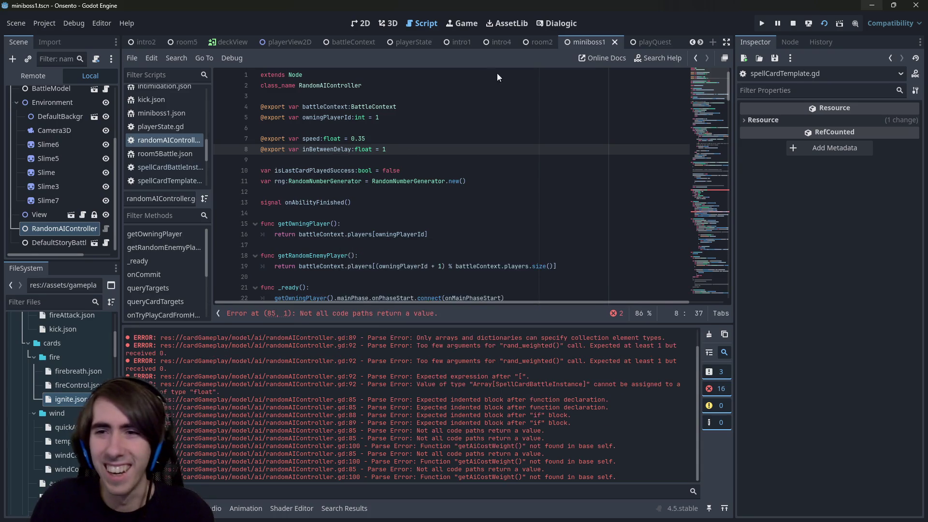
- Add 'return weight' after the loop at the end of getCostWeight
scroll(497, 76, "down", 20)
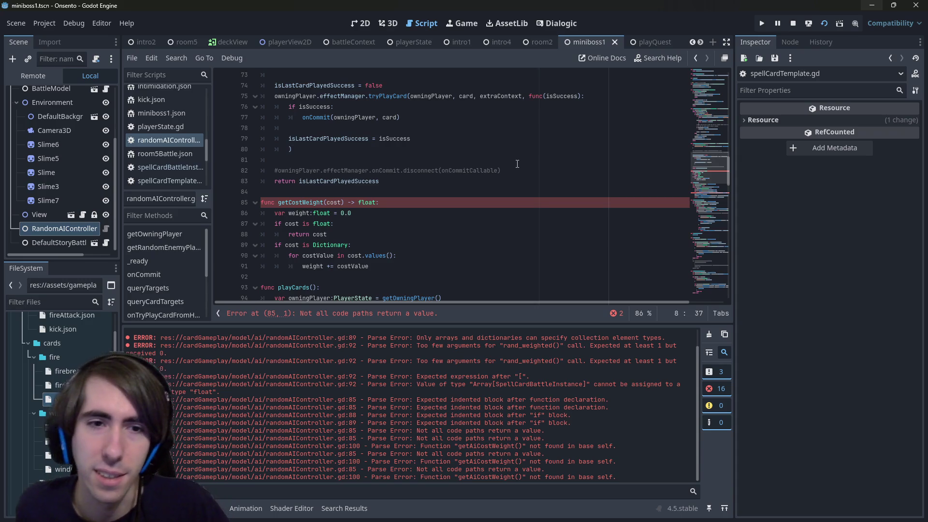
double_click(294, 203)
scroll(602, 250, "down", 4)
scroll(603, 249, "up", 1)
scroll(602, 250, "down", 1)
scroll(393, 201, "up", 2)
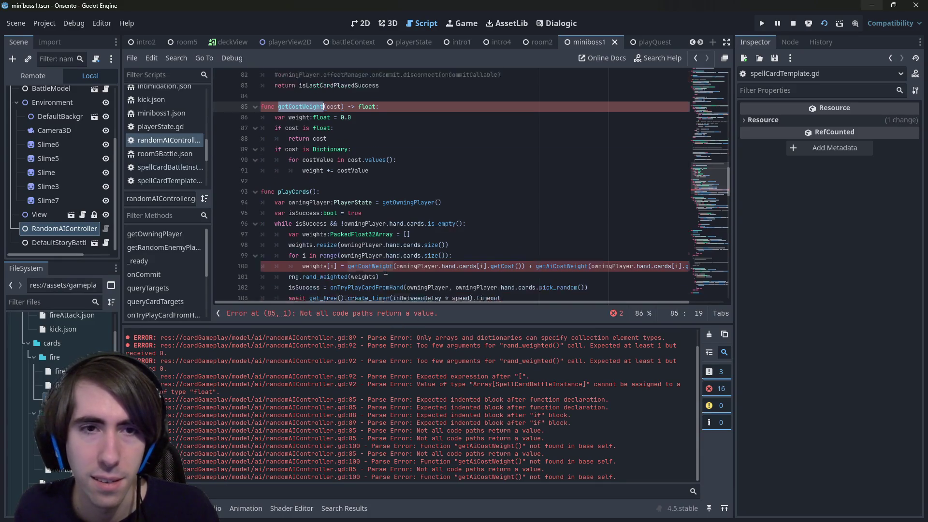
left_click(393, 202)
key("Return")
type("return weight")
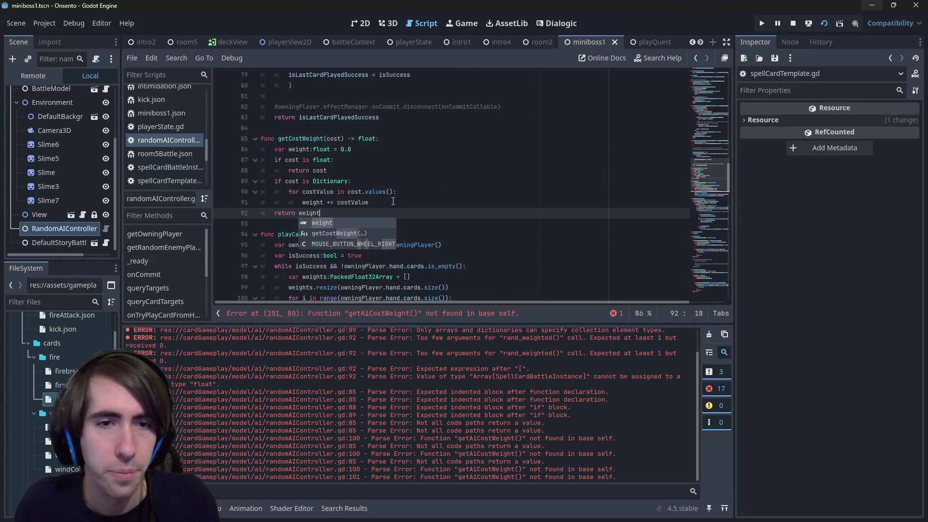
left_click(393, 202)
- Jump to the error on line 101 and rename getAiCostWeight to getCostWeight
scroll(421, 193, "down", 3)
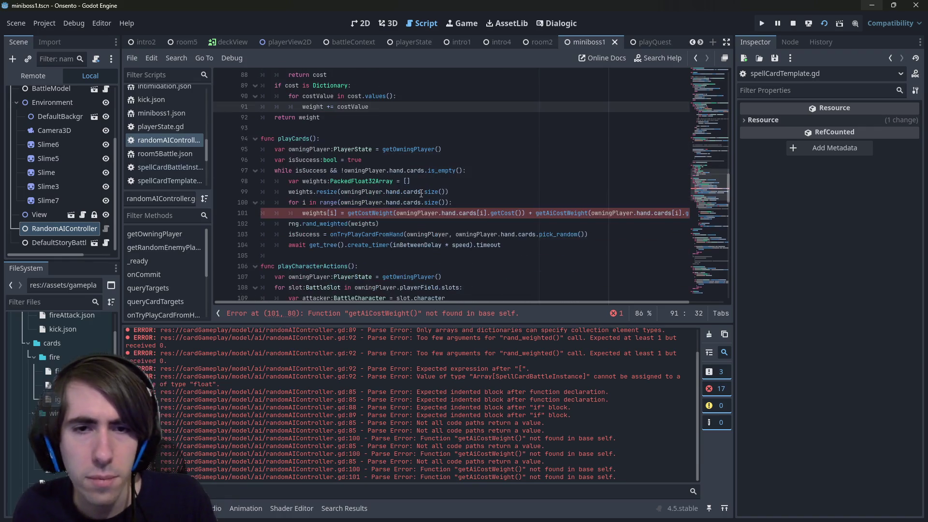
left_click(370, 204)
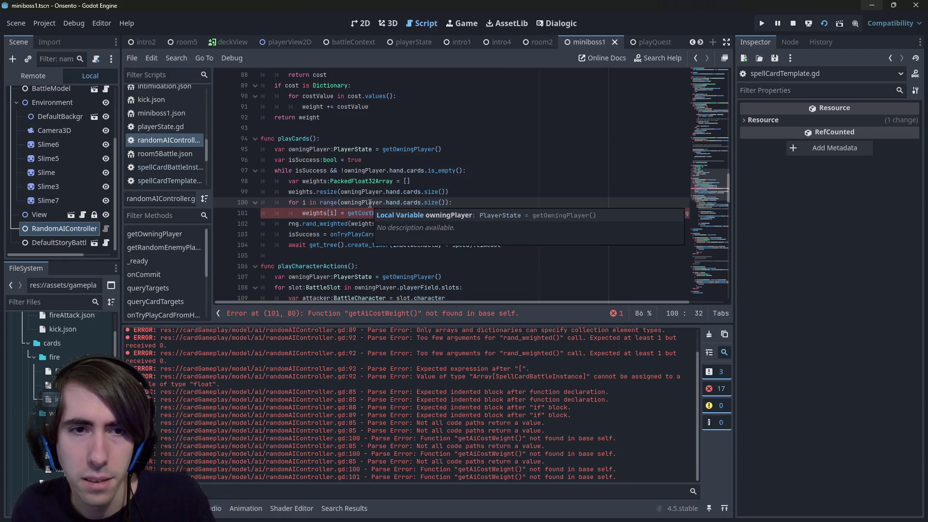
scroll(370, 204, "up", 1)
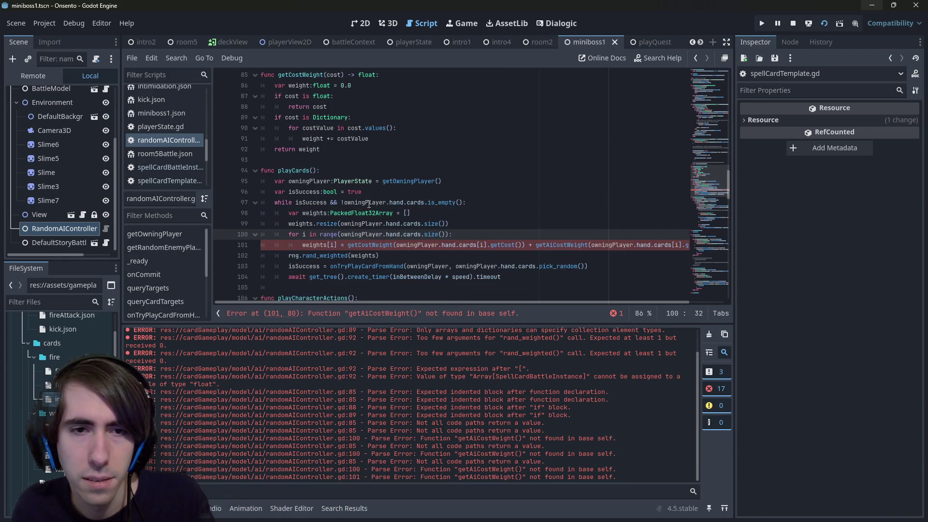
left_click(368, 316)
left_click_drag(419, 305, 476, 303)
left_click(520, 180)
key("BackSpace")
key("BackSpace")
key("BackSpace")
type("Cost(")
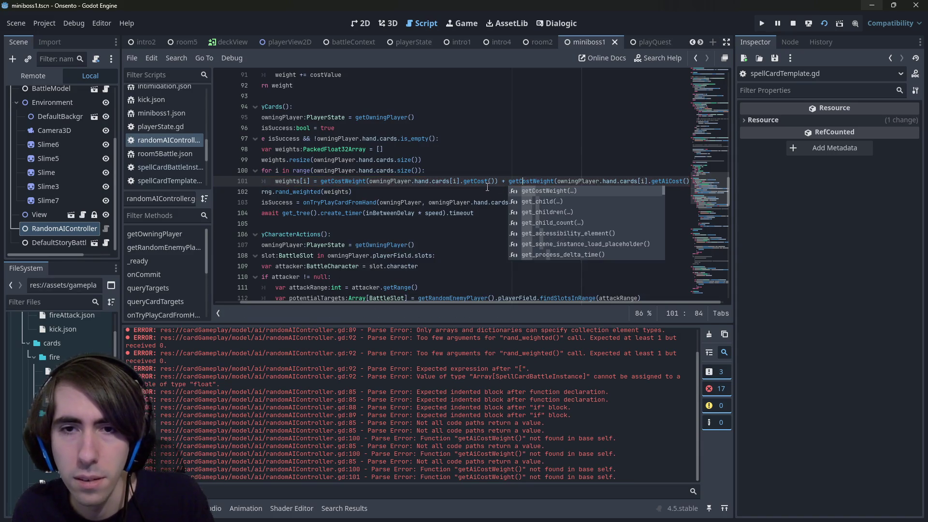
key("Escape")
- Review the corrected lines, then scroll back to the top of the script
scroll(487, 187, "up", 1)
left_click_drag(382, 222, 261, 211)
scroll(417, 237, "up", 2)
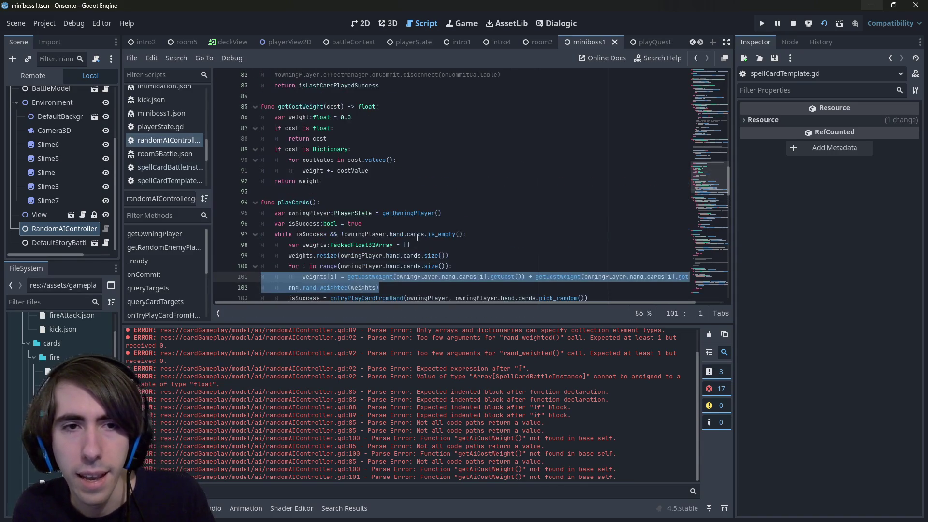
scroll(416, 256, "down", 1)
left_click(422, 250)
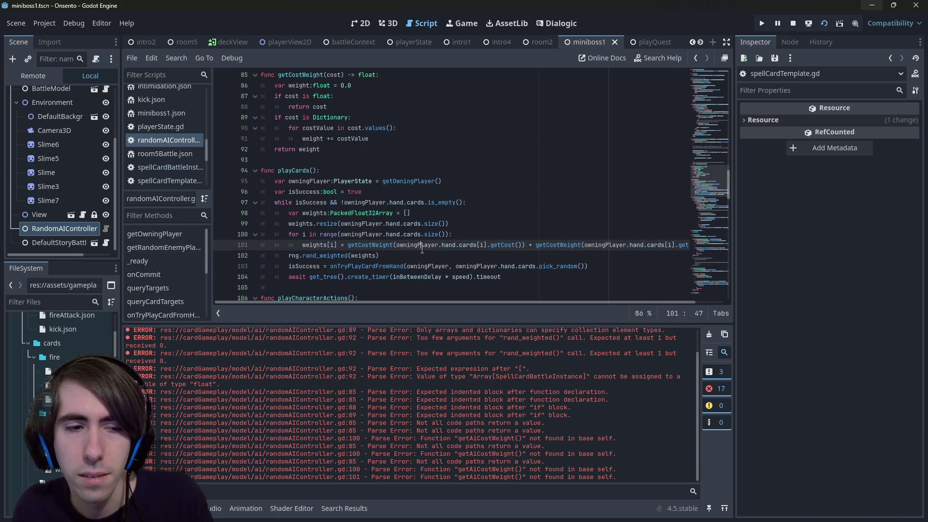
left_click(712, 113)
left_click_drag(712, 112, 711, 62)
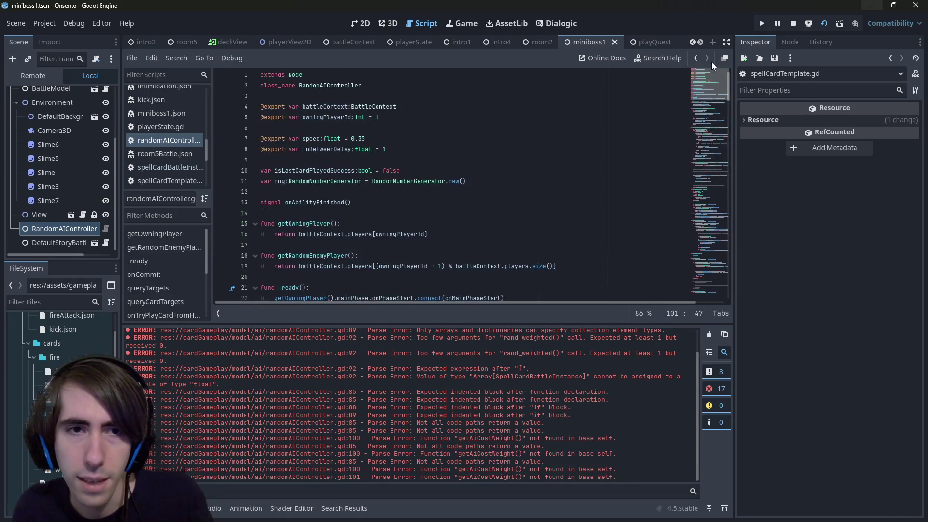
left_click(479, 181)
left_click(482, 151)
key("Return")
key("Return")
type("@export var")
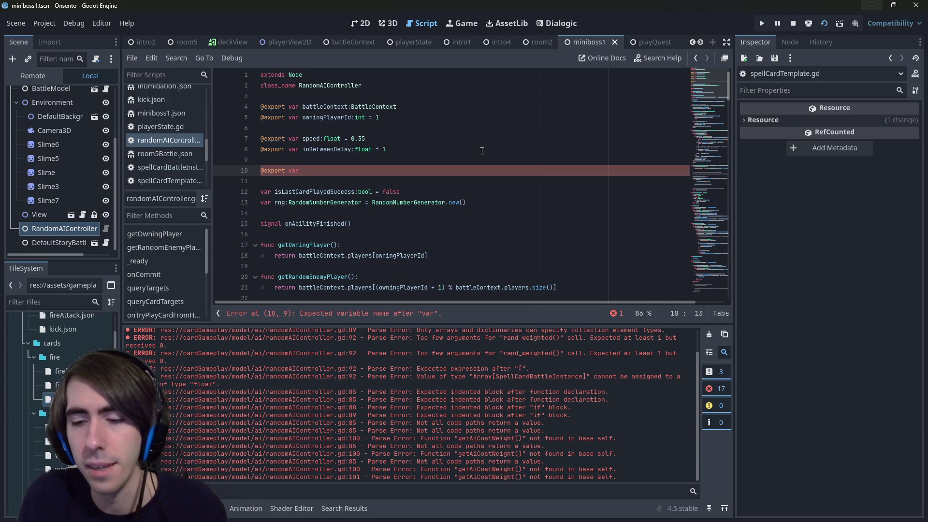
type("cardW")
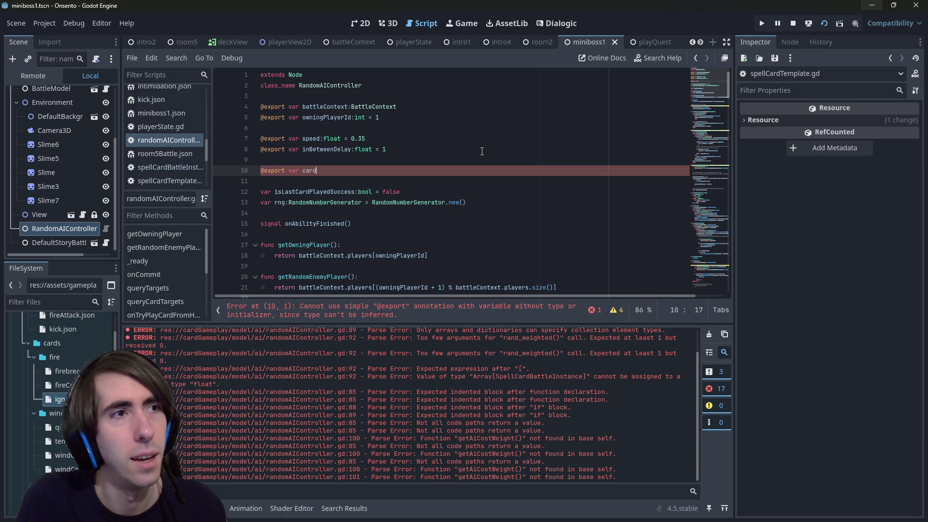
type("eightIncrease =")
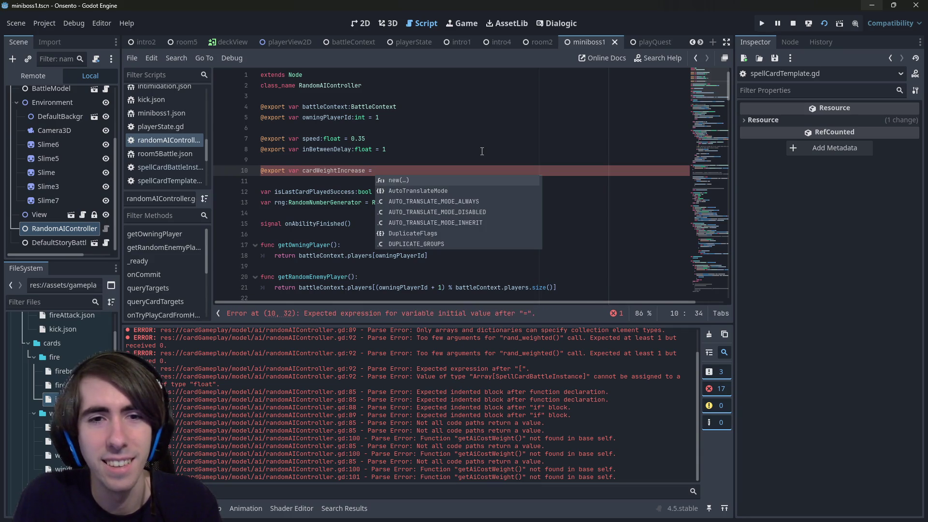
key("BackSpace")
key("BackSpace")
key("BackSpace")
type(":Diction")
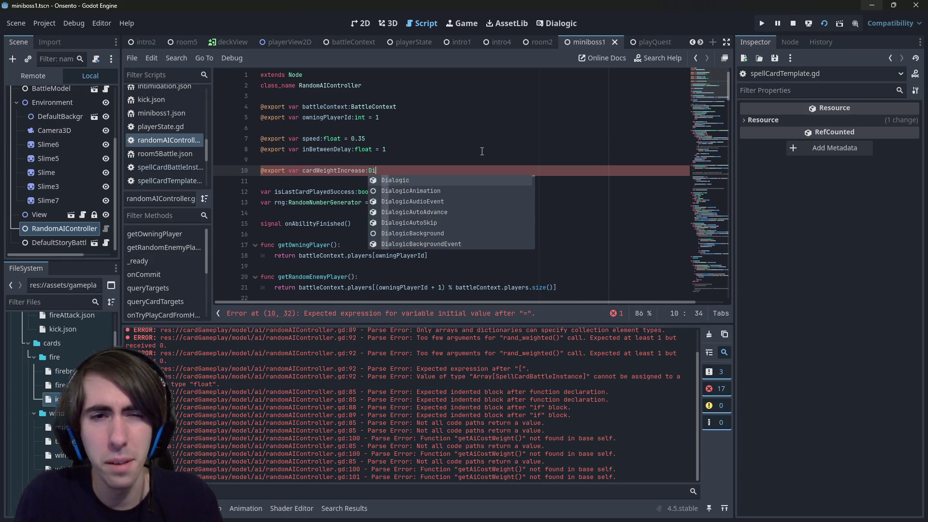
key("Down")
key("Return")
key("ctrl+s")
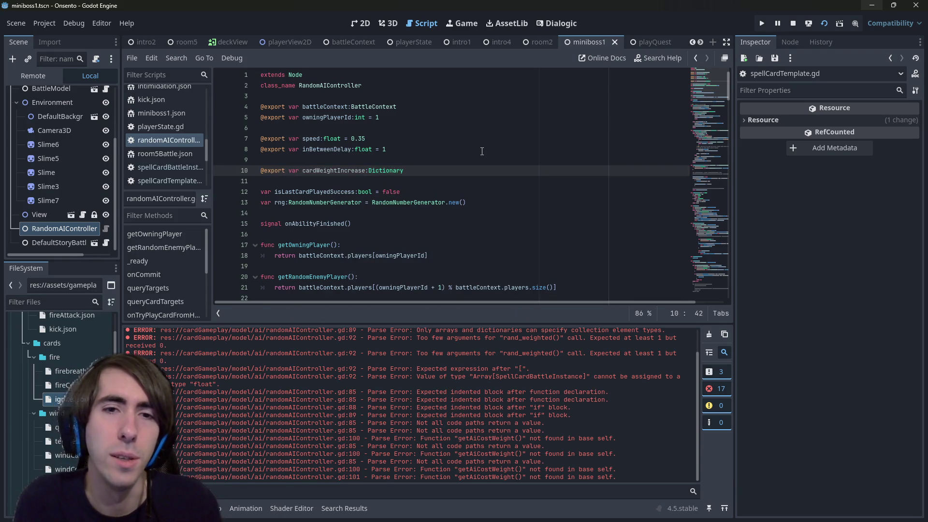
- Type it as Dictionary[StringName, float] = {} under a '# card id to weight increase' comment
type("[StringN")
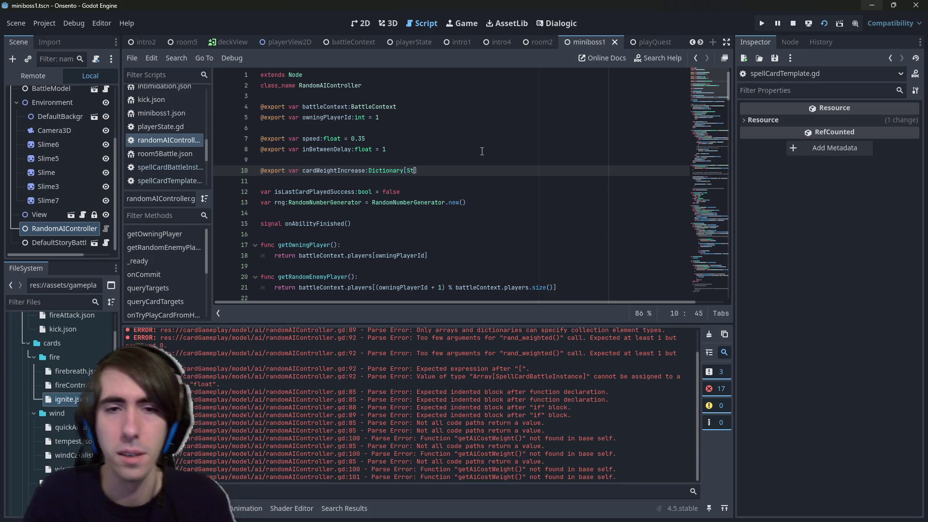
type("ame, ")
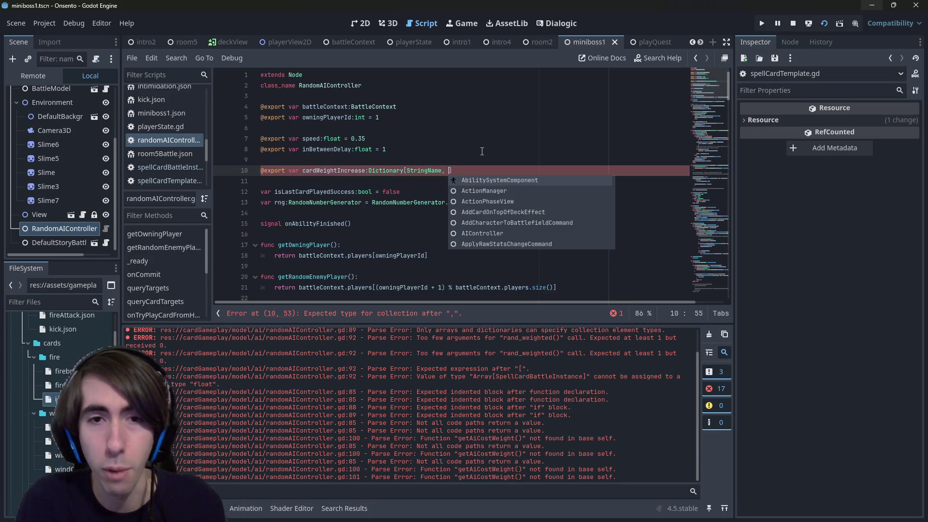
type("float")
key("ctrl+shift+Return")
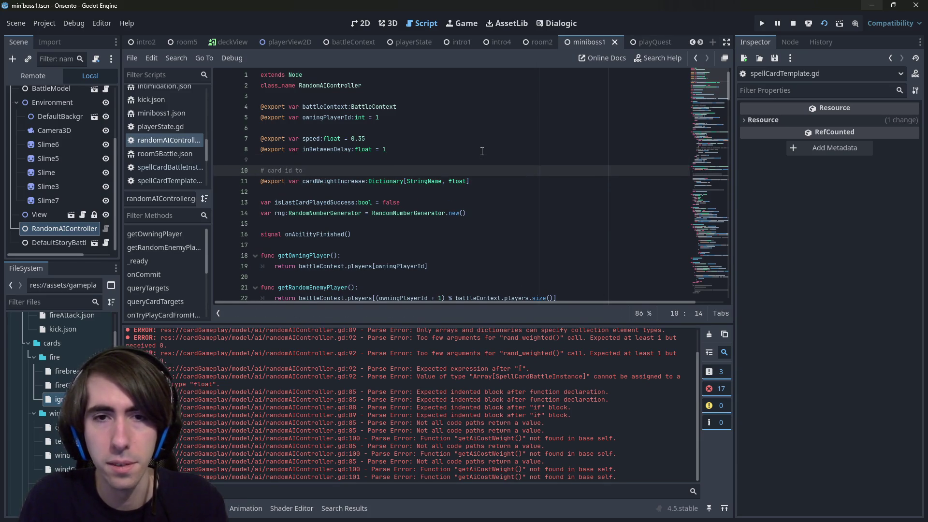
key("BackSpace")
key("BackSpace")
type("ght increase")
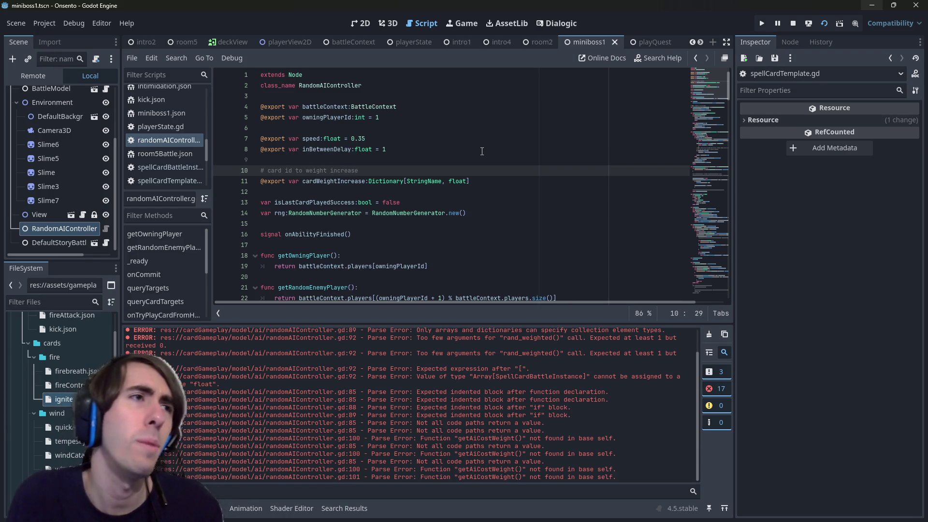
key("ctrl+s")
key("Down")
key("End")
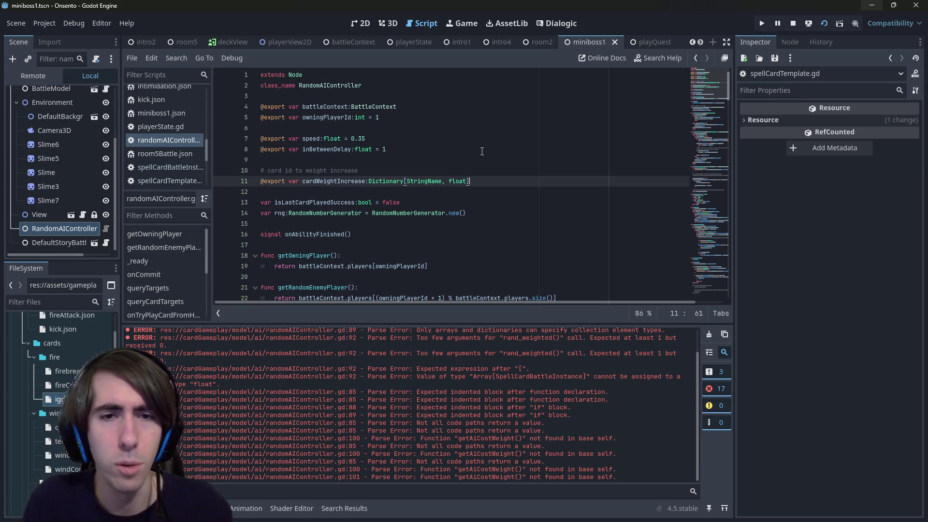
type("{}")
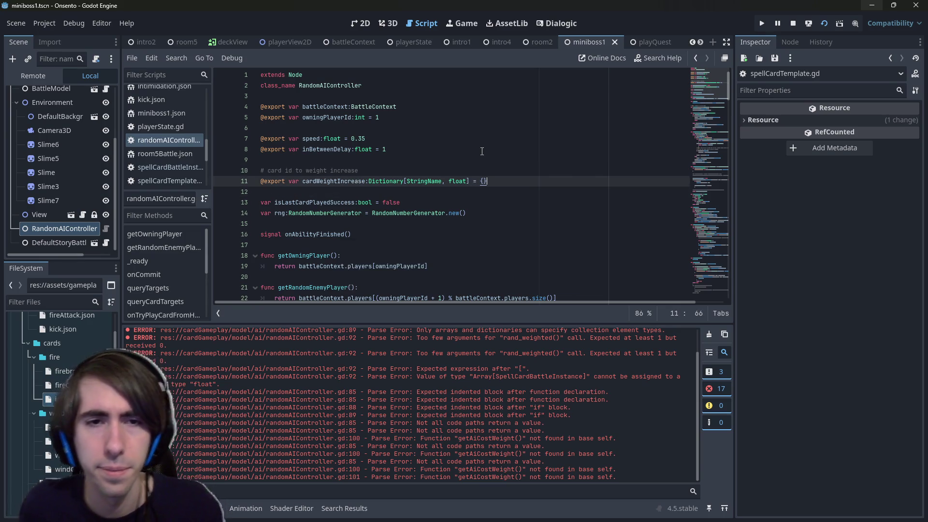
- Review cardWeightIncrease and the rand_weighted call in the playCards loop
double_click(334, 181)
scroll(488, 198, "down", 15)
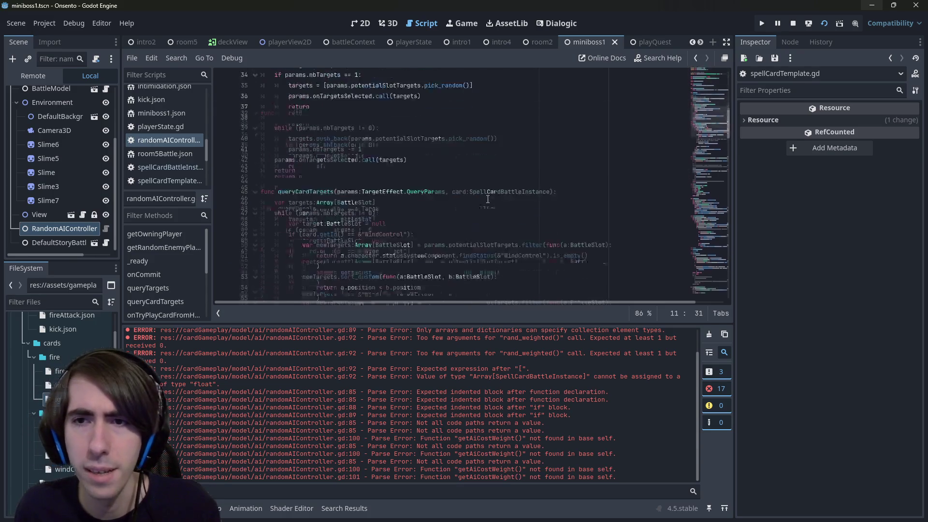
scroll(488, 199, "down", 14)
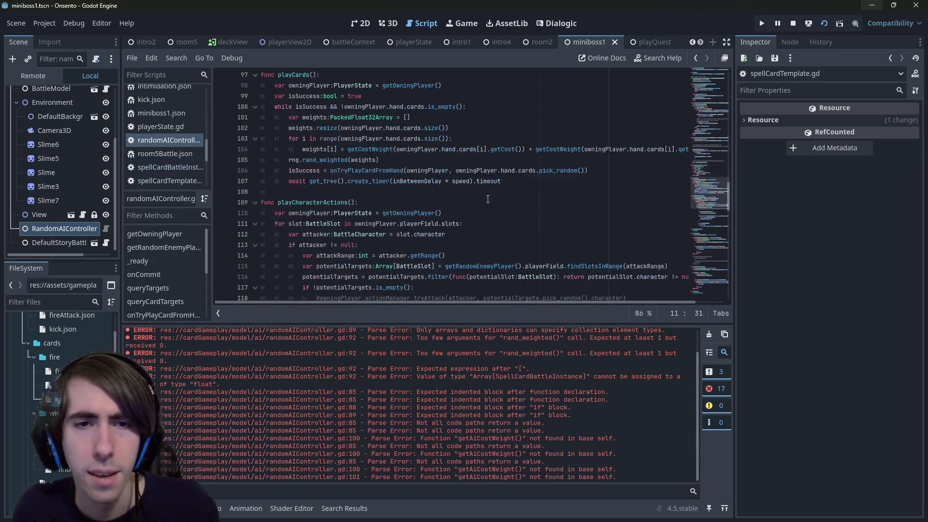
scroll(487, 199, "up", 15)
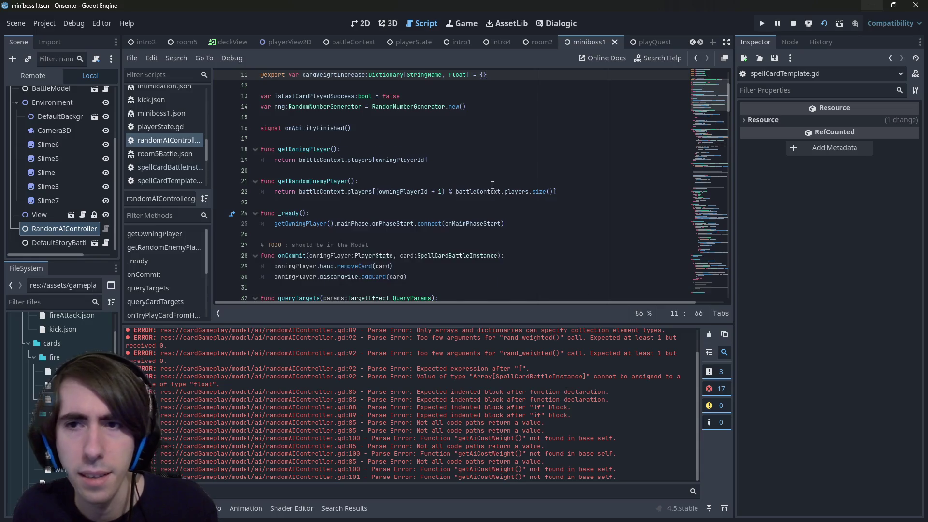
scroll(502, 193, "down", 18)
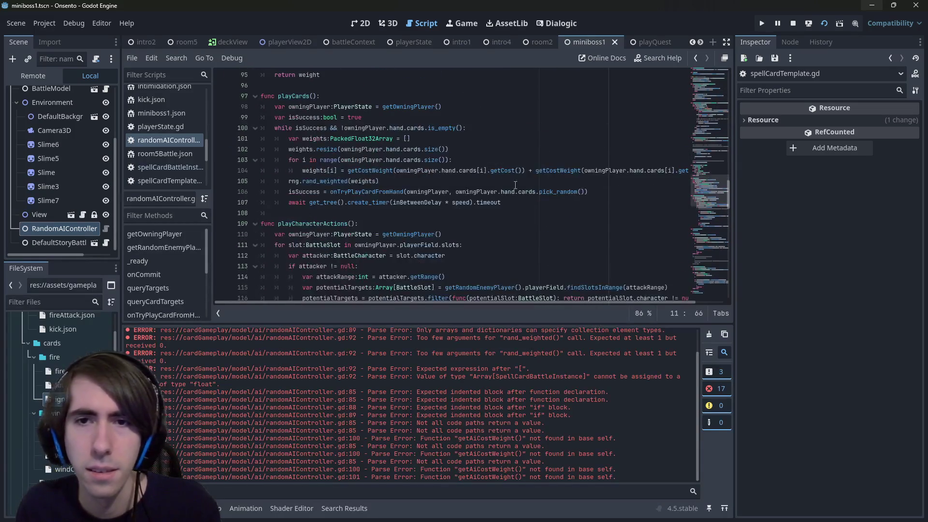
double_click(325, 181)
scroll(349, 232, "up", 1)
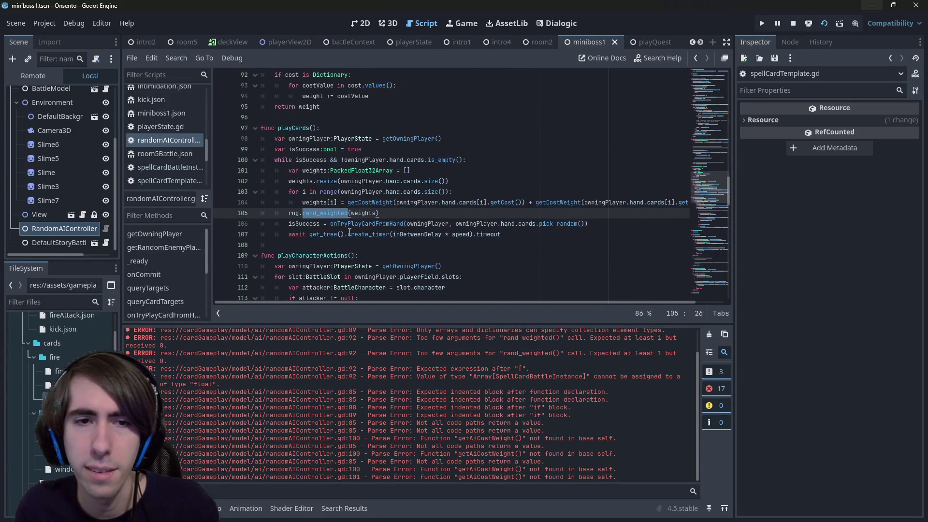
scroll(339, 220, "up", 1)
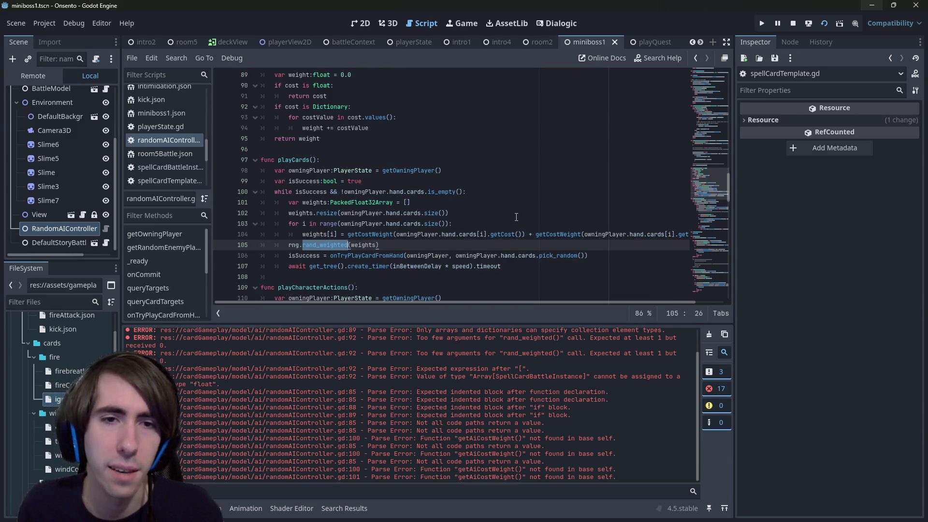
left_click(457, 213)
scroll(440, 234, "up", 4)
scroll(347, 170, "down", 2)
- Add a new float function getCardWiight after getCostWeight, starting its body with cardWeightIncrease
left_click(342, 211)
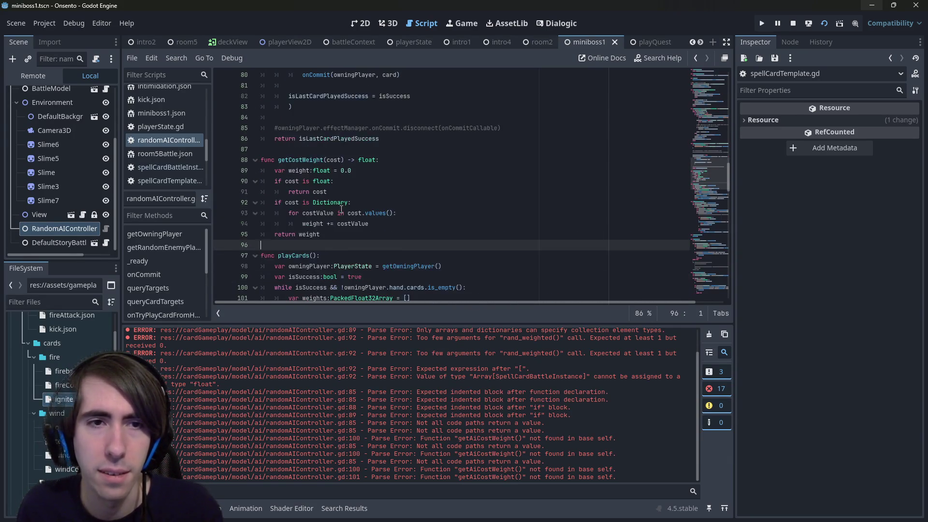
key("Return")
key("Return")
key("Up")
type("func getCardWi")
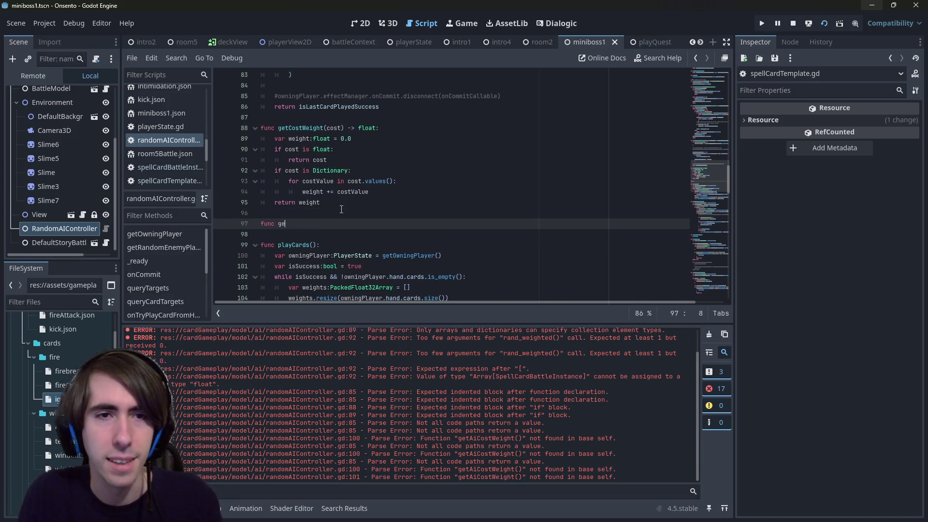
type("ight()")
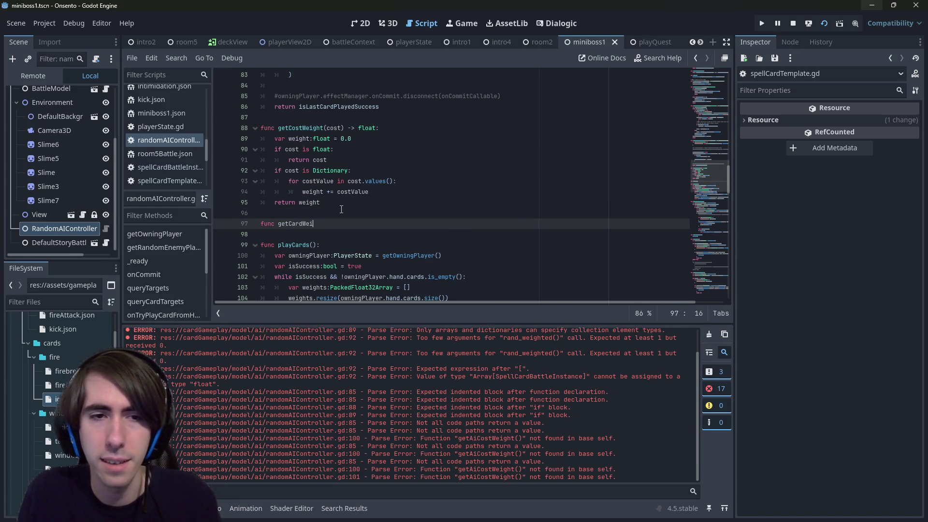
type("float:")
key("Return")
type("cardWeightIncrease")
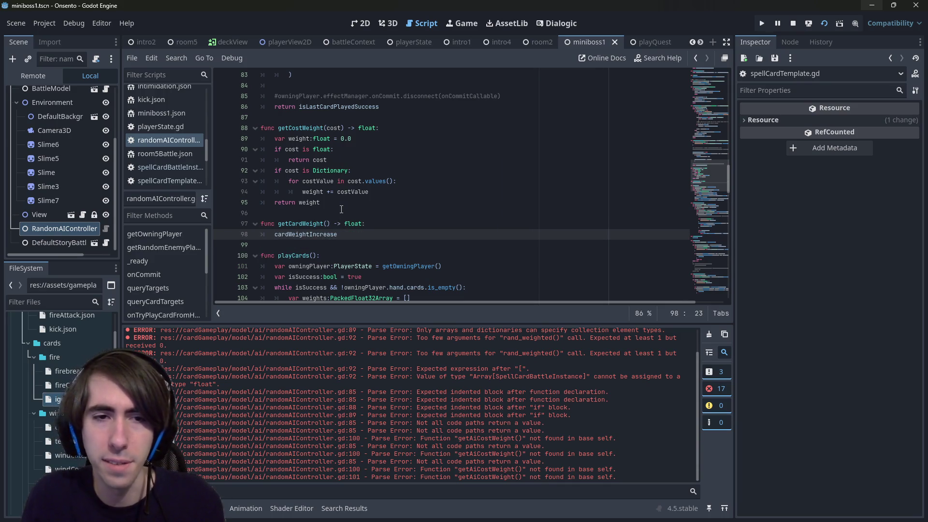
- Give the new function a card:SpellCardBattleInstance parameter and save
double_click(301, 128)
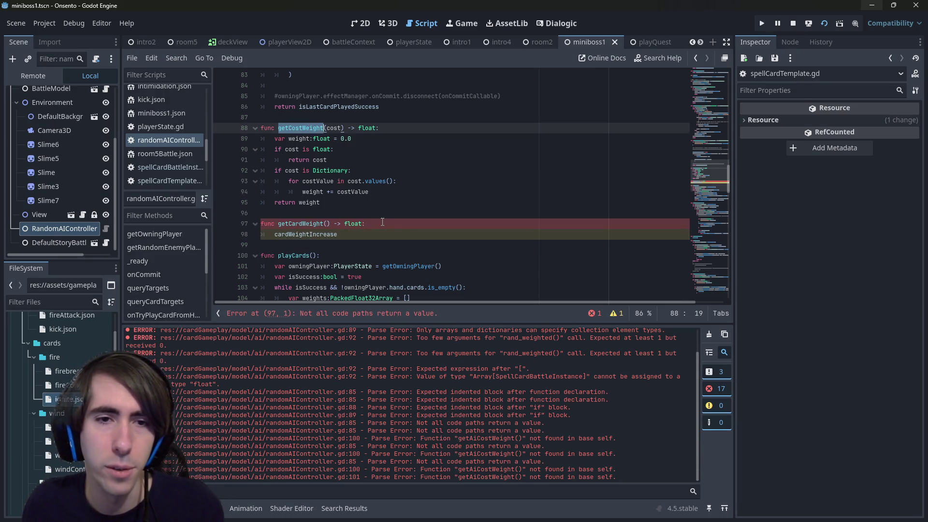
left_click(327, 224)
type("d:")
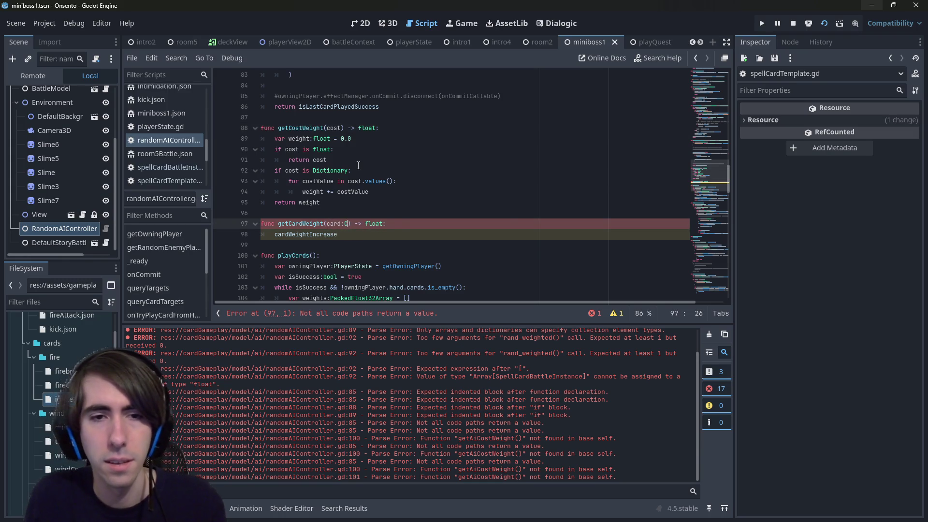
scroll(425, 275, "down", 2)
scroll(424, 276, "down", 1)
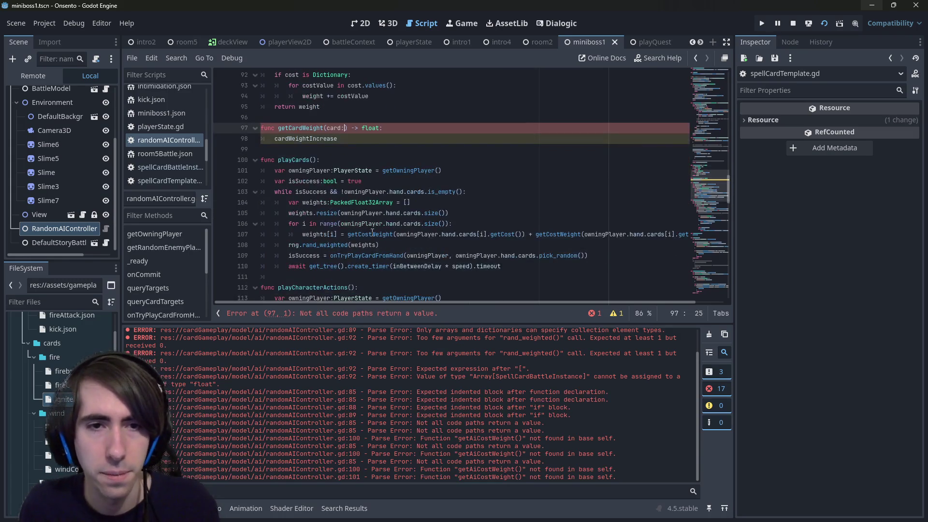
mouse_move(363, 228)
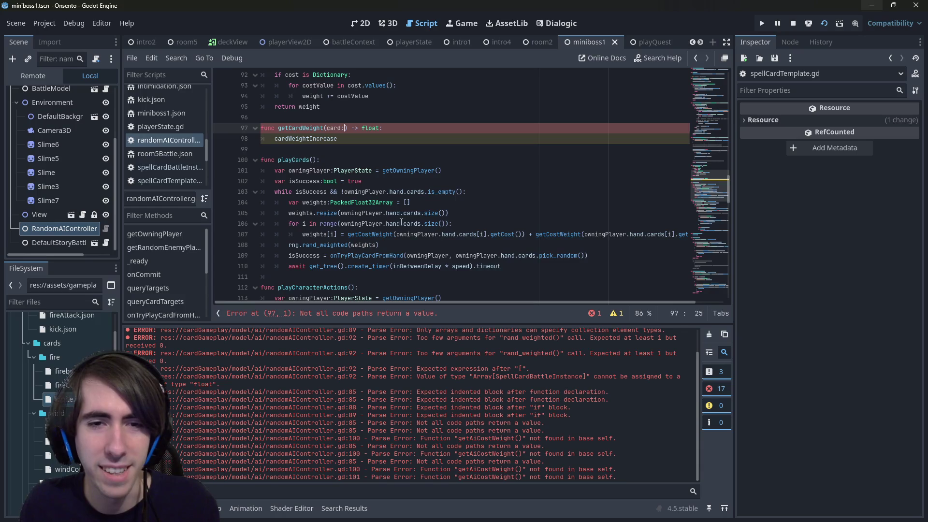
type("SpellCardBattleIn")
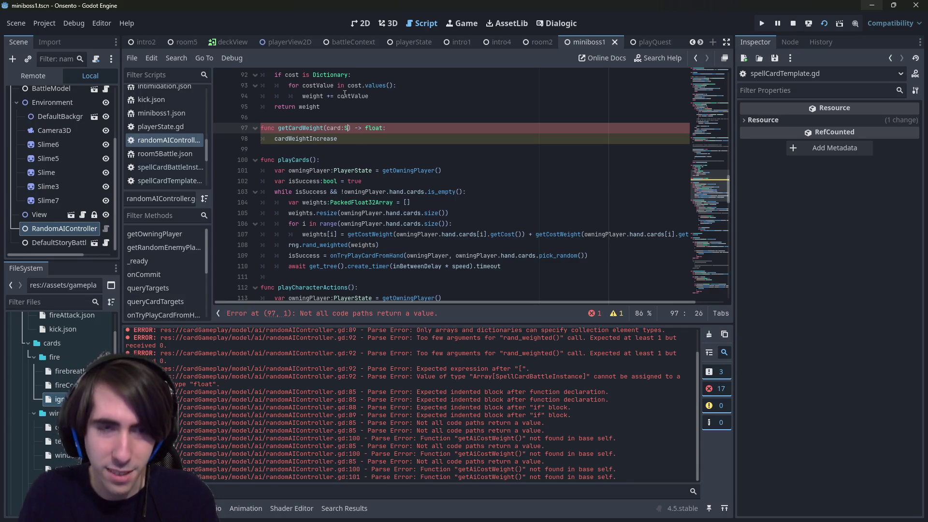
key("Return")
key("ctrl+s")
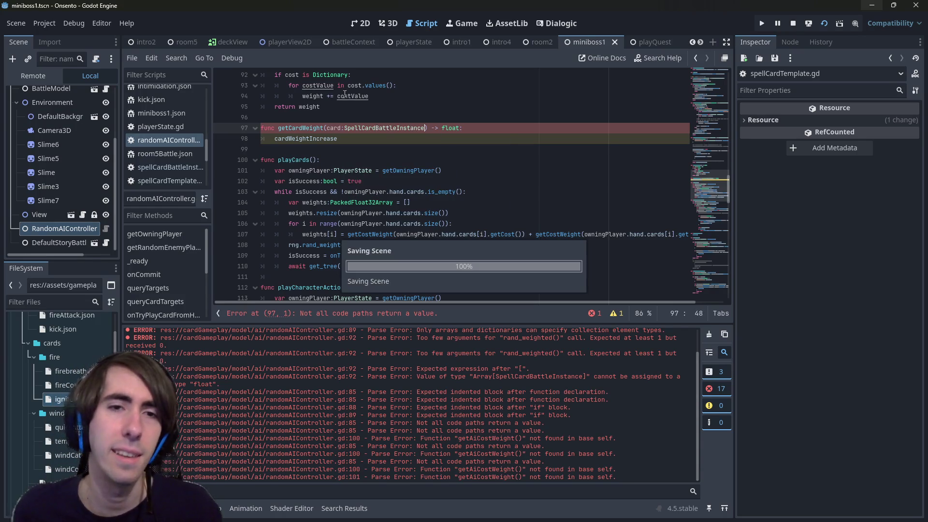
- Make the function body begin with 'var weight = cardWeightIncrease()'
left_click(501, 128)
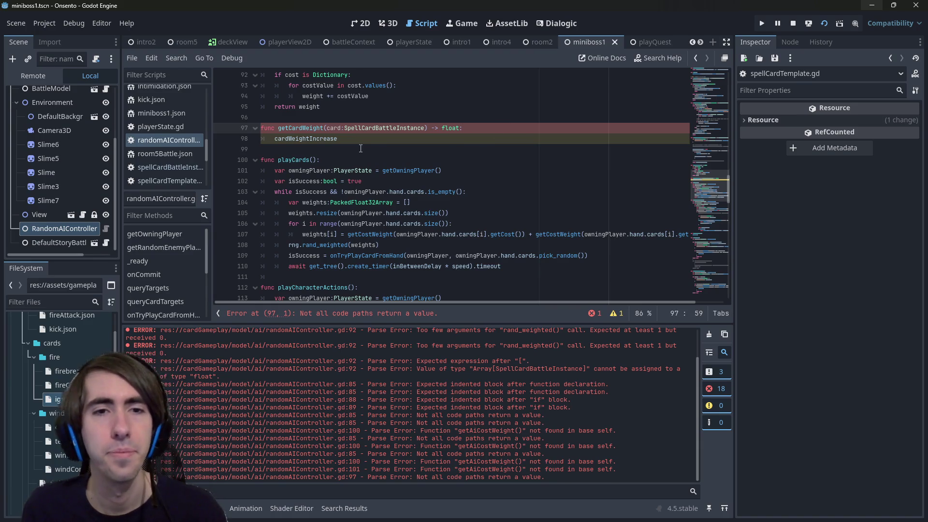
left_click(275, 139)
type("var weight ")
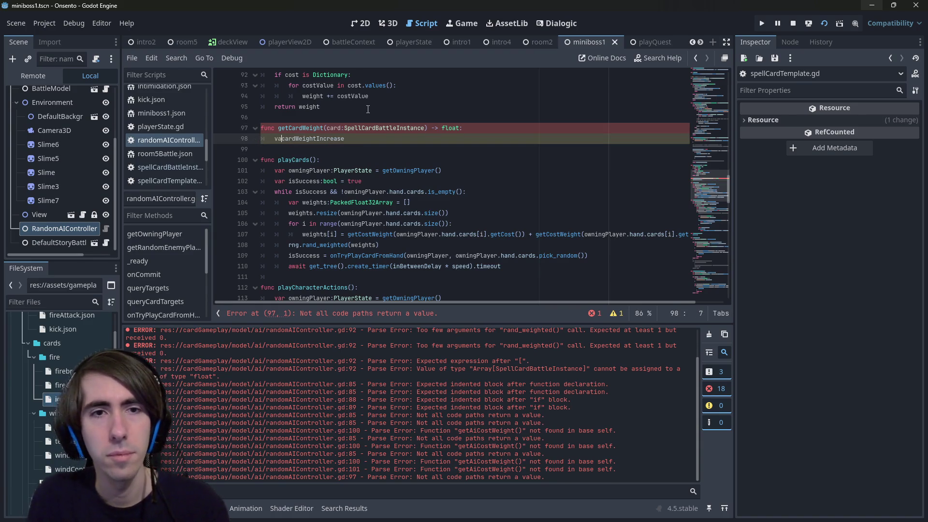
type("=")
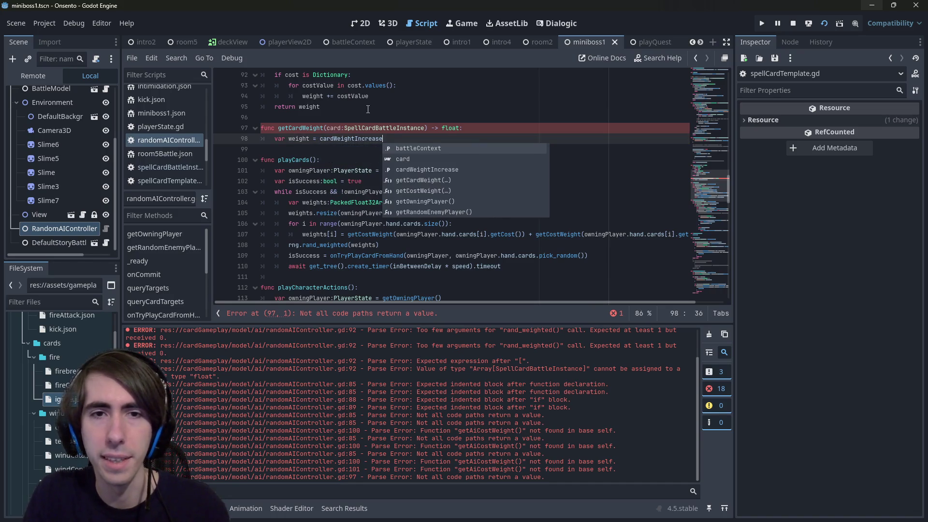
key("End")
type("(card")
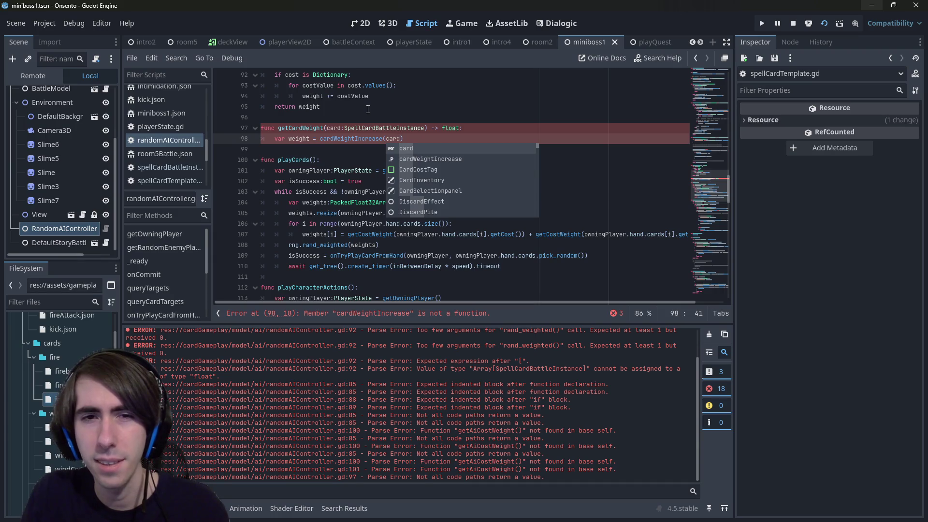
key("BackSpace")
key("BackSpace")
key("BackSpace")
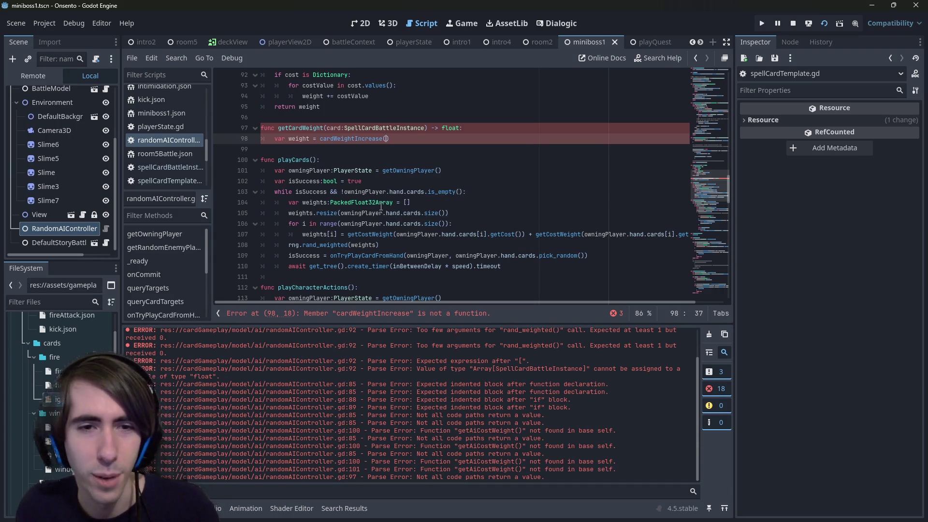
- Rename the function to getCardsWeight and select the weights lines 104–108 in playCards
left_click(418, 191)
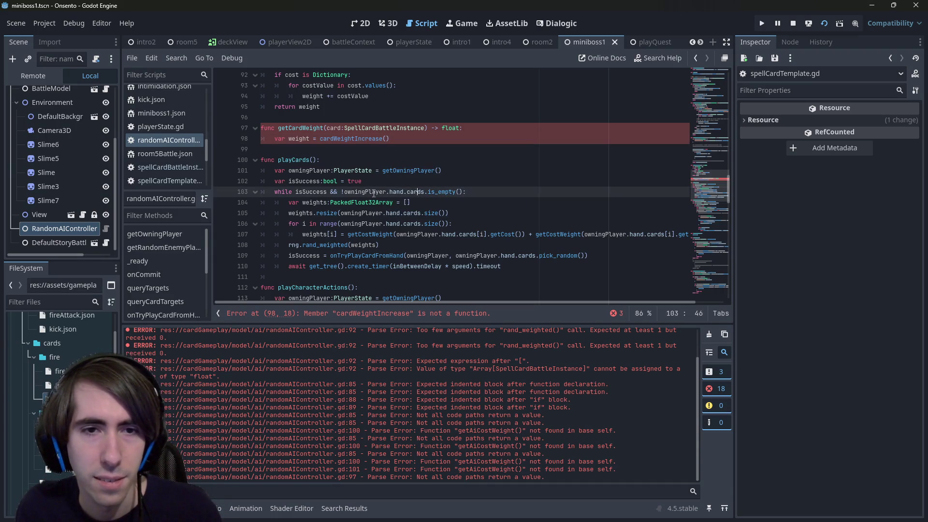
left_click_drag(355, 213, 436, 213)
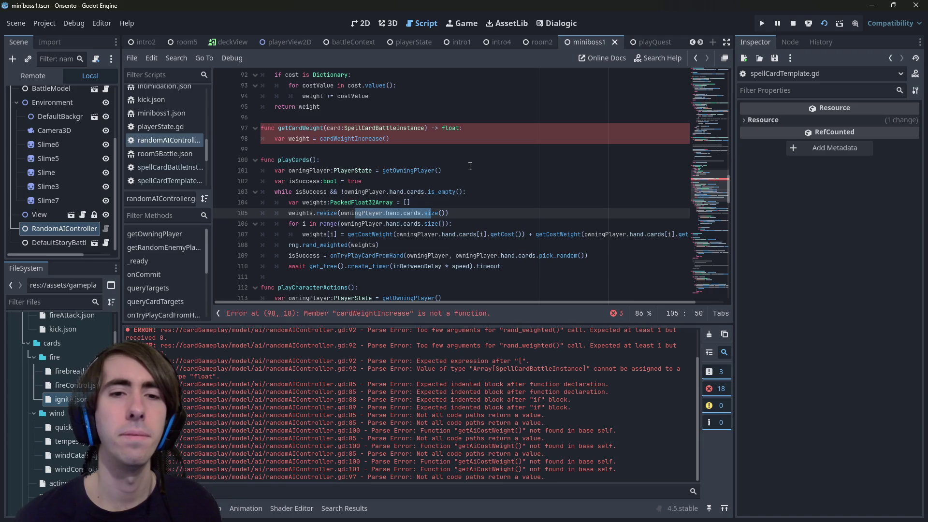
key("Down")
key("Down")
key("Down")
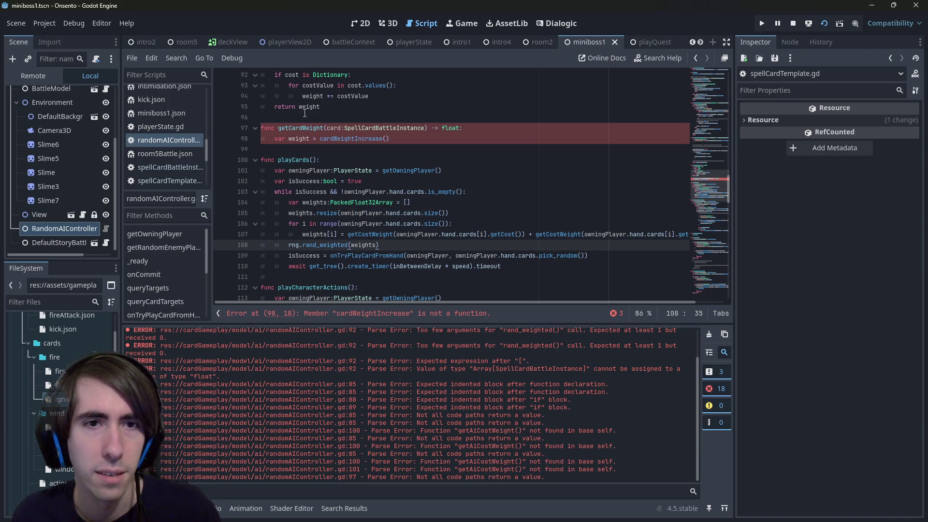
left_click(306, 127)
type("s")
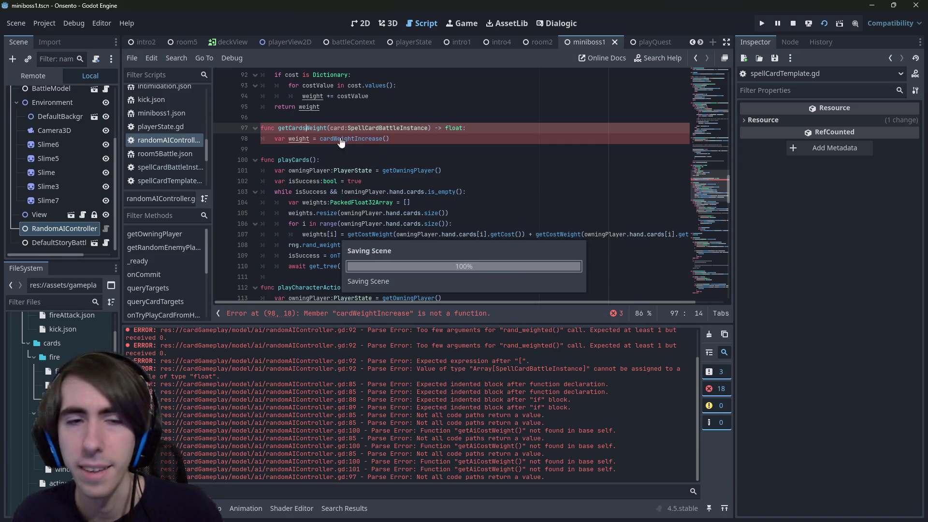
left_click(407, 244)
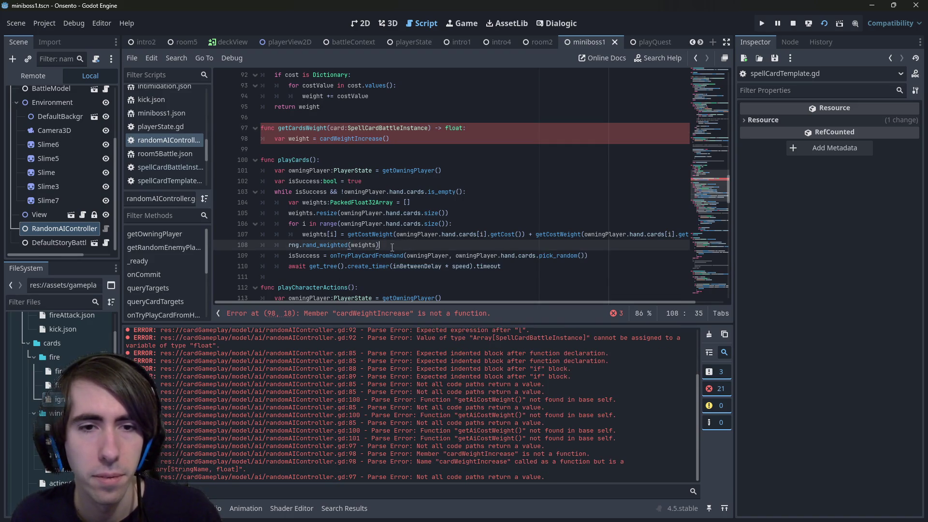
left_click_drag(392, 246, 256, 204)
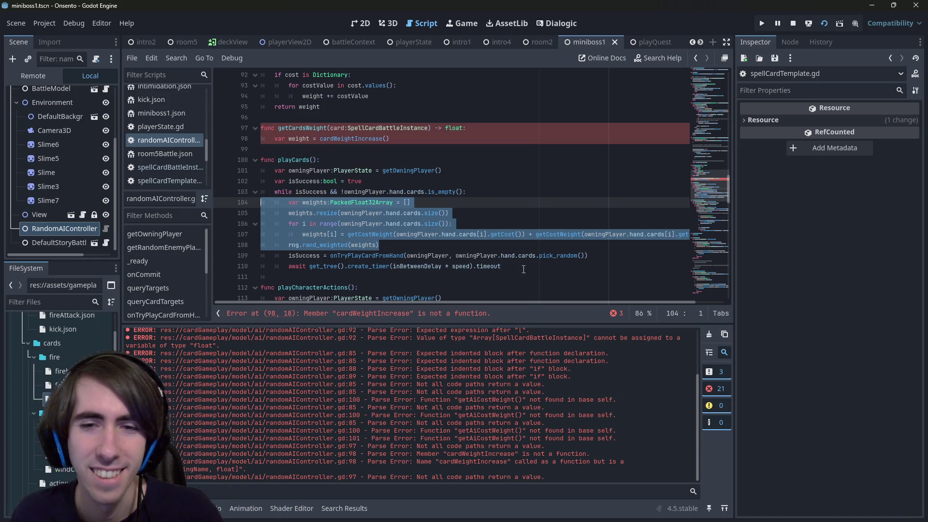
left_click(340, 213)
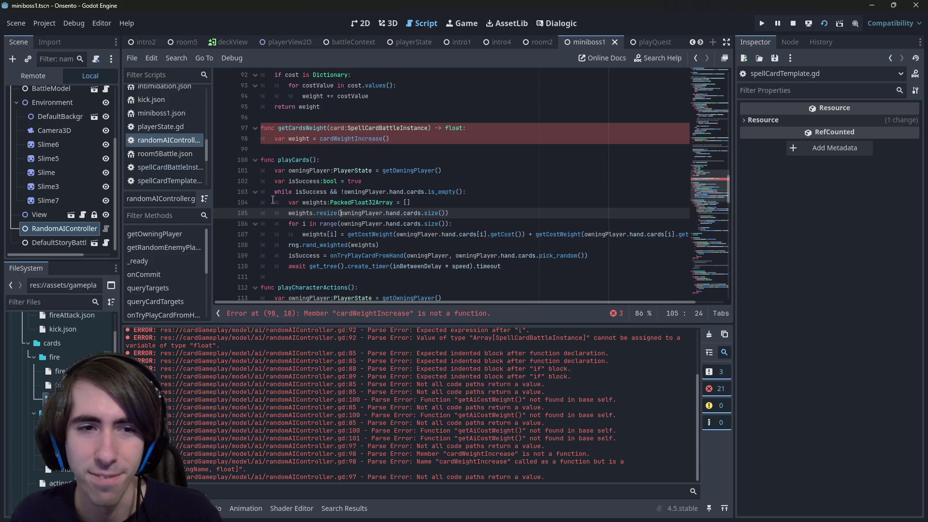
mouse_move(261, 202)
left_mouse_down()
mouse_move(263, 256)
mouse_move(260, 244)
left_mouse_up()
key("ctrl+c")
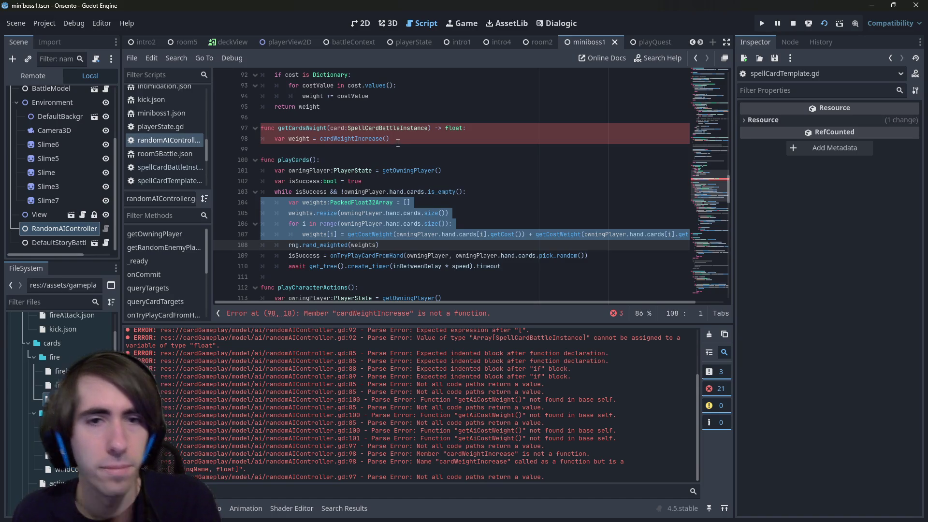
- Try moving the weights lines into getCardsWeight, then undo and restore them in the loop
key("BackSpace")
left_click(409, 138)
key("Return")
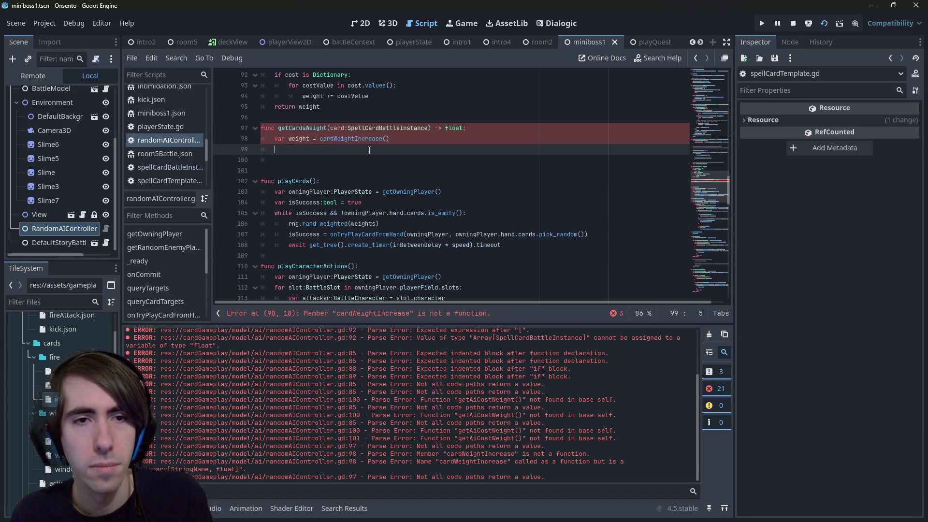
key("ctrl+v")
left_click_drag(359, 190, 263, 145)
key("shift+Tab")
left_click(407, 171)
key("ctrl+z")
key("ctrl+z")
key("ctrl+z")
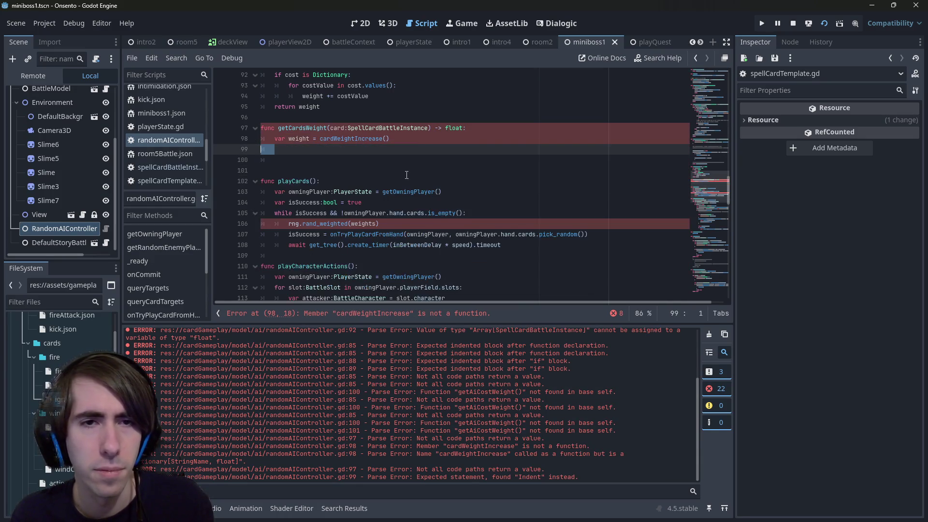
left_click(261, 202)
key("ctrl+v")
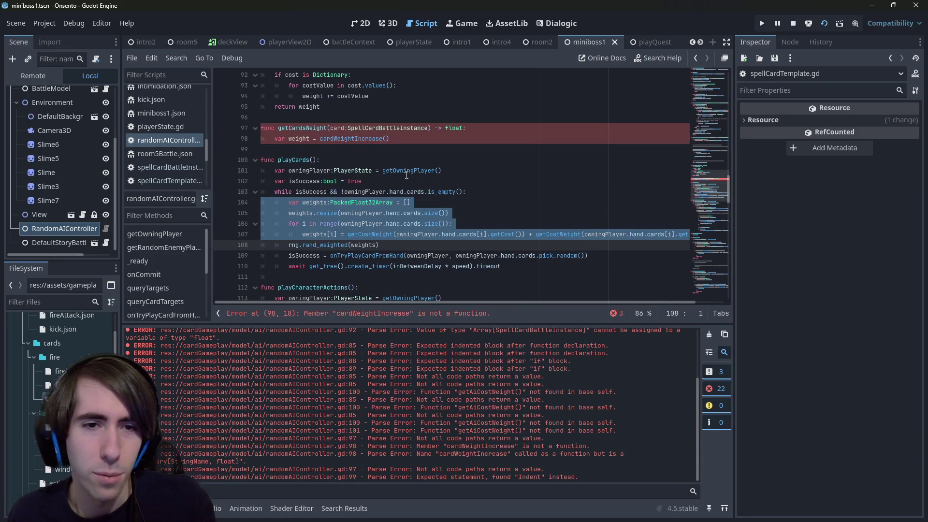
left_click(279, 224)
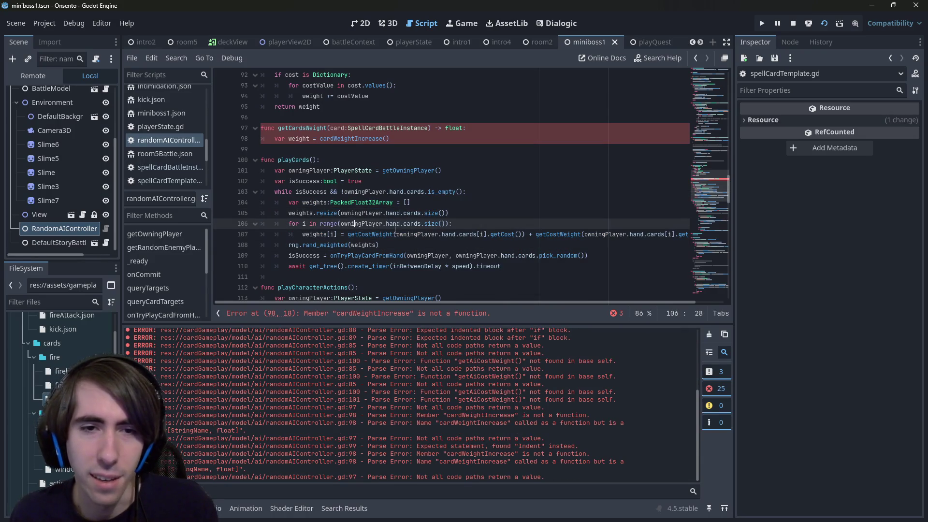
- Copy the weights[i] assignment line below line 98 in getCardsWeight and save
left_click_drag(264, 223, 367, 235)
left_click(352, 223)
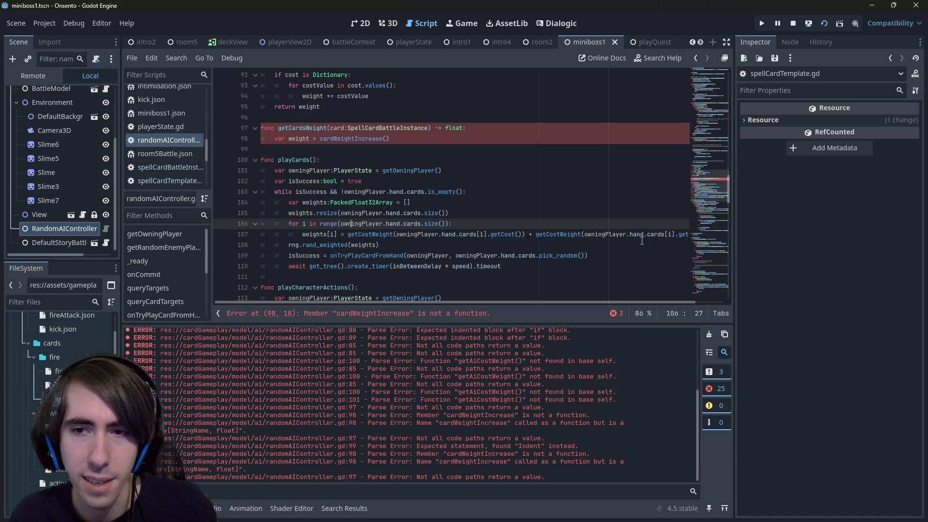
scroll(559, 303, "right", 2)
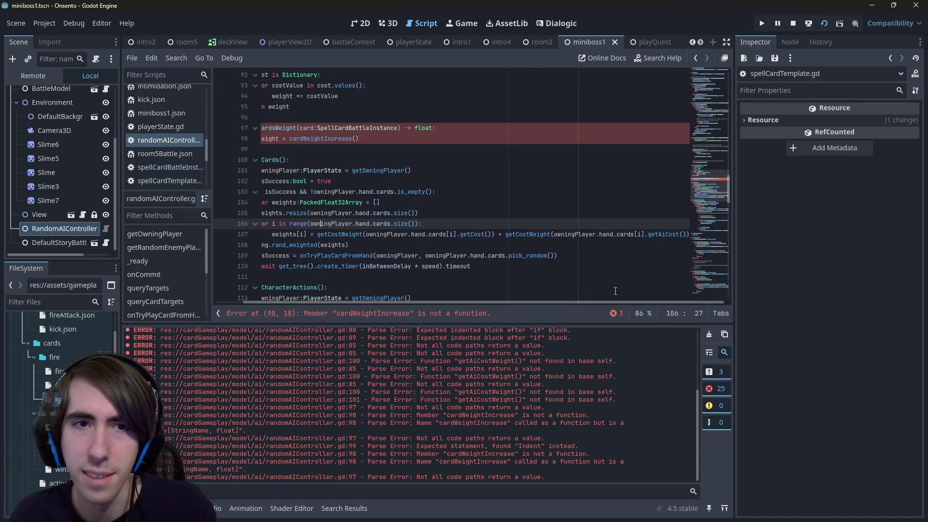
left_click(534, 313)
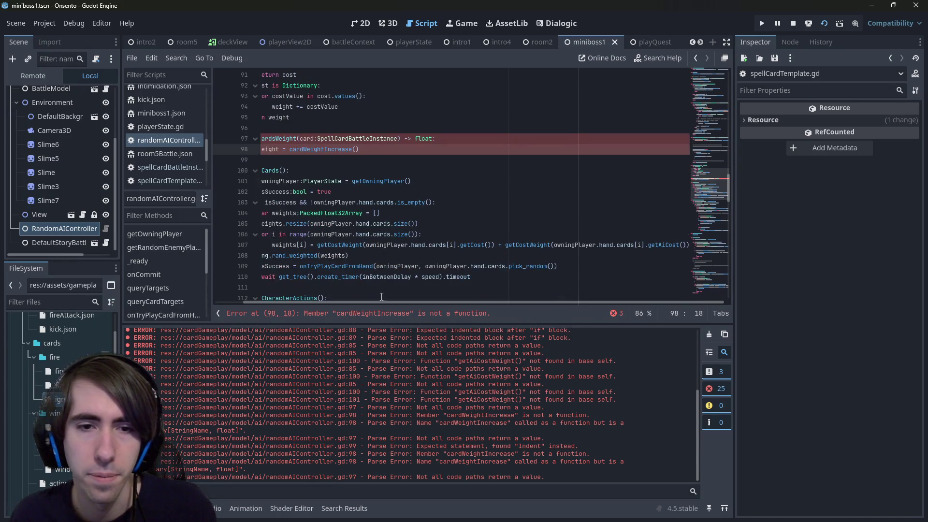
scroll(381, 300, "left", 2)
left_click_drag(261, 245, 260, 255)
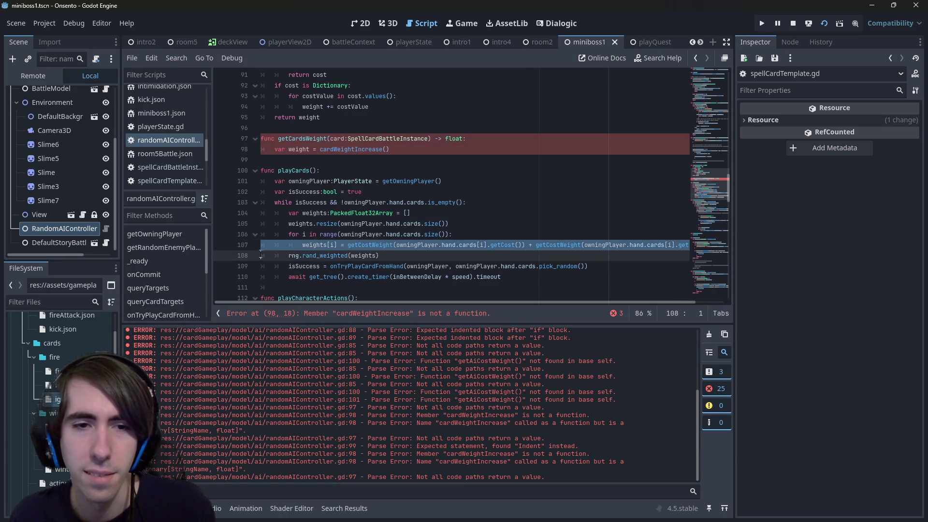
key("ctrl+c")
left_click(395, 159)
key("ctrl+v")
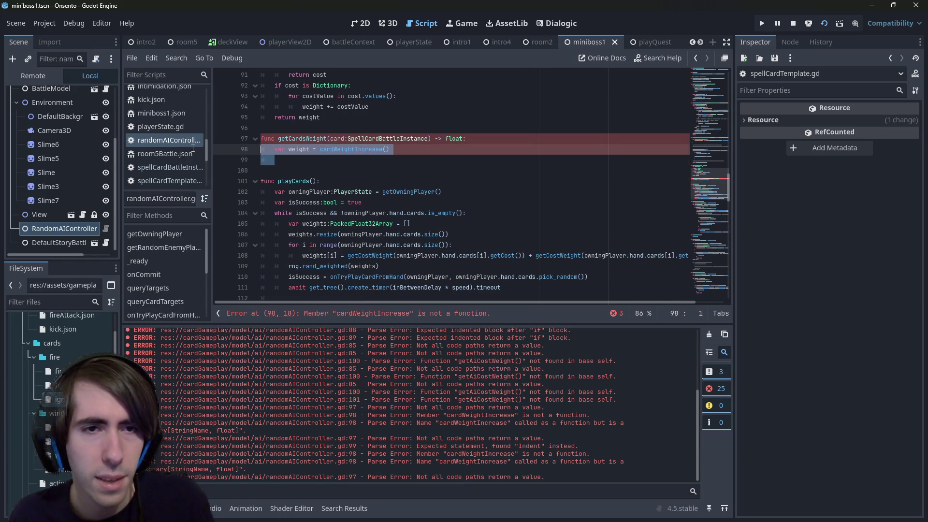
key("ctrl+s")
- Replace cardWeightIncrease() with the getCostWeight sum of getCost() and getAiCost(), and save
left_click_drag(346, 160, 320, 150)
scroll(324, 153, "up", 1)
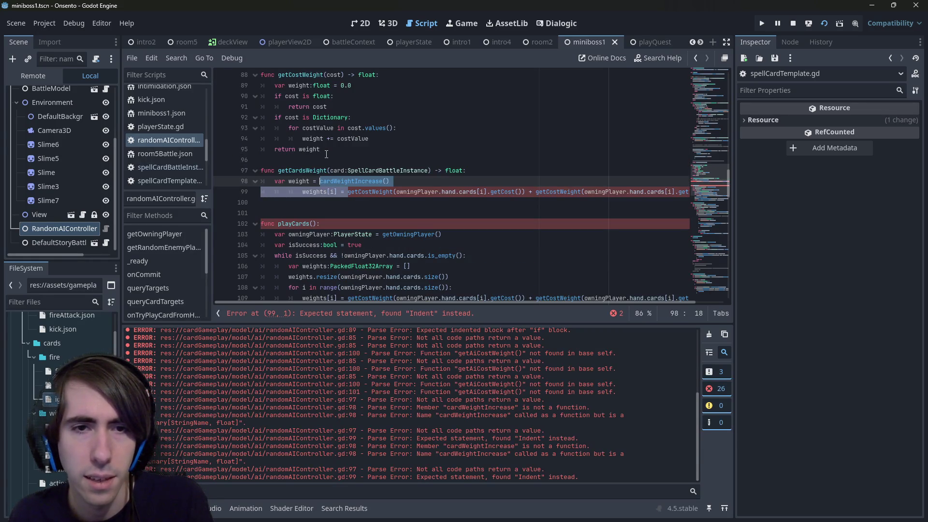
double_click(345, 181)
scroll(346, 180, "up", 1)
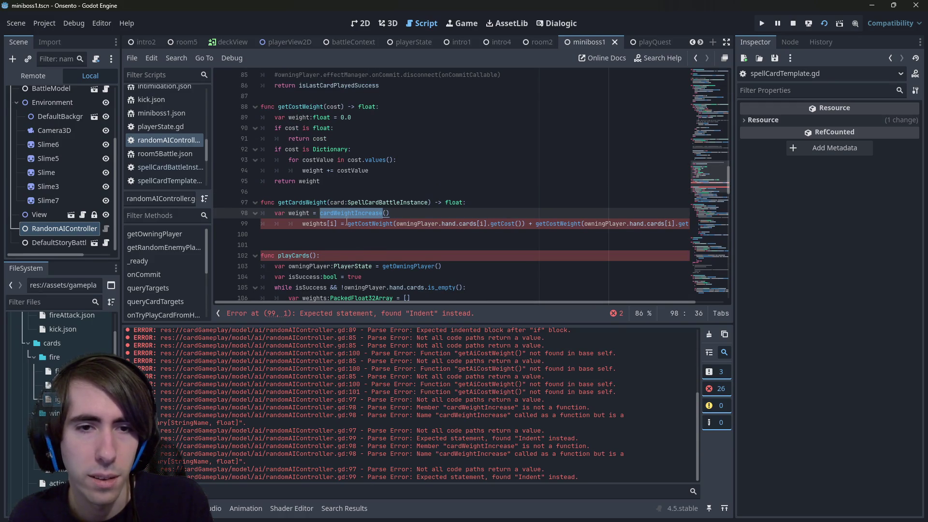
key("ctrl+z")
key("ctrl+z")
key("ctrl+z")
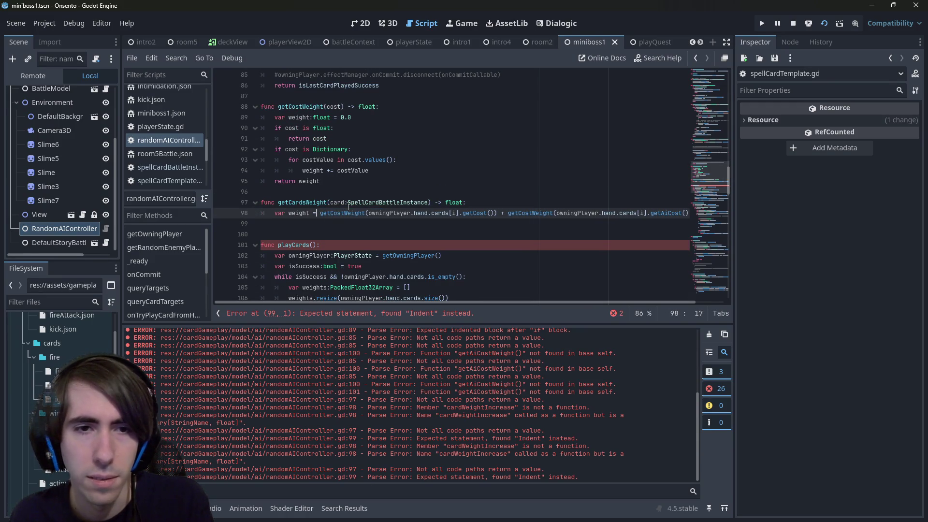
scroll(375, 199, "down", 2)
key("ctrl+s")
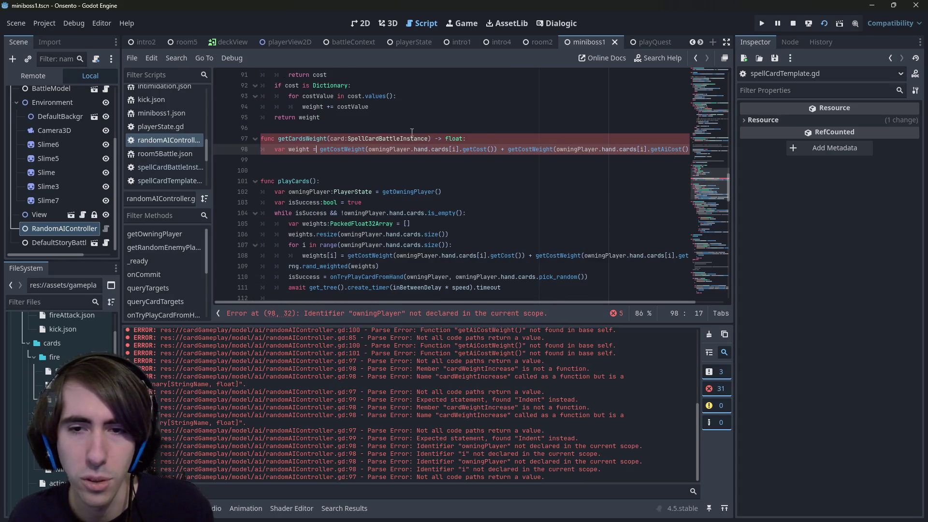
- Inspect the undeclared owningPlayer error and its owningPlayer:PlayerState declaration
scroll(425, 130, "up", 1)
left_click(375, 315)
scroll(410, 274, "down", 1)
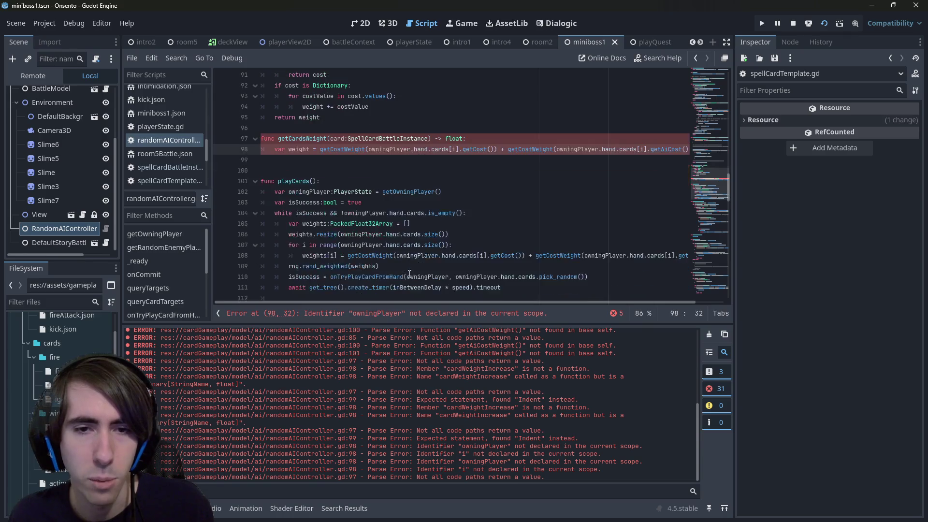
scroll(382, 222, "down", 1)
double_click(403, 225)
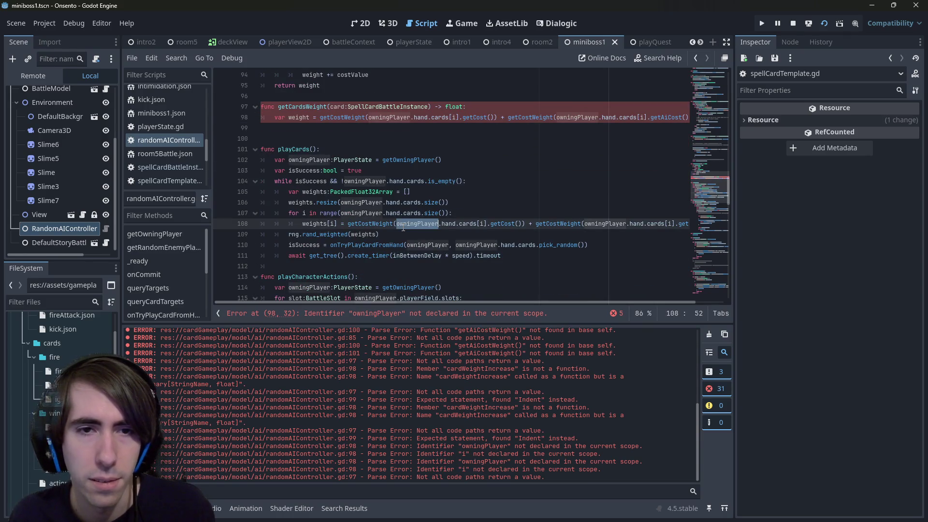
left_click_drag(288, 161, 373, 159)
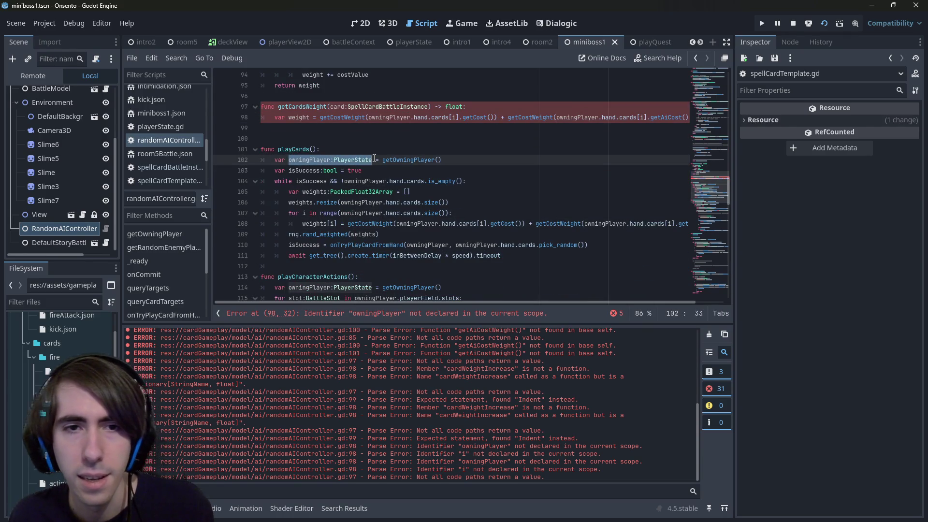
scroll(357, 158, "up", 2)
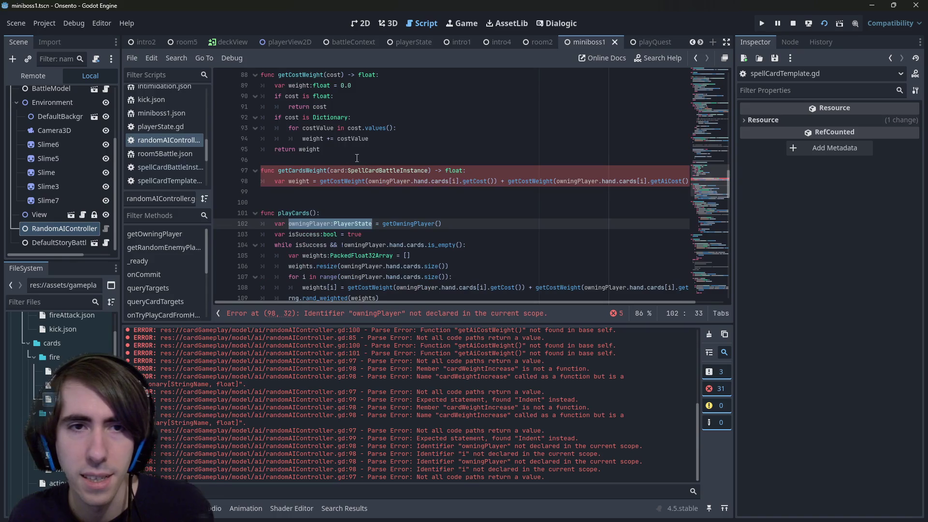
- Add owningPlayer:PlayerState as the first getCardsWeight parameter and save the script
key("ctrl+c")
left_click(330, 170)
key("ctrl+v")
type(",")
key("ctrl+s")
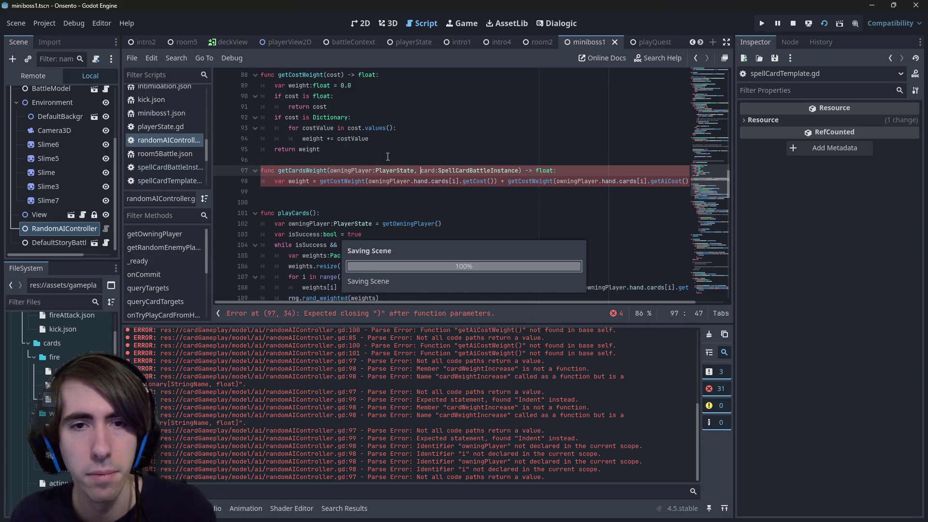
- Replace both owningPlayer.hand.cards[i] references on line 98 with card and save
left_click(430, 314)
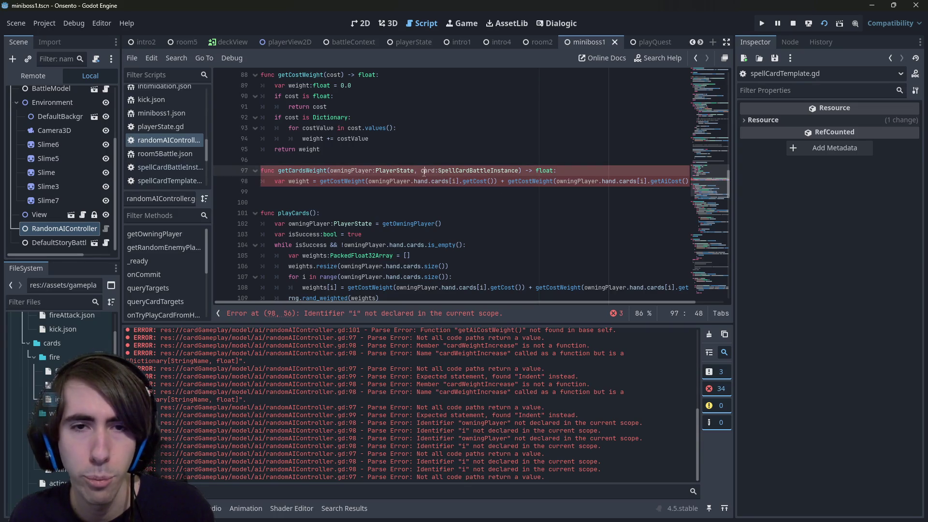
left_click_drag(459, 181, 369, 182)
key("ctrl+d")
type("card")
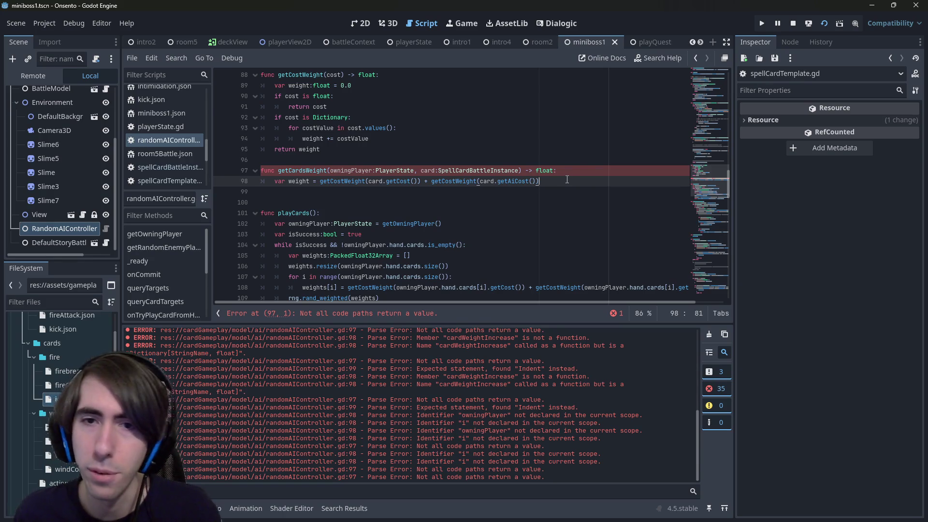
key("Return")
key("ctrl+s")
- End getCardsWeight with return weight, typing weight as float, with blank lines before the return
scroll(349, 207, "down", 1)
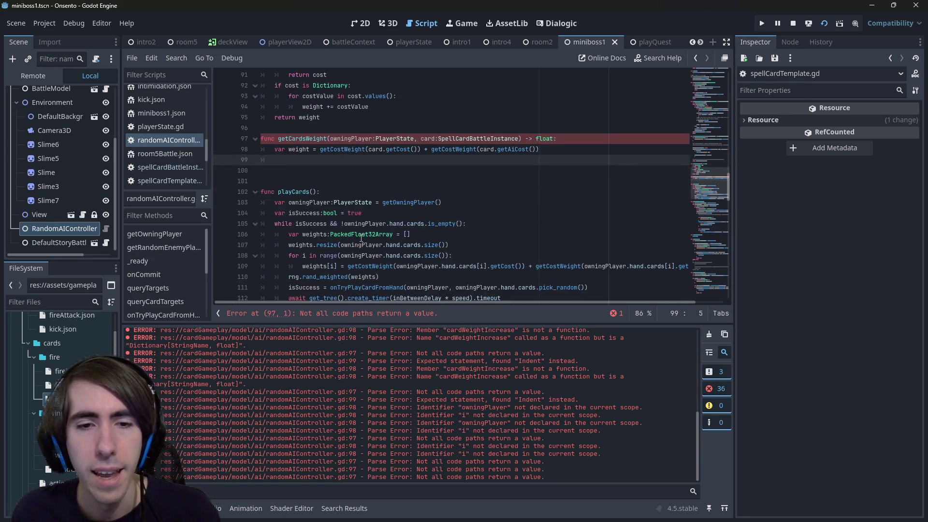
key("Return")
type("return weight")
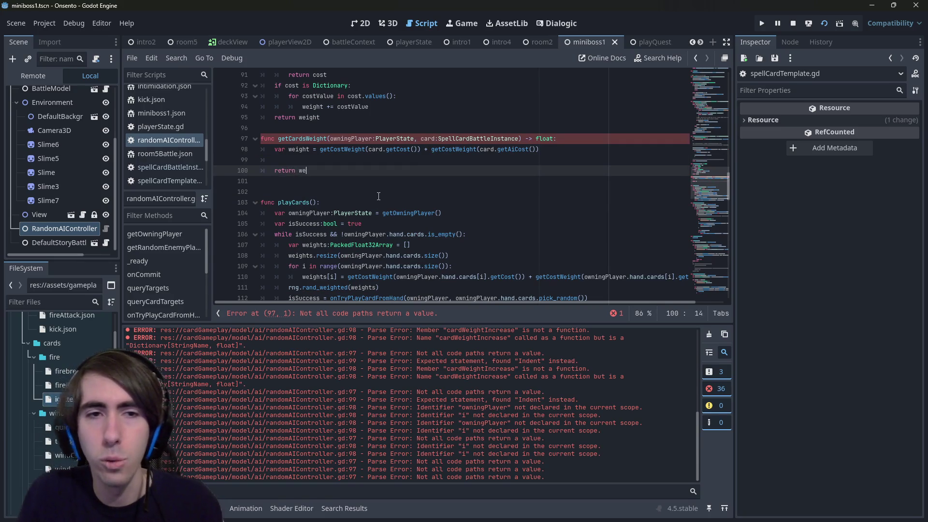
key("Escape")
key("Up")
key("Up")
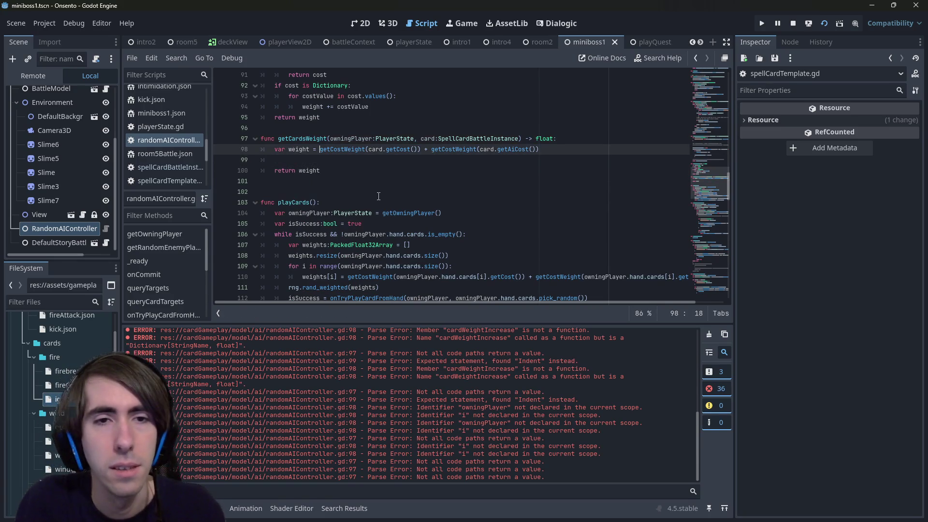
type(":float")
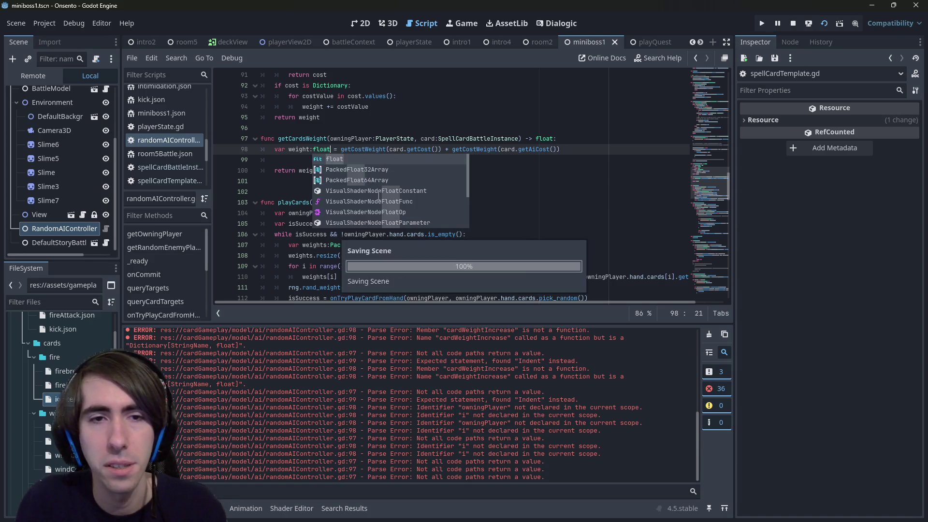
key("Escape")
key("Down")
key("Return")
key("Return")
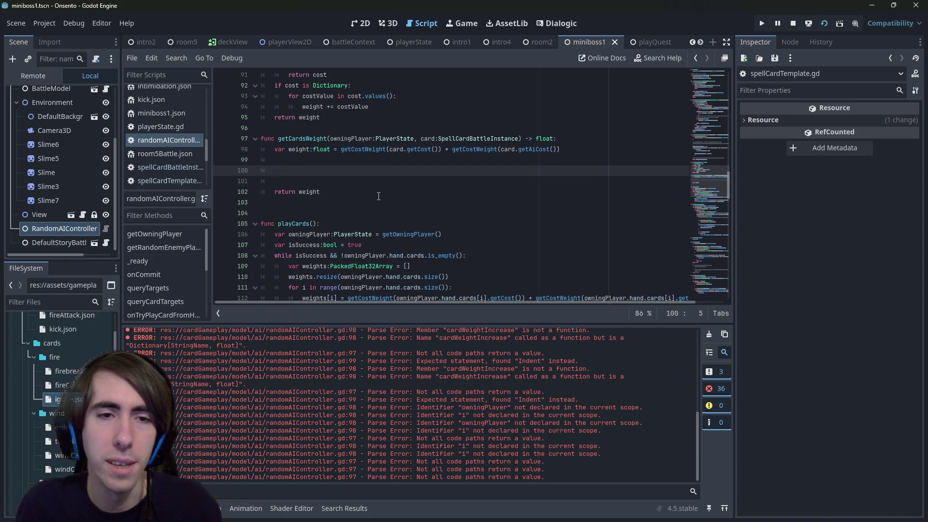
- Browse the script, then return to the blank line inside getCardsWeight
left_click(355, 199)
left_click(356, 192)
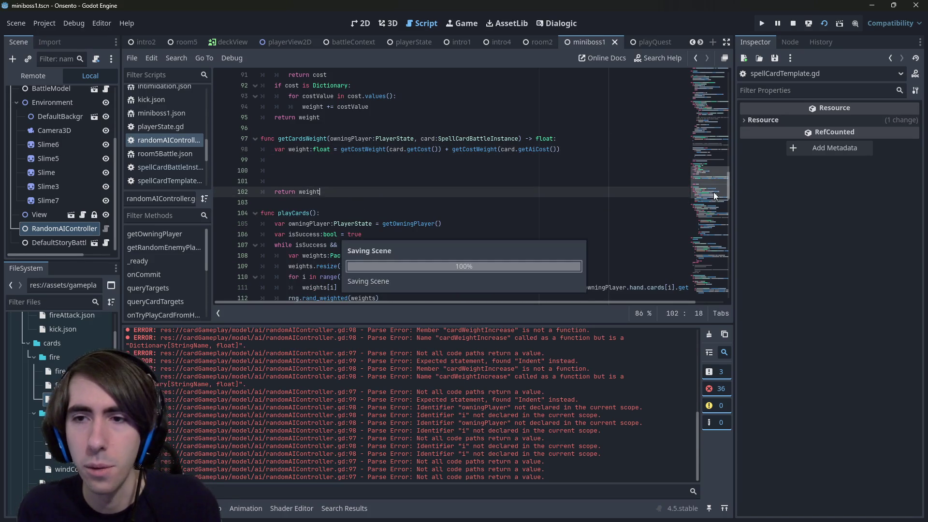
left_click_drag(714, 192, 703, 83)
left_click_drag(703, 152, 701, 86)
double_click(334, 181)
left_click(476, 203)
key("alt+Left")
scroll(338, 218, "down", 1)
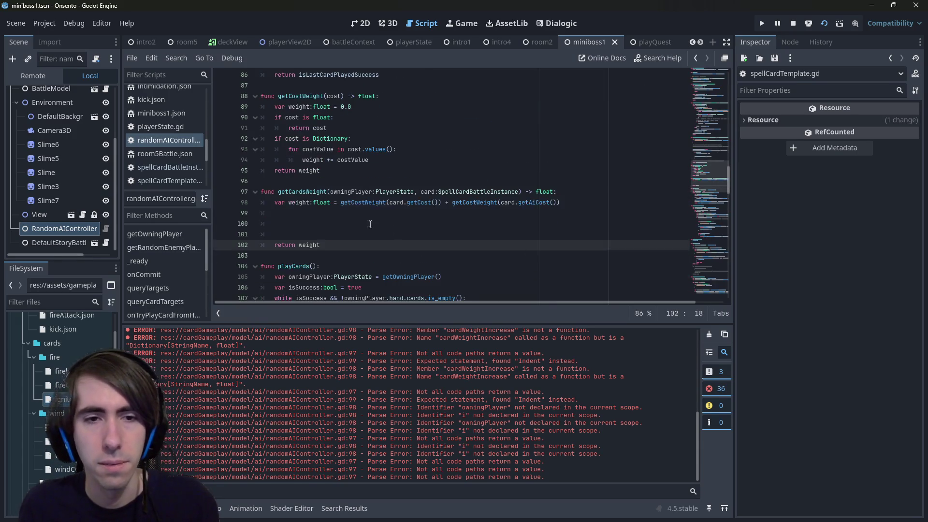
left_click(338, 217)
- Write the cardWeightIncrease.get(card.getId()) lookup on the blank line
key("Down")
key("ctrl+v")
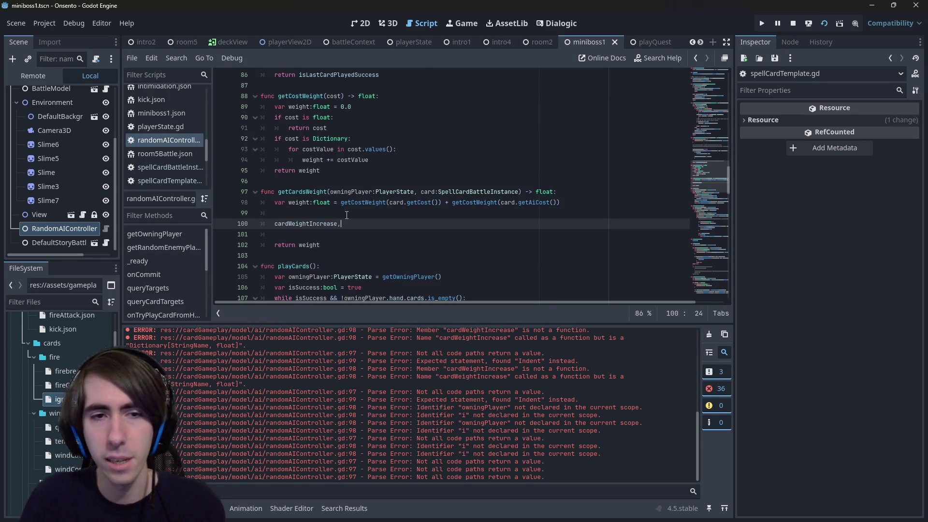
type(".find")
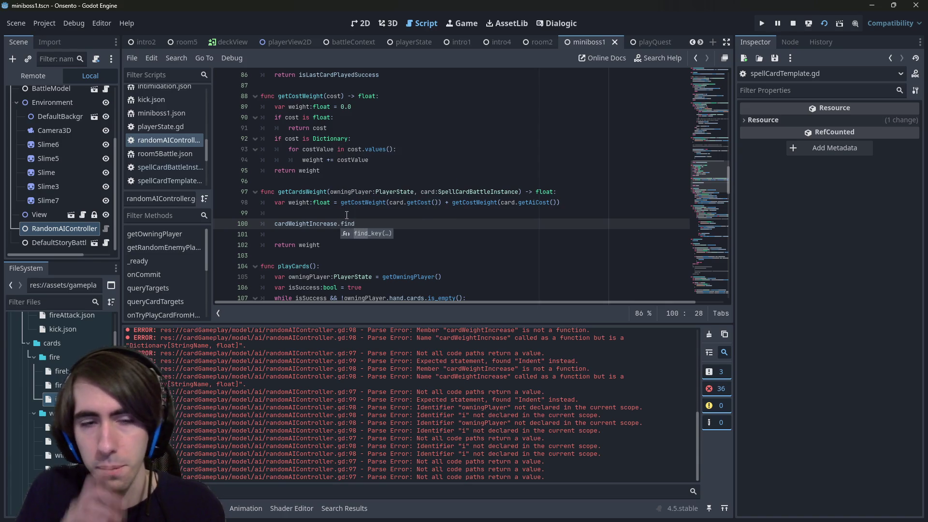
key("BackSpace")
key("BackSpace")
key("BackSpace")
type("has")
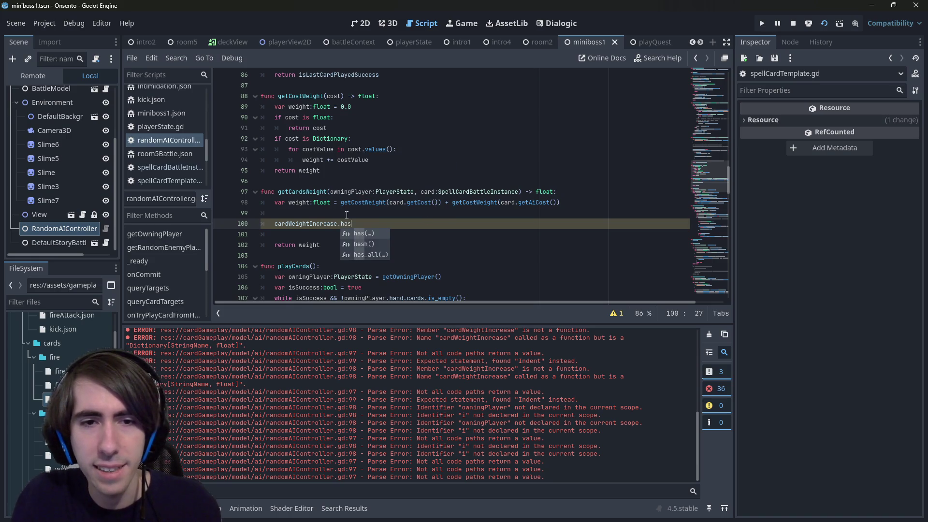
key("Return")
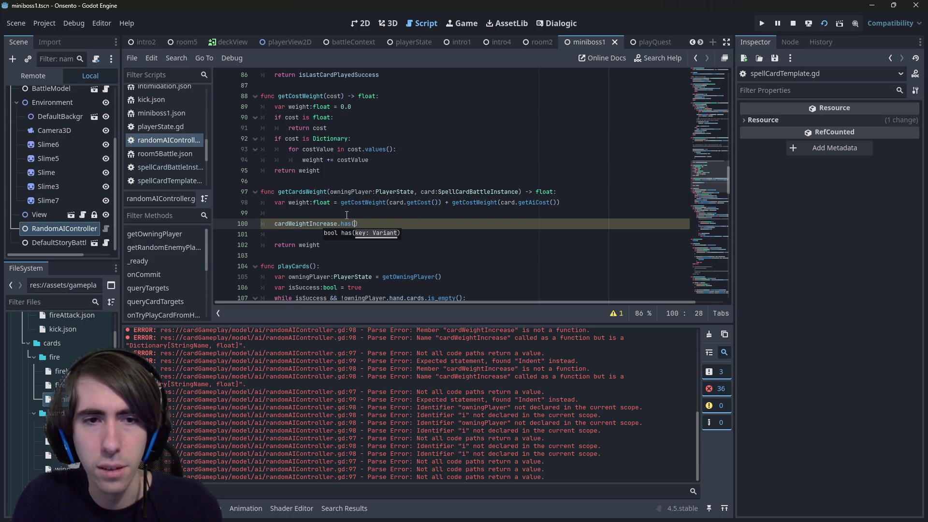
key("BackSpace")
key("BackSpace")
key("BackSpace")
type("try")
key("BackSpace")
key("BackSpace")
key("BackSpace")
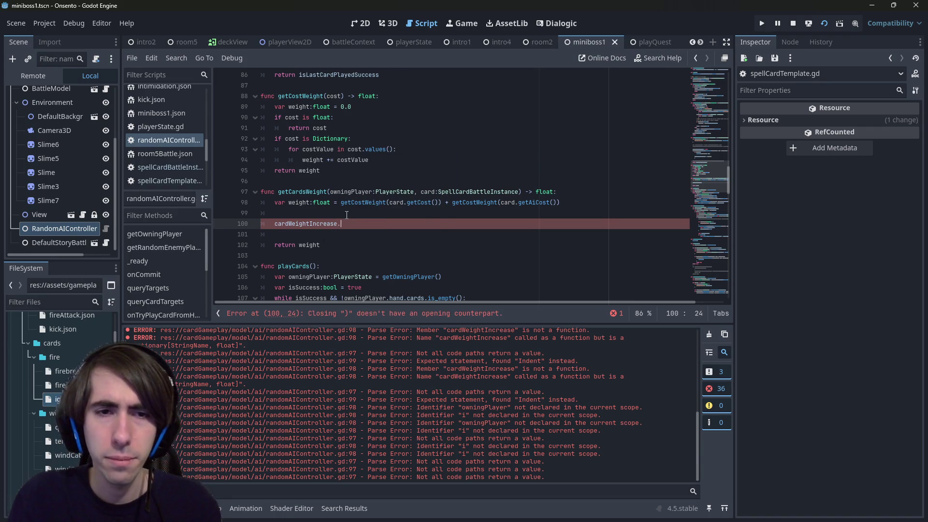
type("get")
key("Return")
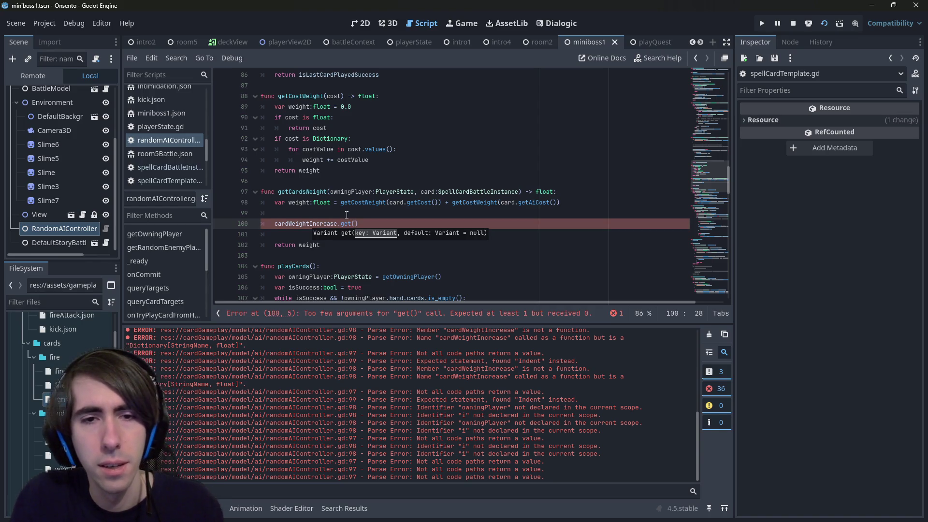
type("card.id")
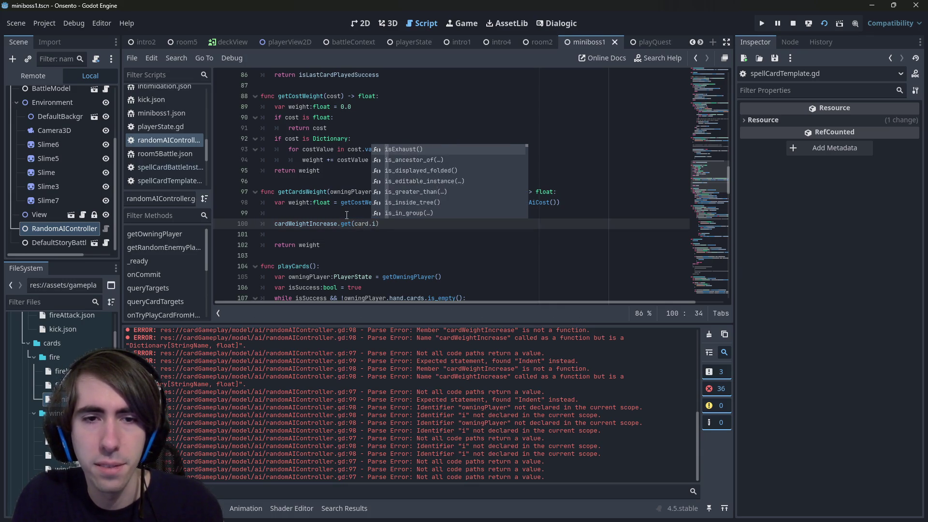
key("Return")
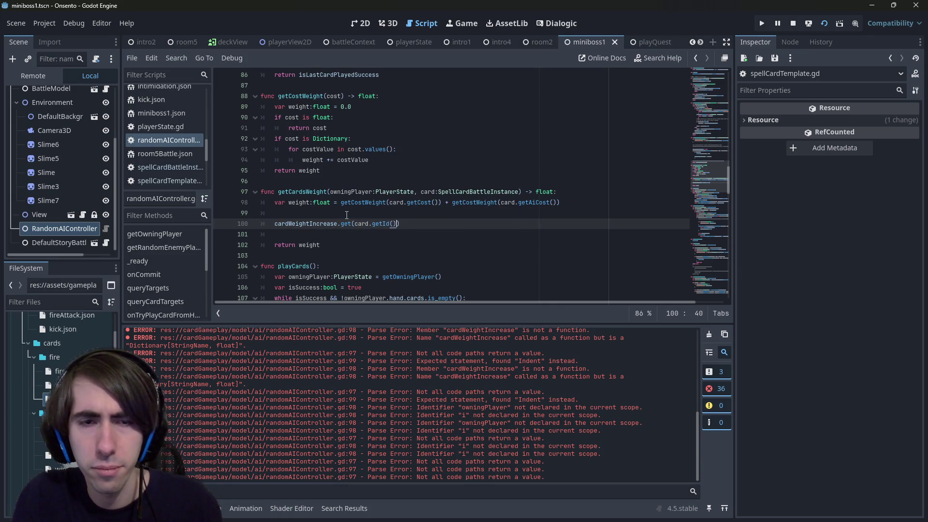
- Store the lookup result in a new variable: var increase = ..
type(",")
key("BackSpace")
key("Left")
key("Left")
key("Left")
key("Home")
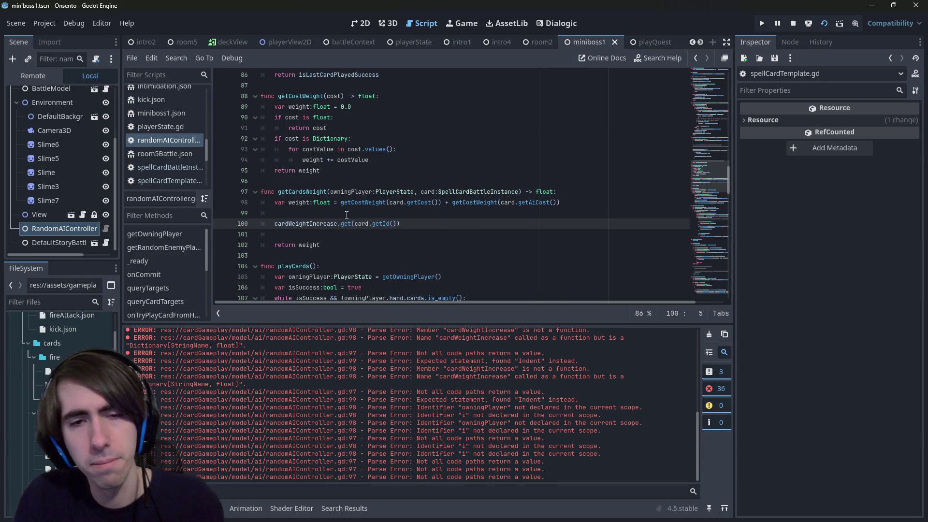
type("var ")
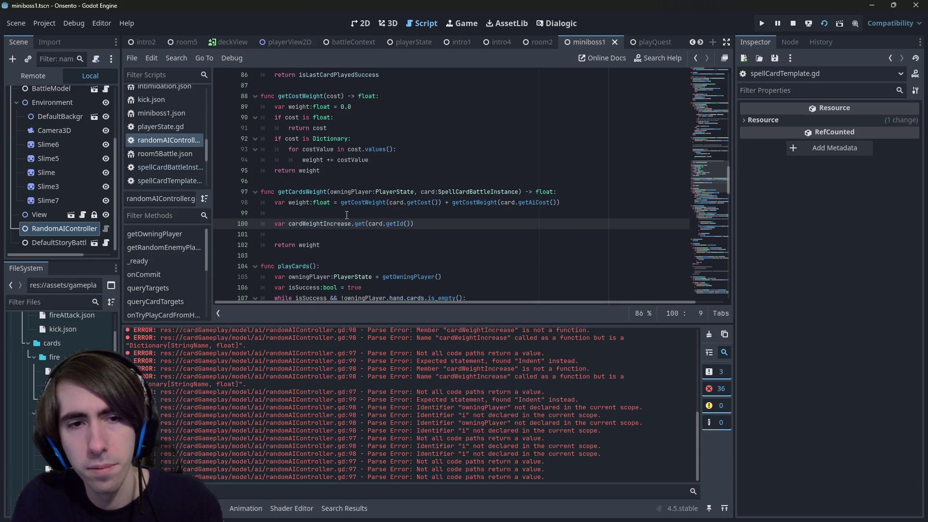
type("incre")
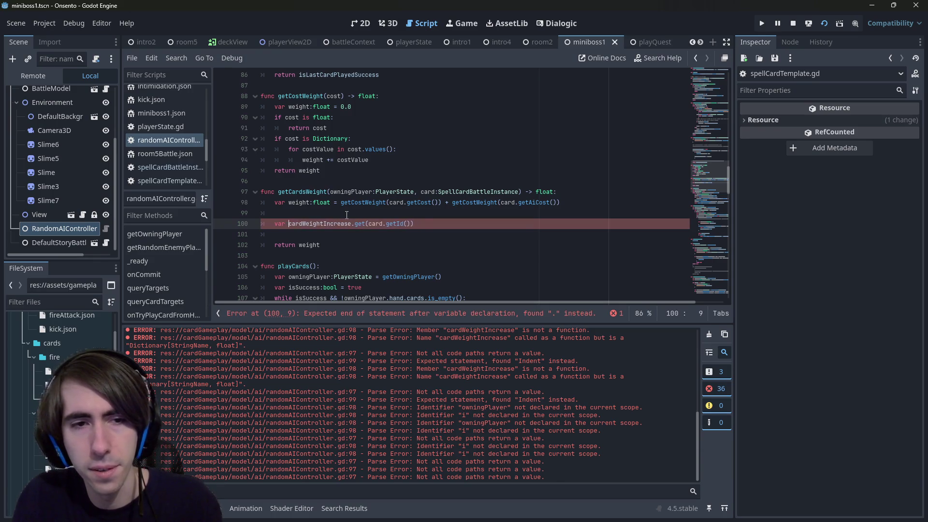
type("a")
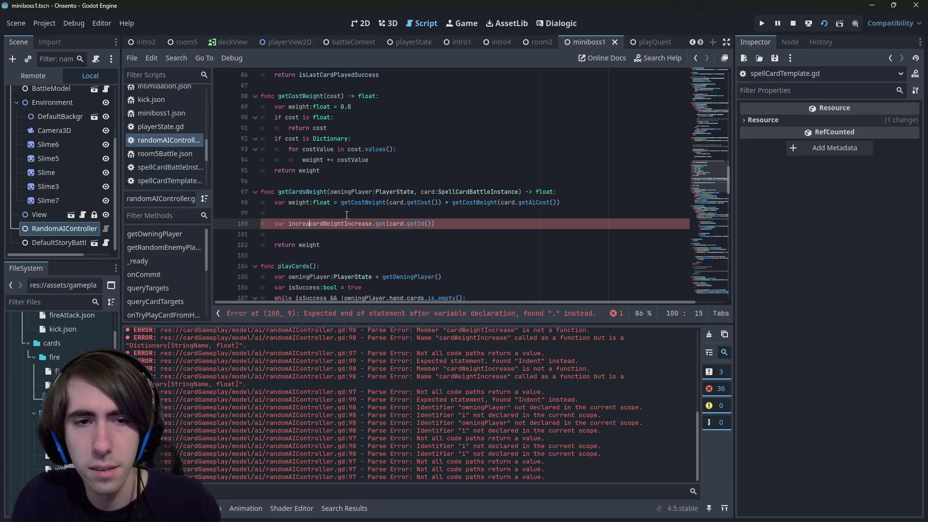
type("se =")
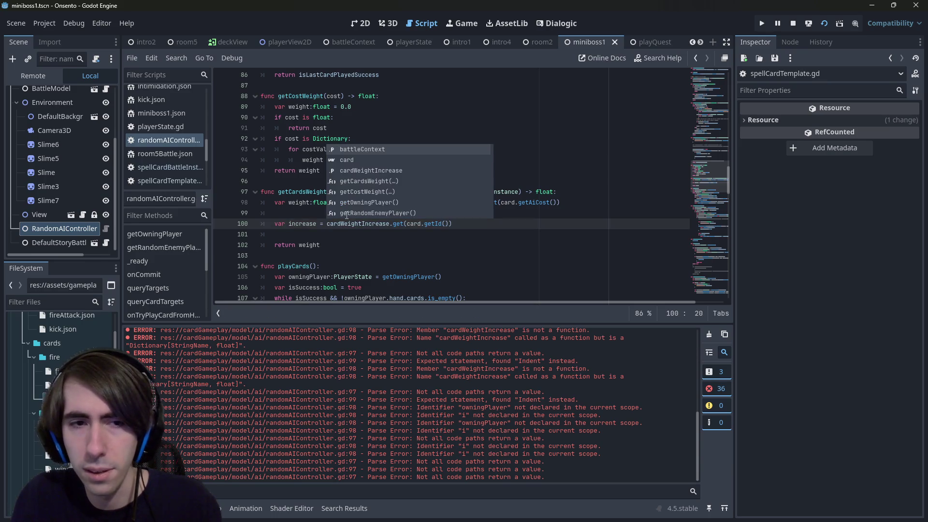
key("Escape")
- Add if increase is float: with weight += increase indented below it
key("Return")
type("if increase != ")
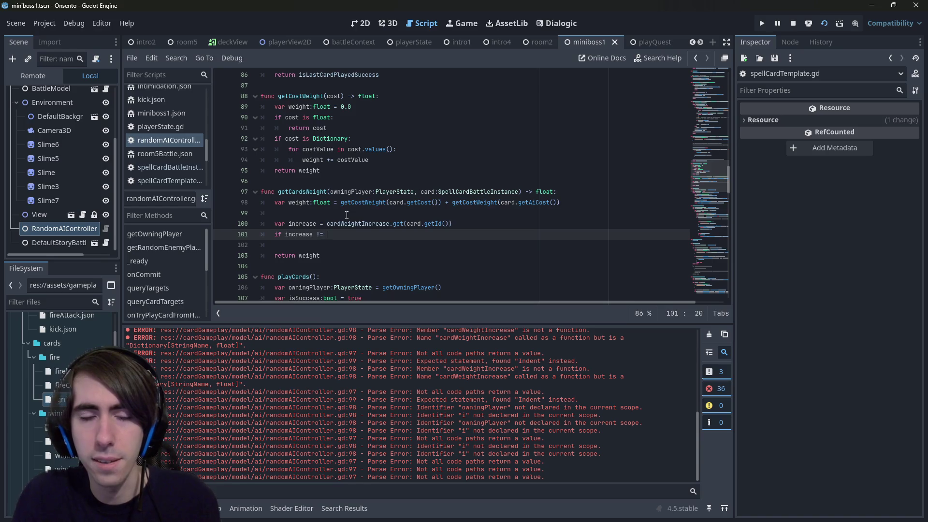
type("null:")
key("Return")
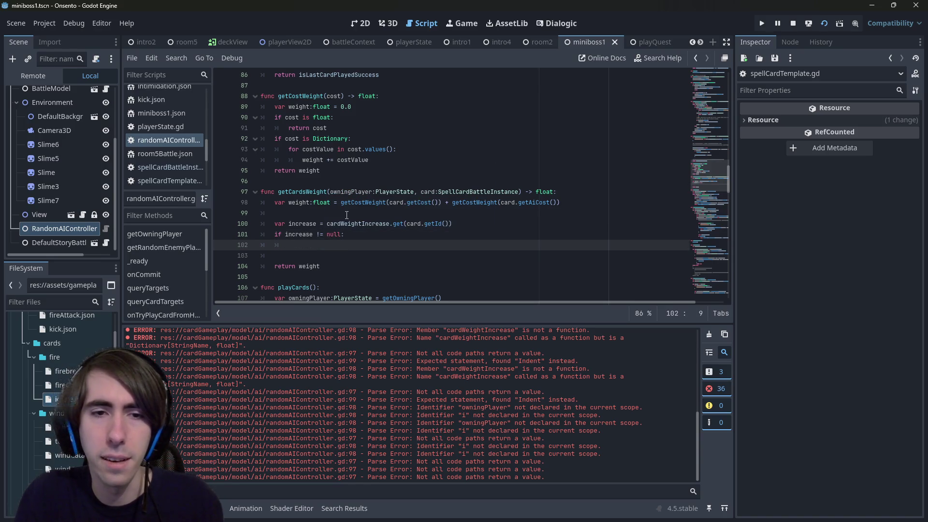
key("Up")
key("End")
key("BackSpace")
key("BackSpace")
key("BackSpace")
type("is ")
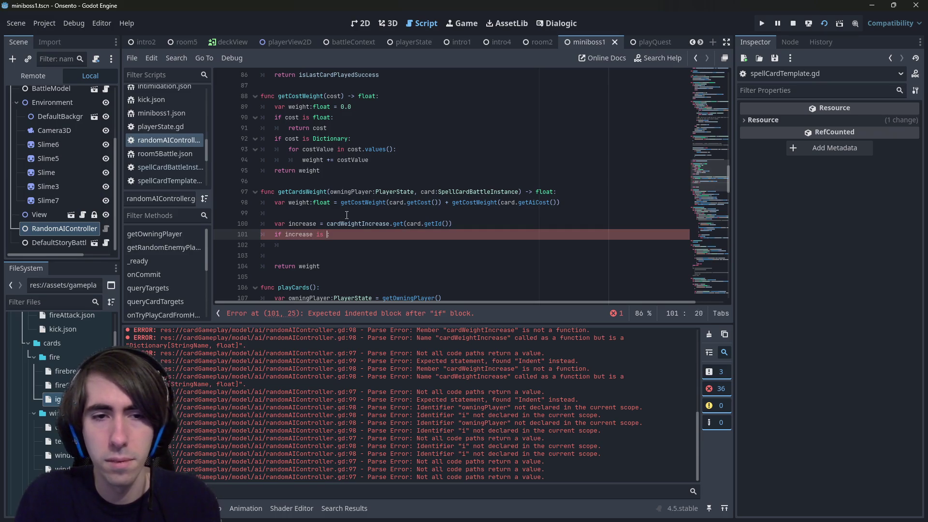
type("float:")
key("Return")
type("weight += increase")
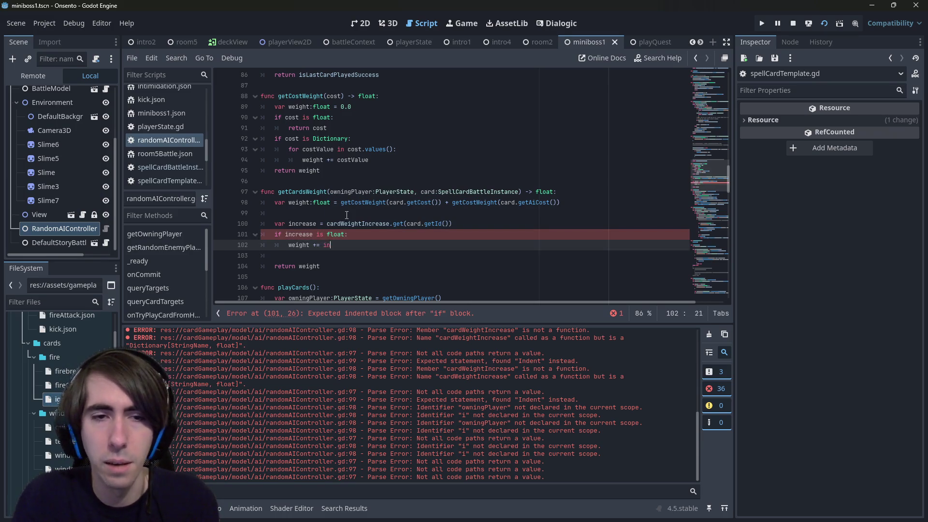
left_click(347, 213)
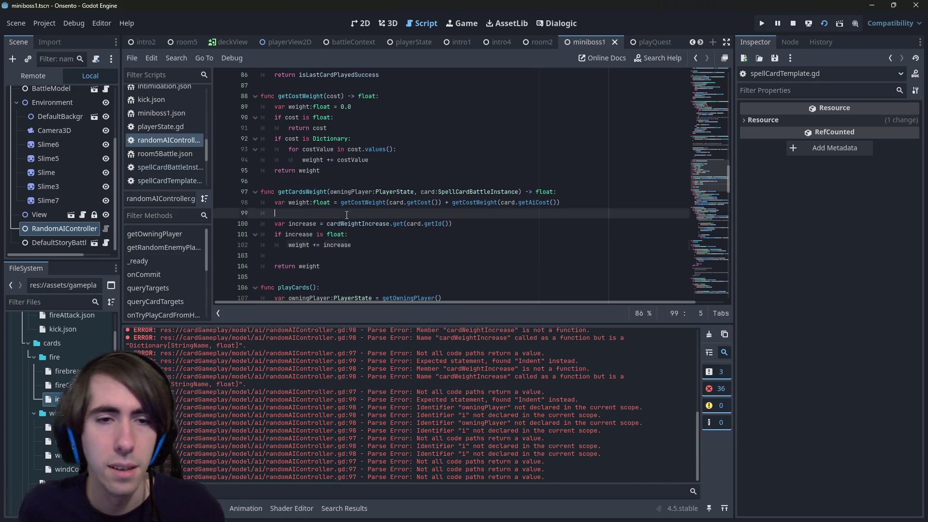
key("Down")
key("Down")
key("Down")
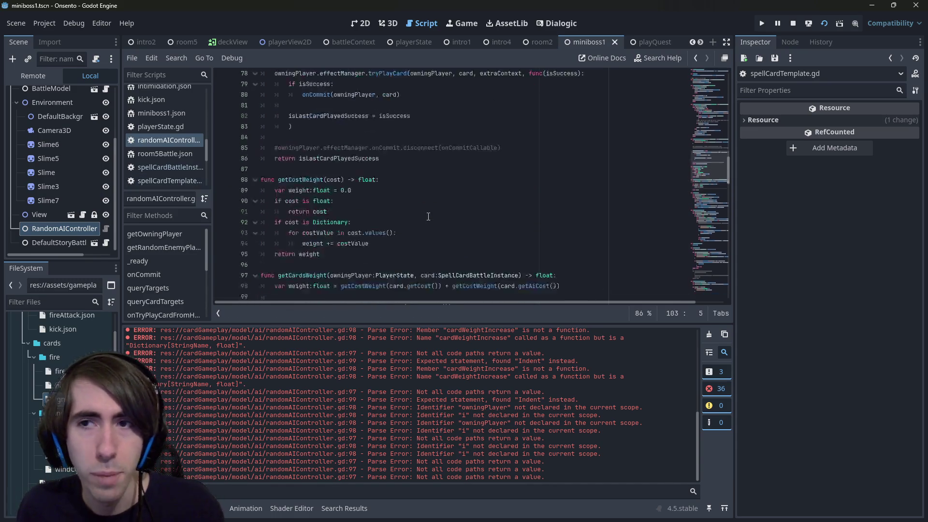
- On RandomAIController, enter a Card Weight Increase entry with key Ignite and value 9001
left_click(46, 226)
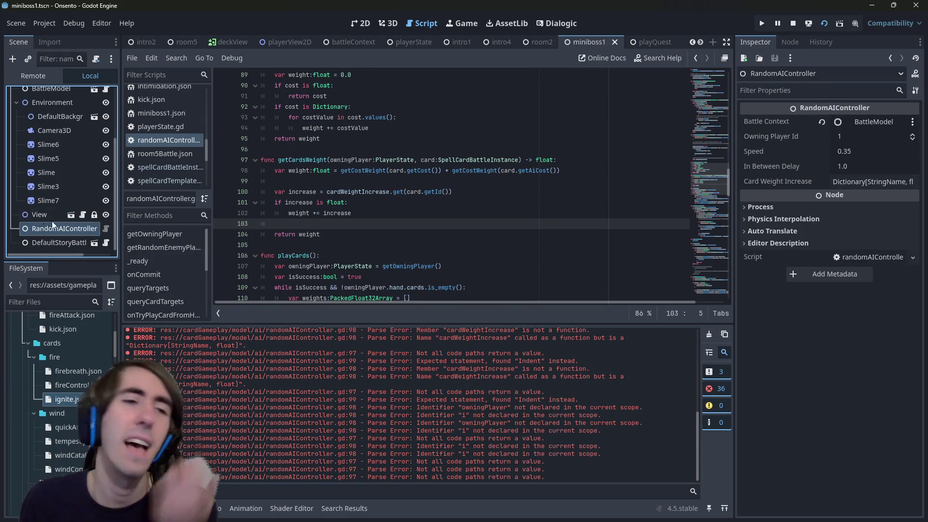
left_click(867, 185)
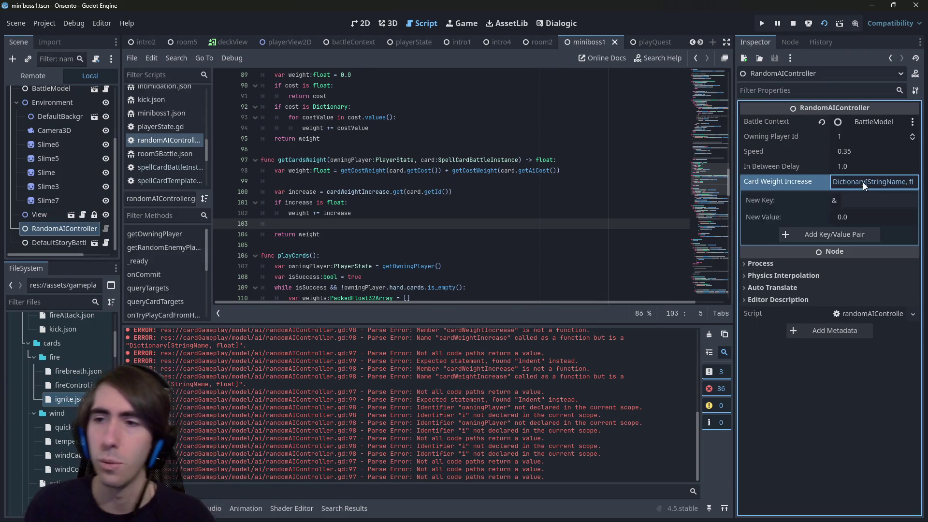
left_click(869, 199)
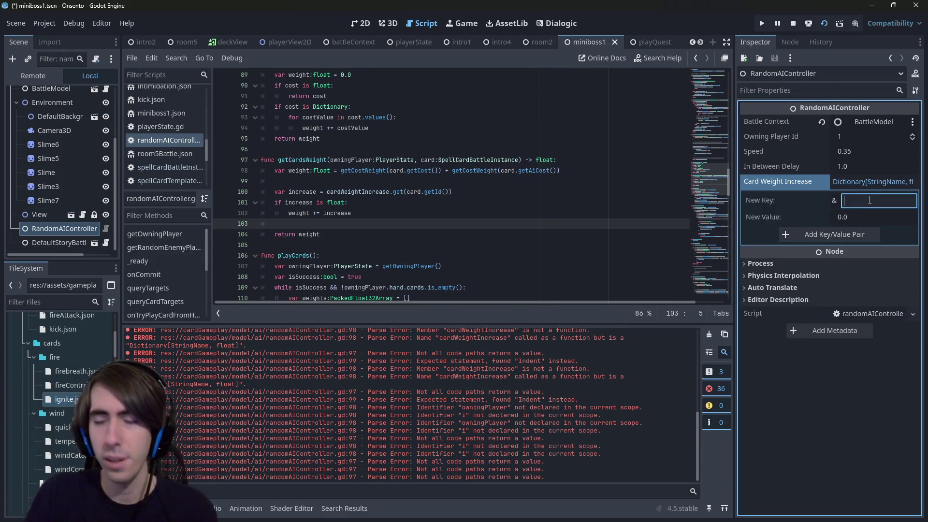
type("Ing")
key("BackSpace")
key("BackSpace")
type("gnite")
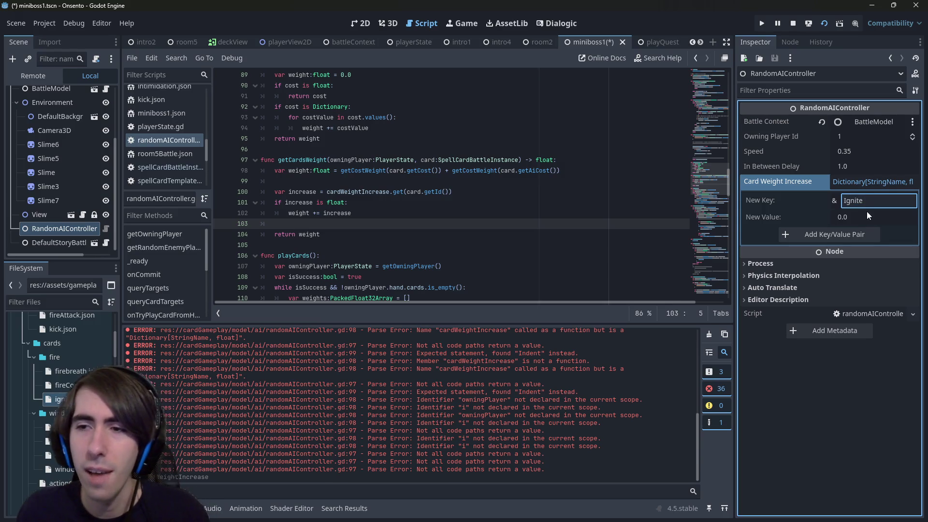
left_click(865, 215)
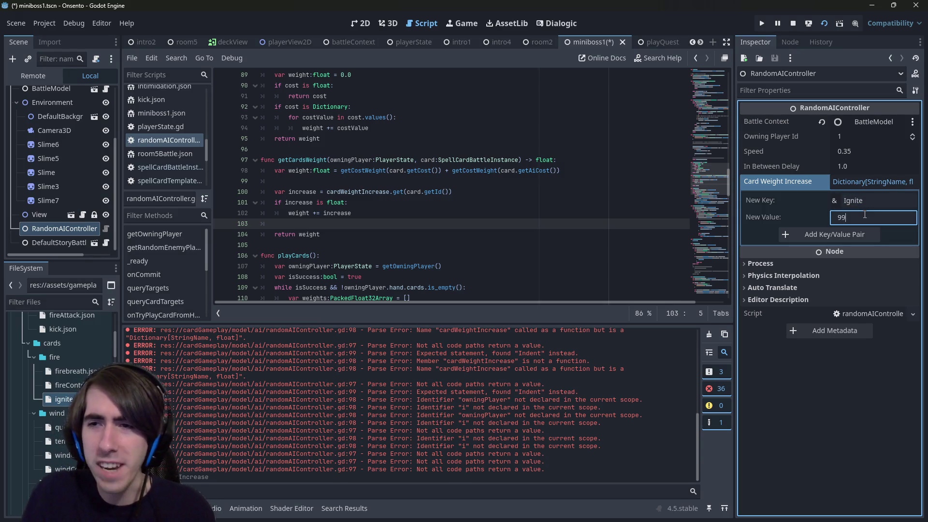
key("Return")
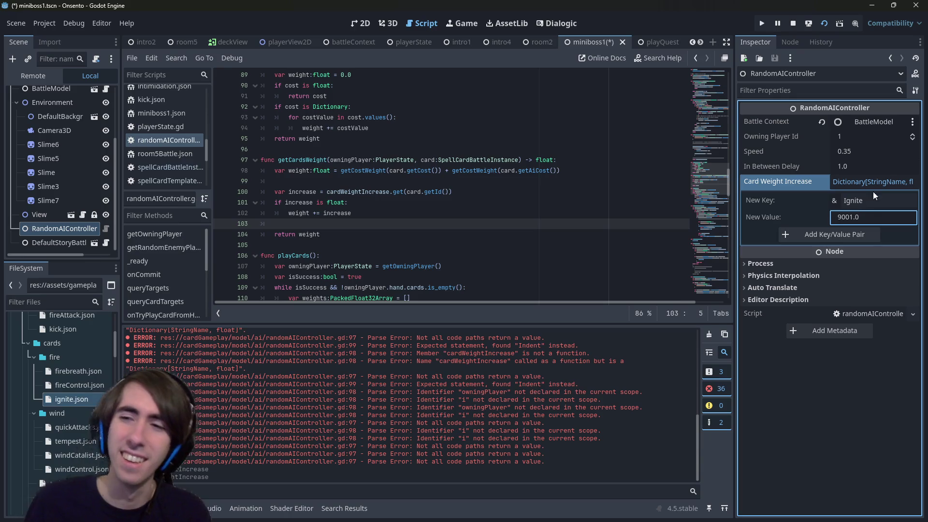
- Save the scene and return to the getCardsWeight code
left_click(464, 266)
key("ctrl+s")
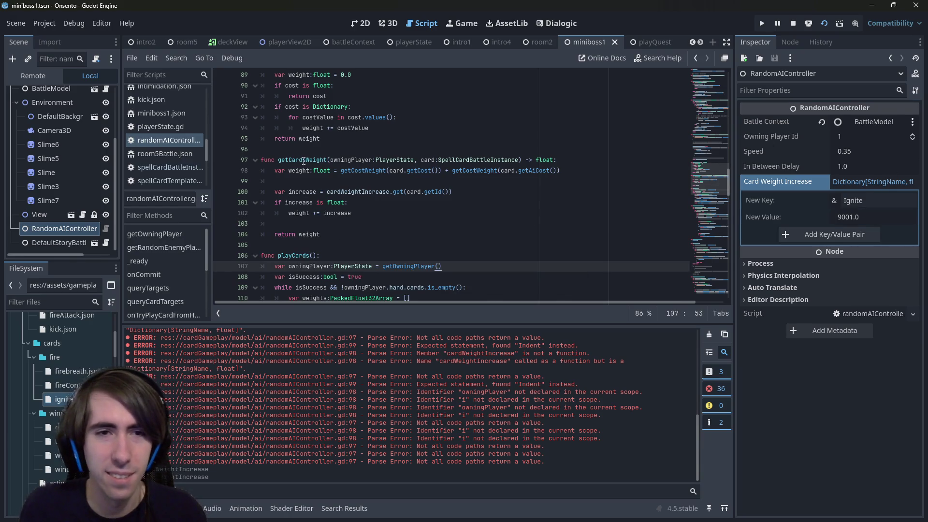
left_click(304, 161)
scroll(444, 228, "down", 4)
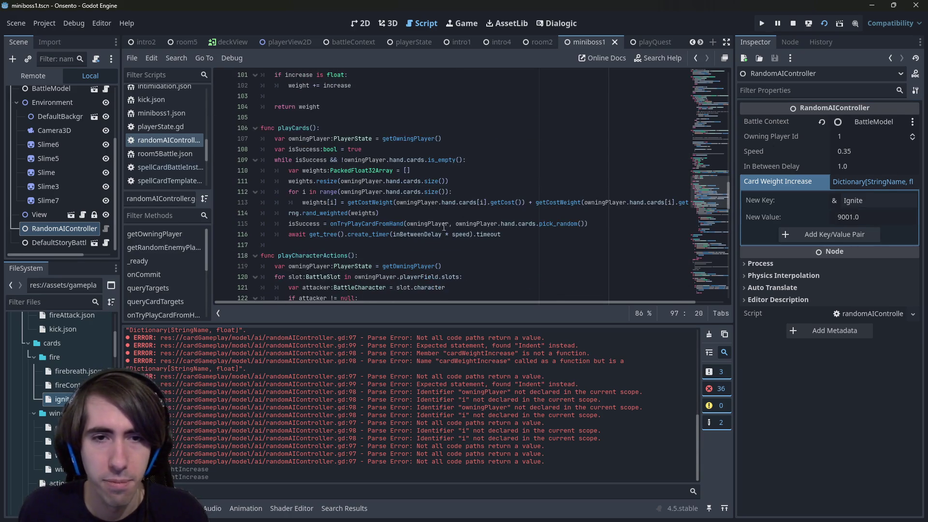
- Change line 113 to fill each weight with getCardsWeight(owningPlayer, card), dropping the cost term
left_click(347, 203)
key("ctrl+shift+Right")
type("getCardsWeight")
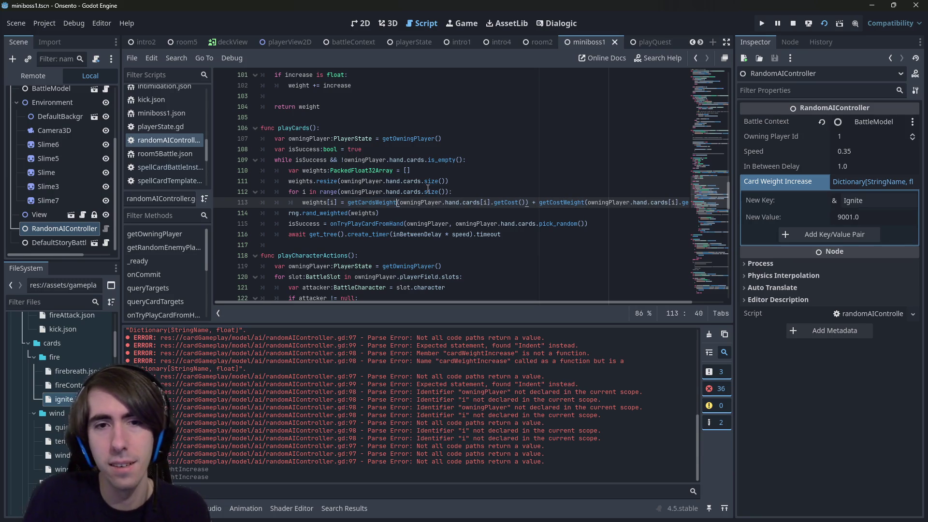
key("ctrl+shift+Right")
key("ctrl+shift+Right")
key("ctrl+shift+Right")
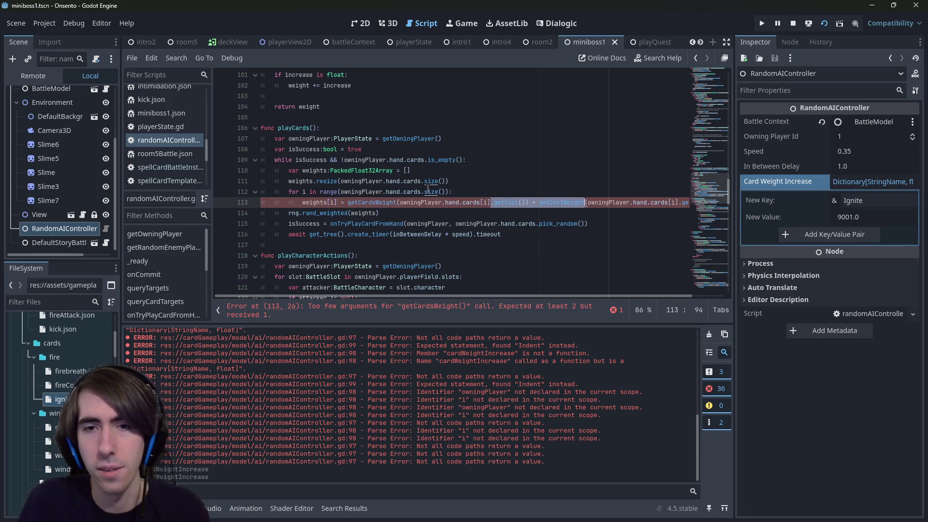
key("BackSpace")
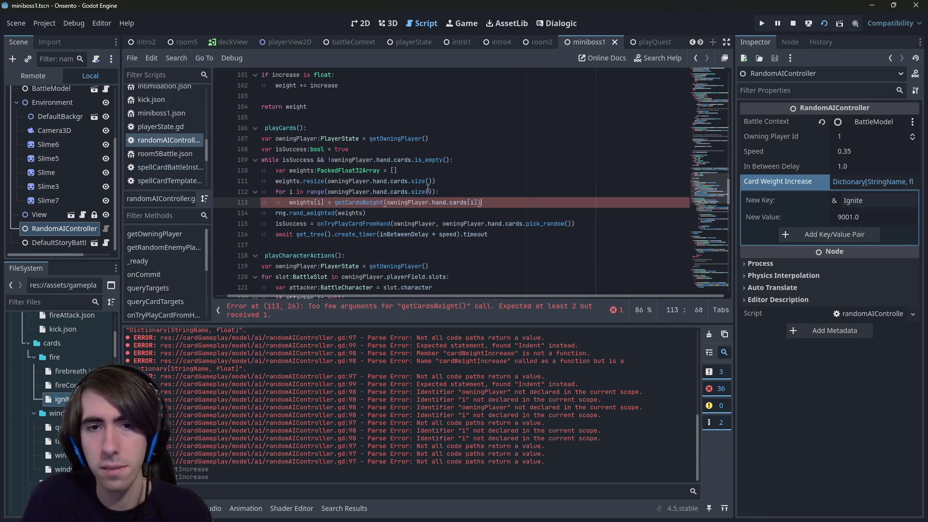
left_click(468, 312)
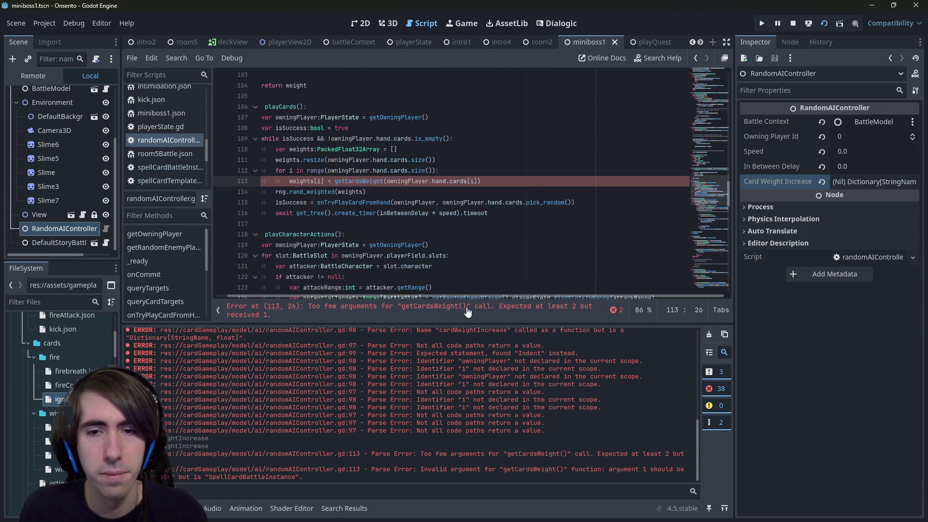
type("owningPlayer, owningPlayer")
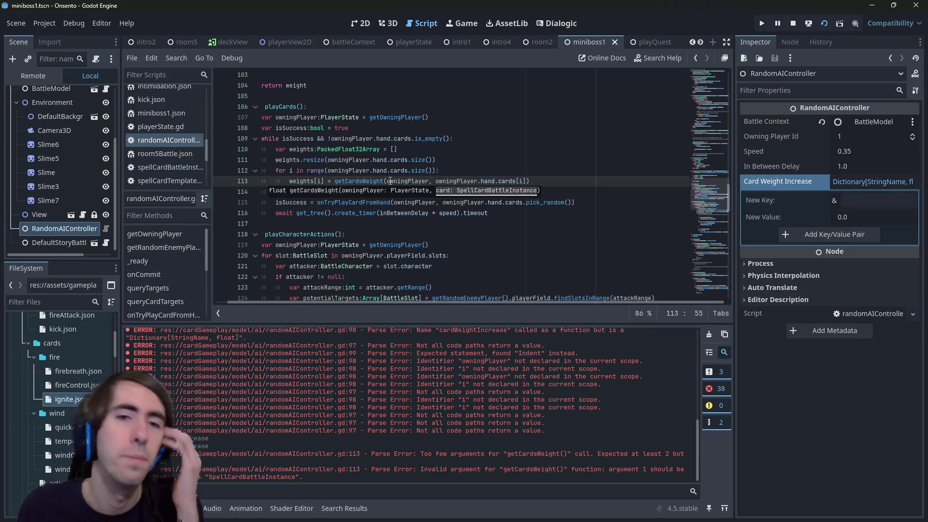
- Store the rand_weighted result on line 114 in var cardIndex:int
left_click(286, 193)
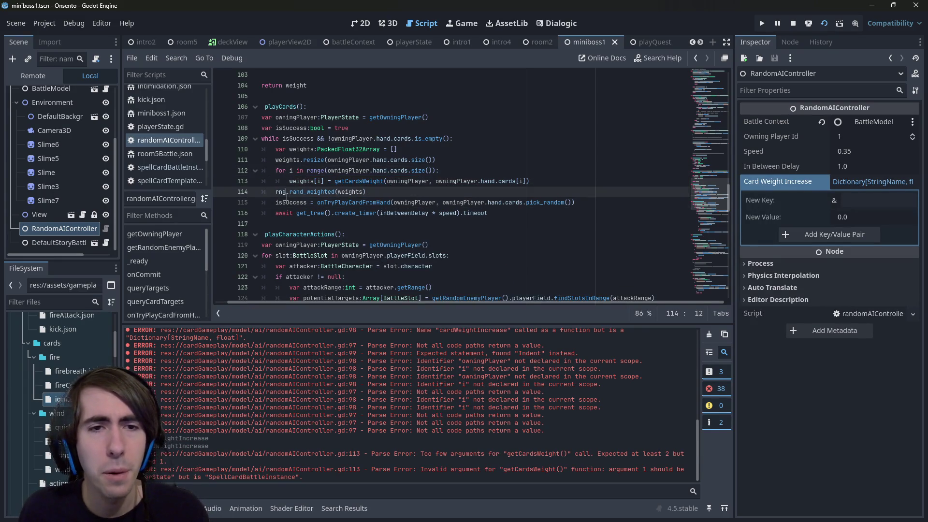
type("var ")
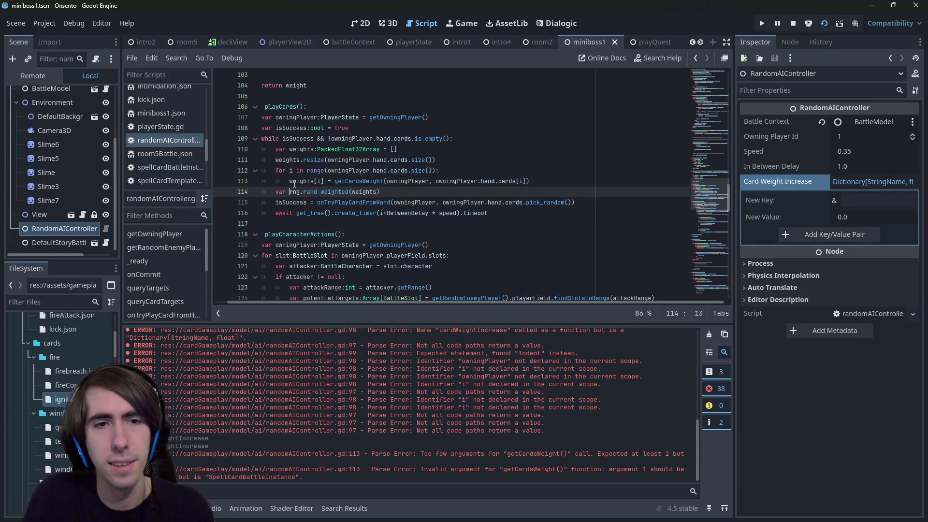
type("cardIndex =")
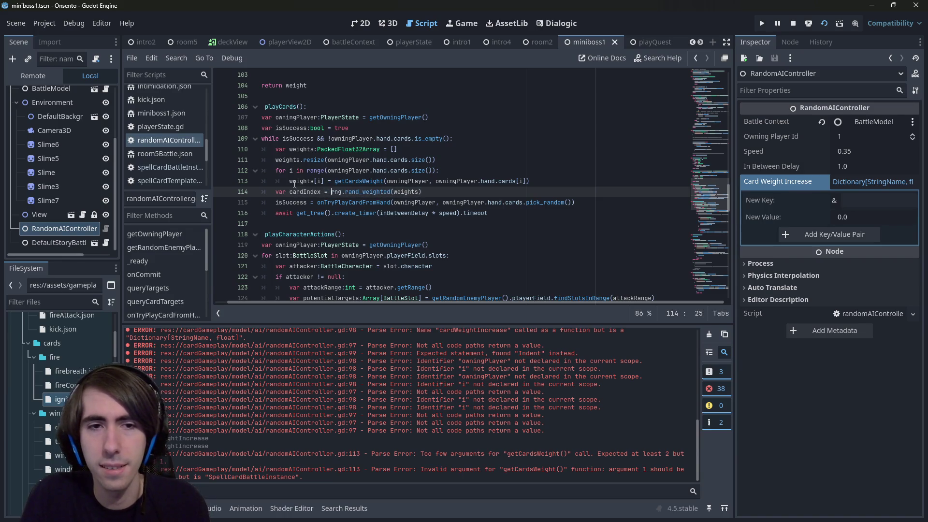
key("Left")
key("Left")
key("Left")
type(":")
key("Escape")
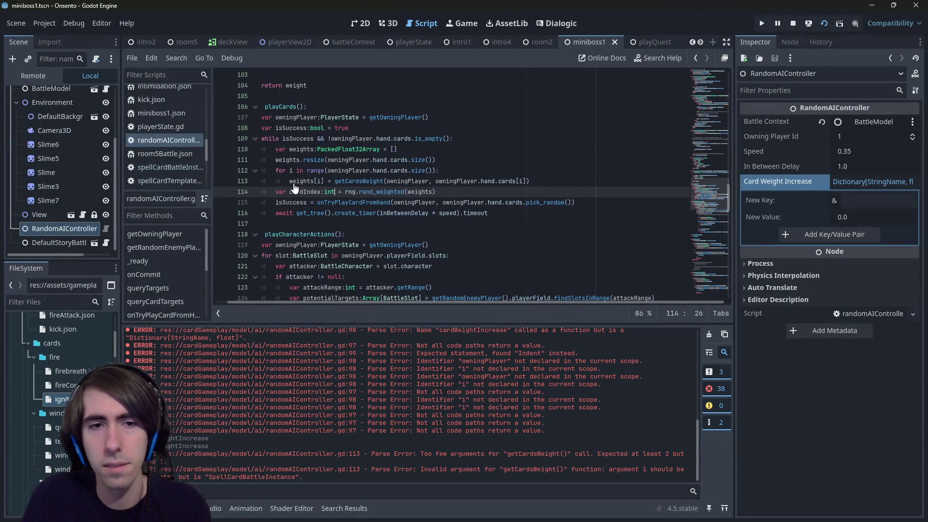
- Review the playCards loop and select lines 109–116
scroll(294, 187, "up", 15)
scroll(304, 176, "up", 5)
scroll(307, 177, "up", 10)
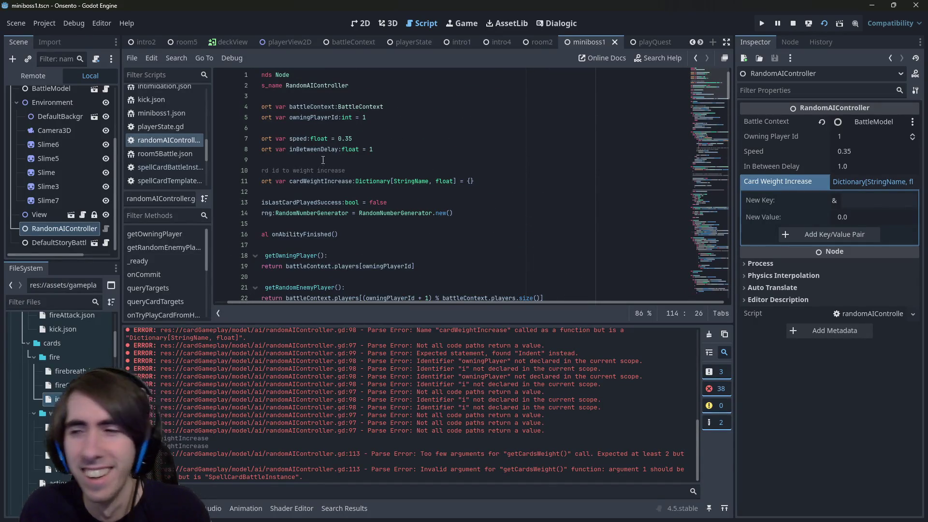
scroll(377, 165, "down", 7)
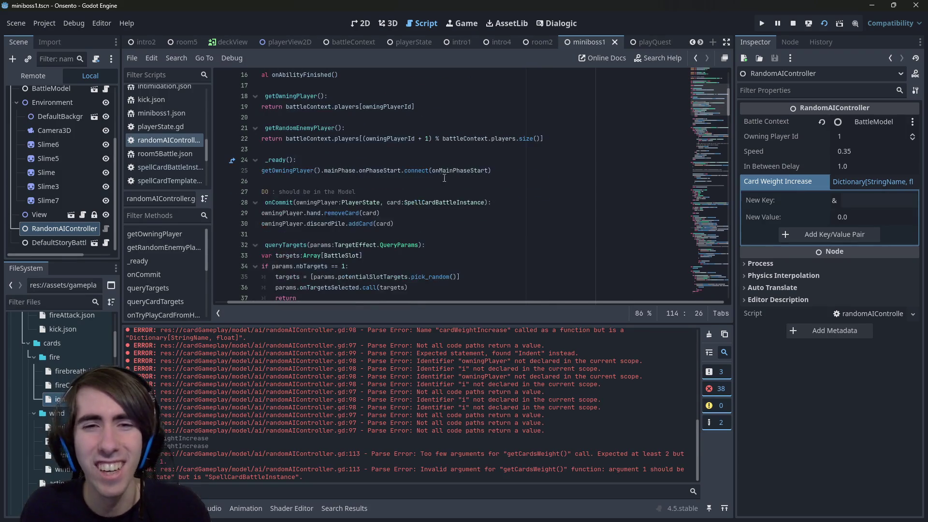
scroll(422, 176, "down", 12)
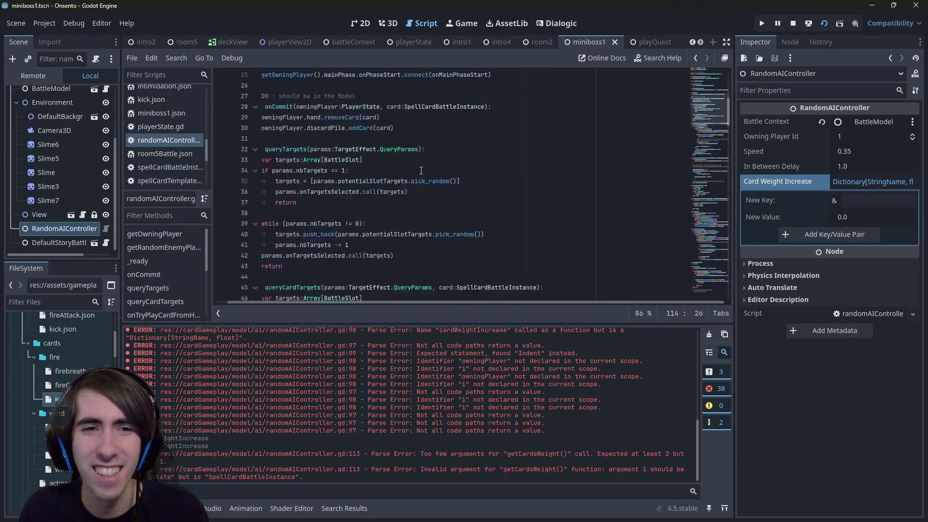
scroll(406, 203, "down", 10)
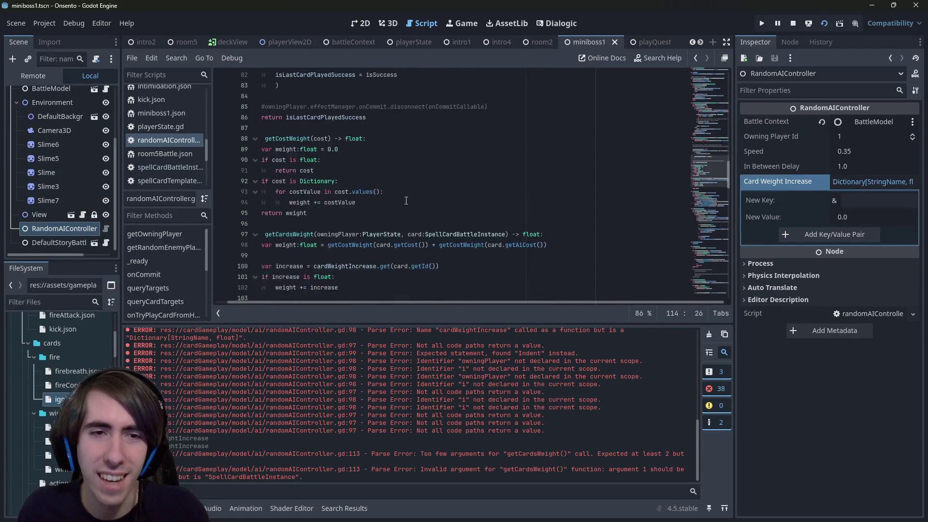
left_click_drag(462, 276, 174, 203)
left_click(470, 193)
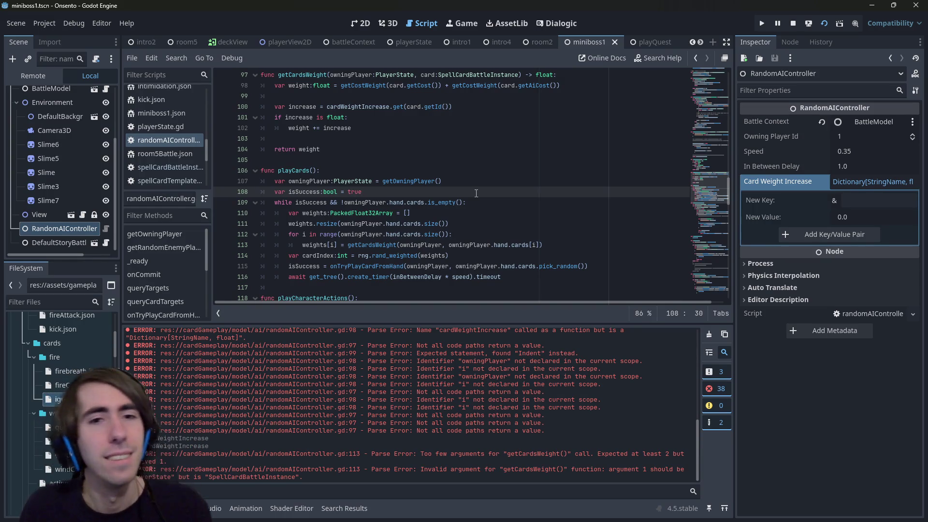
- Insert the availableCards tracking code and replace pick_random() with [cardIndex] on line 116
key("Return")
key("ctrl+z")
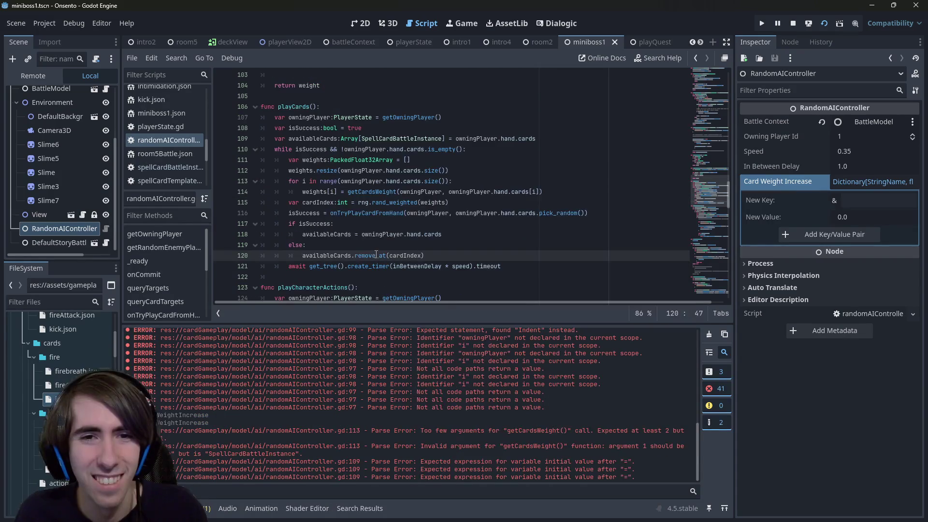
mouse_move(360, 255)
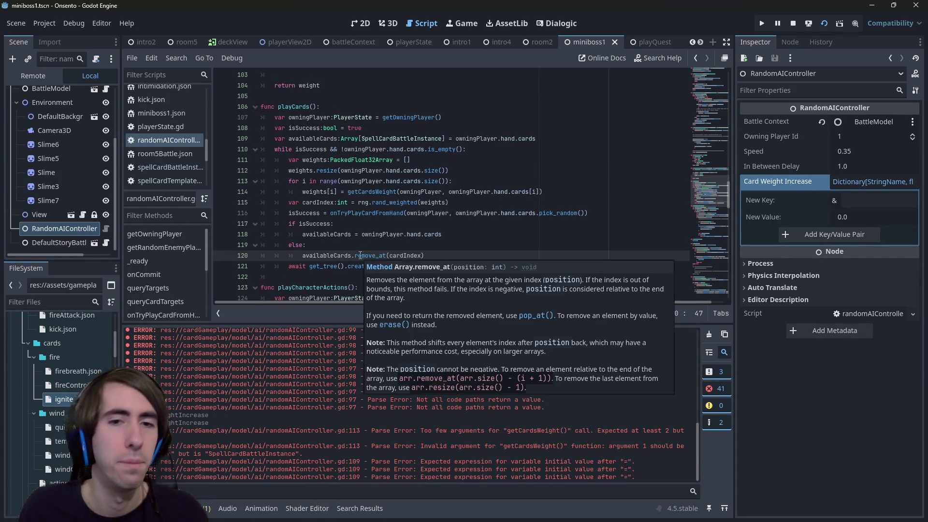
double_click(333, 256)
mouse_move(333, 258)
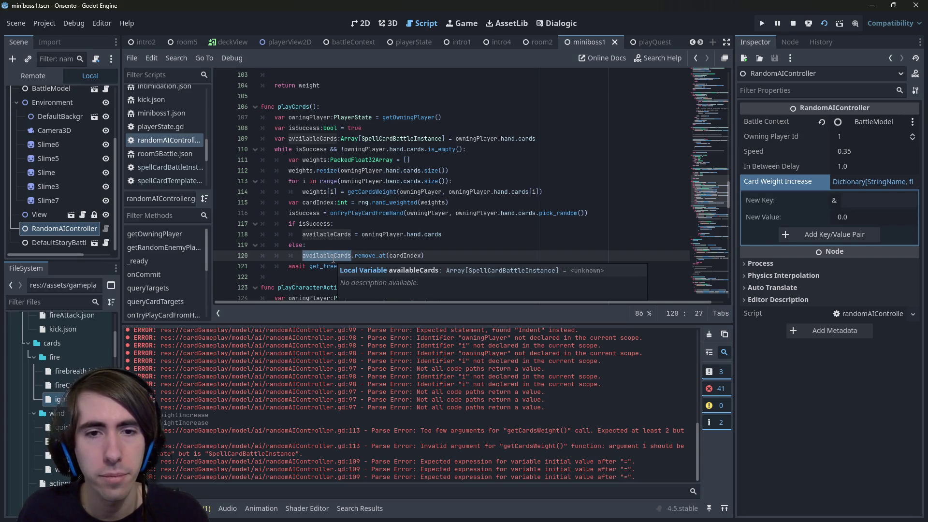
double_click(318, 203)
left_click_drag(539, 213, 584, 214)
key("BackSpace")
key("BackSpace")
type("cardIndex")
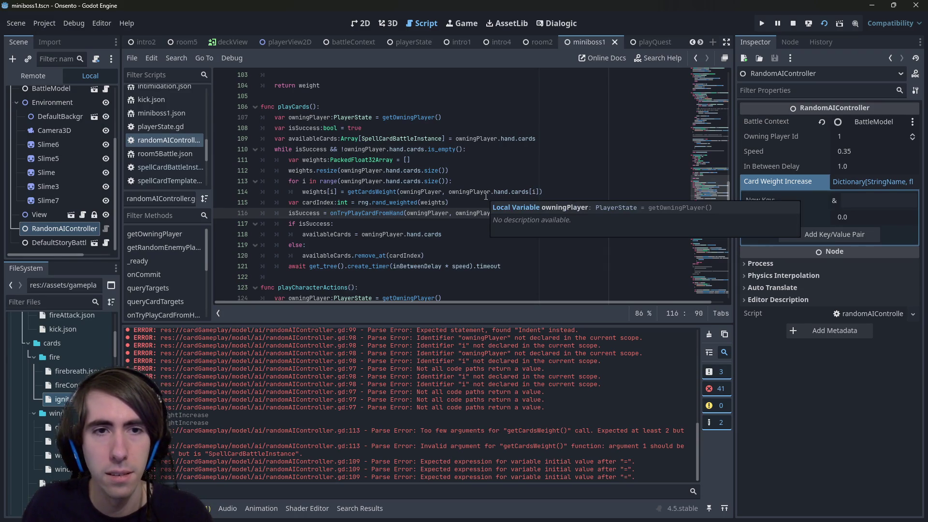
- Inspect the isSuccess while condition and the onTryPlayCardFromHand definition, then return to playCards
left_click(370, 161)
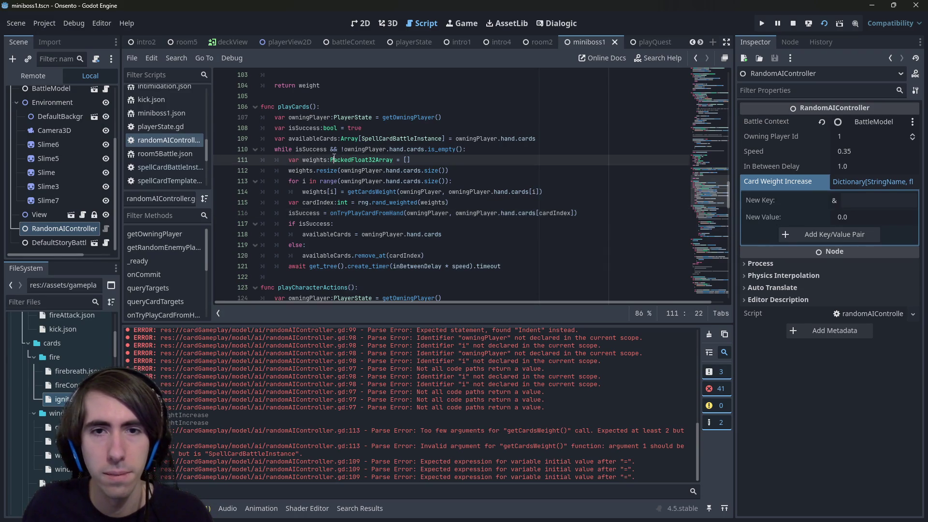
left_click(418, 148)
double_click(442, 149)
double_click(321, 147)
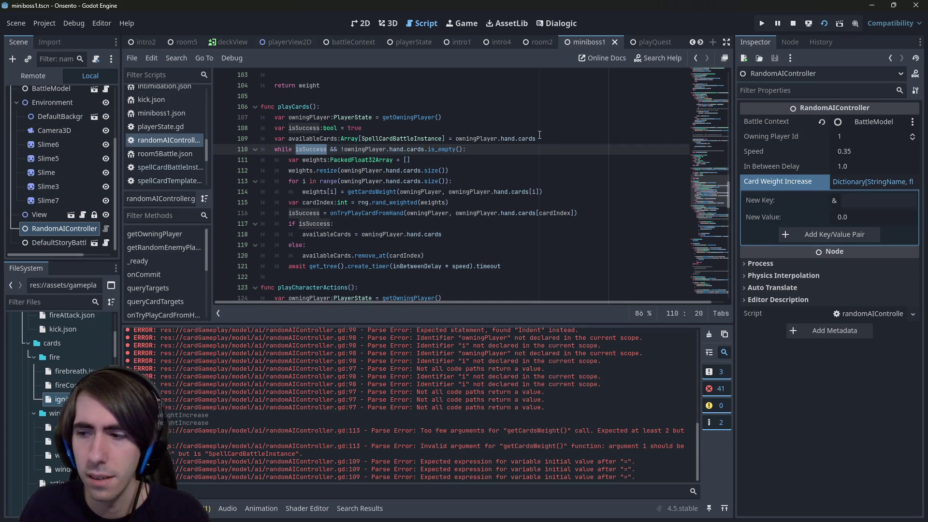
left_click(374, 218, "ctrl")
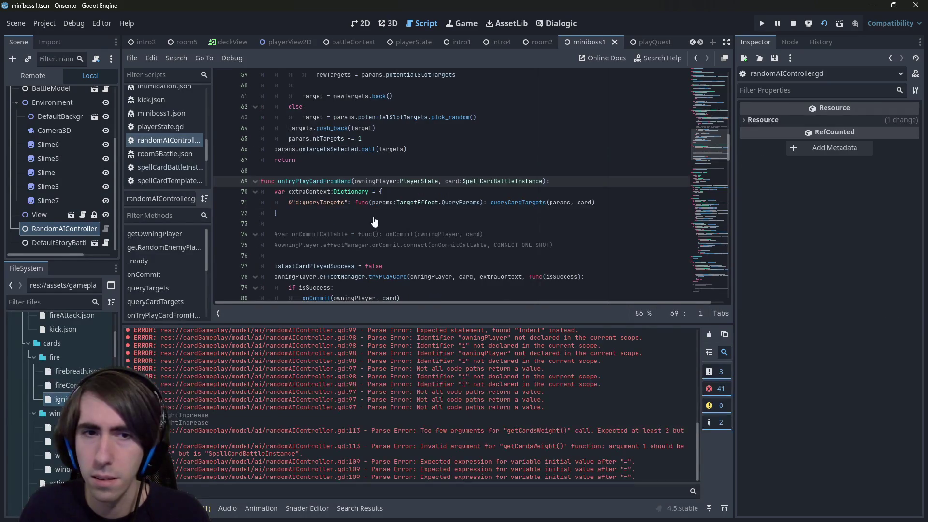
scroll(375, 221, "down", 3)
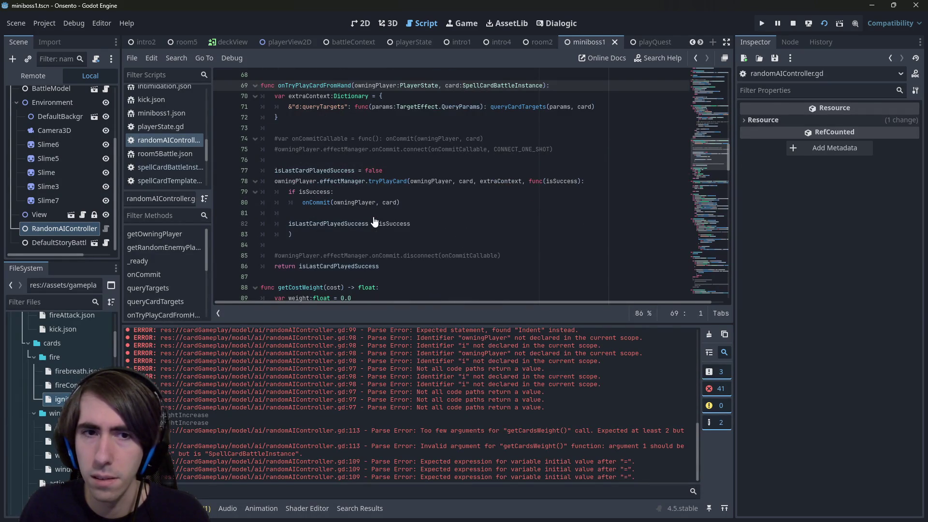
left_click(357, 269)
key("alt+Left")
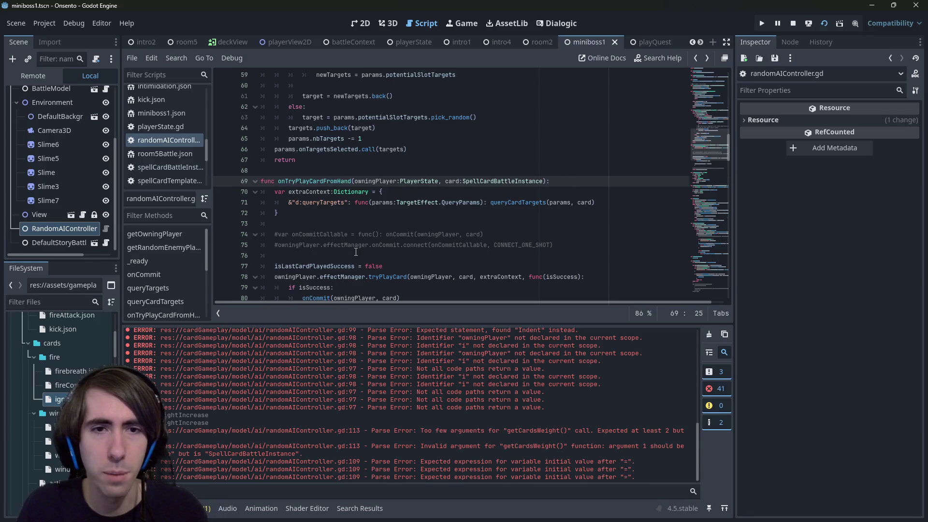
key("alt+Left")
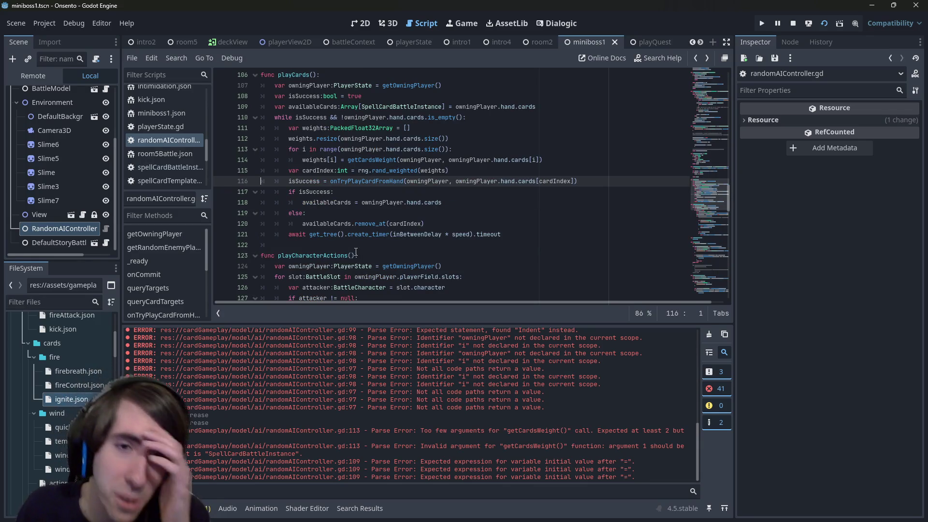
scroll(355, 247, "up", 1)
mouse_move(376, 212)
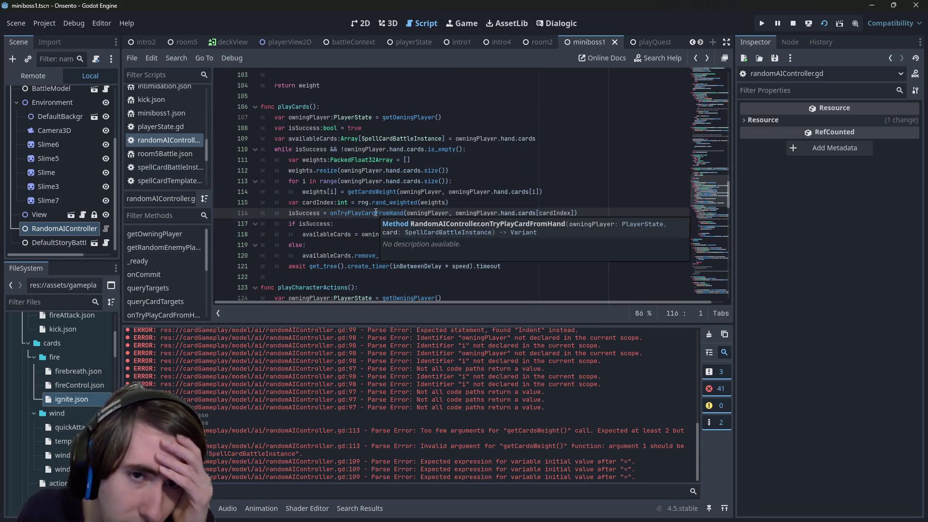
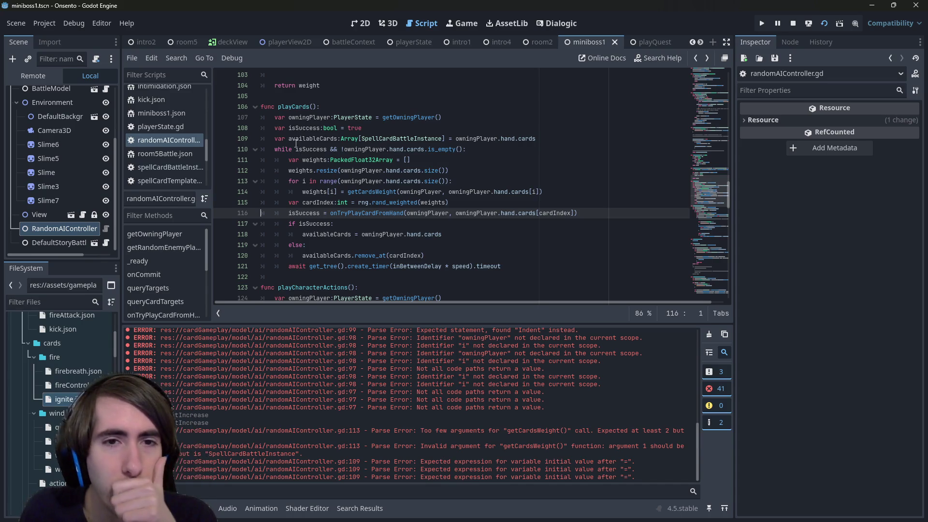
- Highlight the weights and cardIndex uses in playCards(), then run the current battle scene
double_click(321, 160)
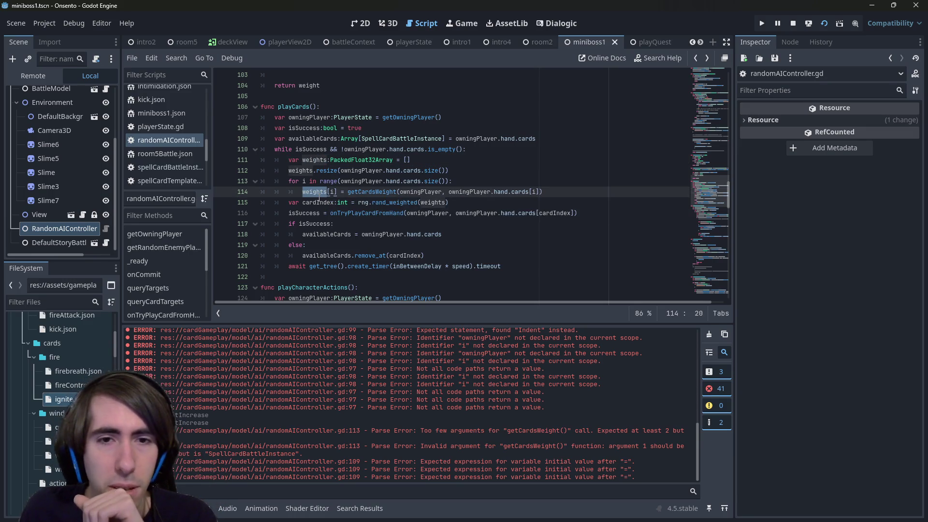
left_click(327, 202)
double_click(327, 202)
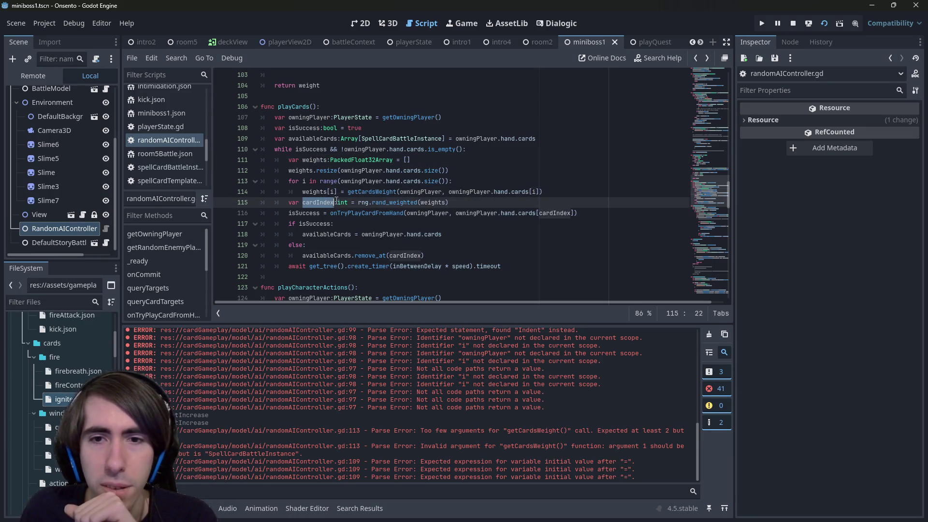
left_click(822, 26)
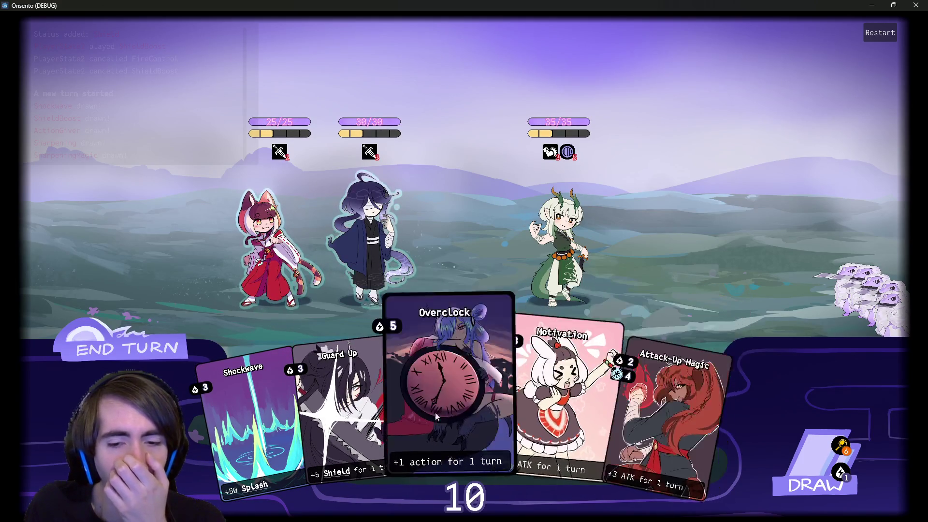
- Play Guard Up and Motivation on allies and Intimidation on the dragon, draw cards, and end the turn
left_click(358, 402)
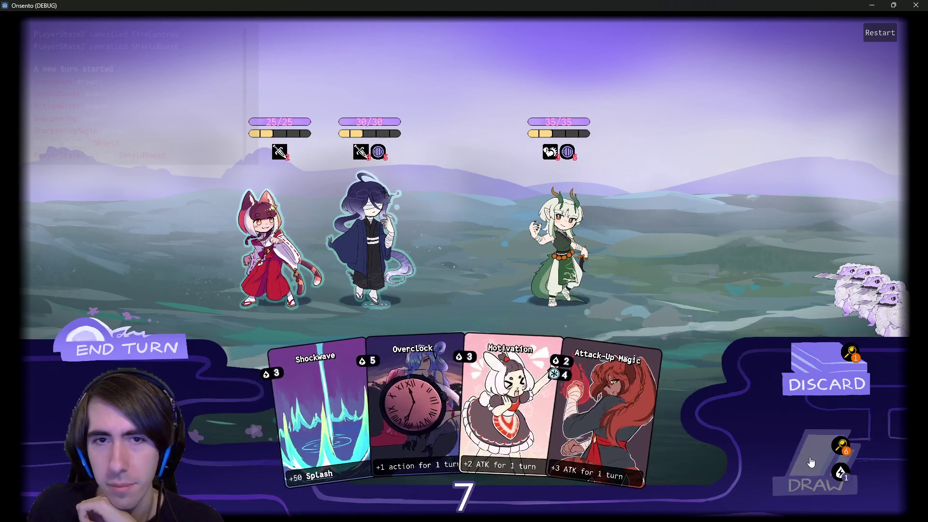
left_click_drag(470, 399, 362, 215)
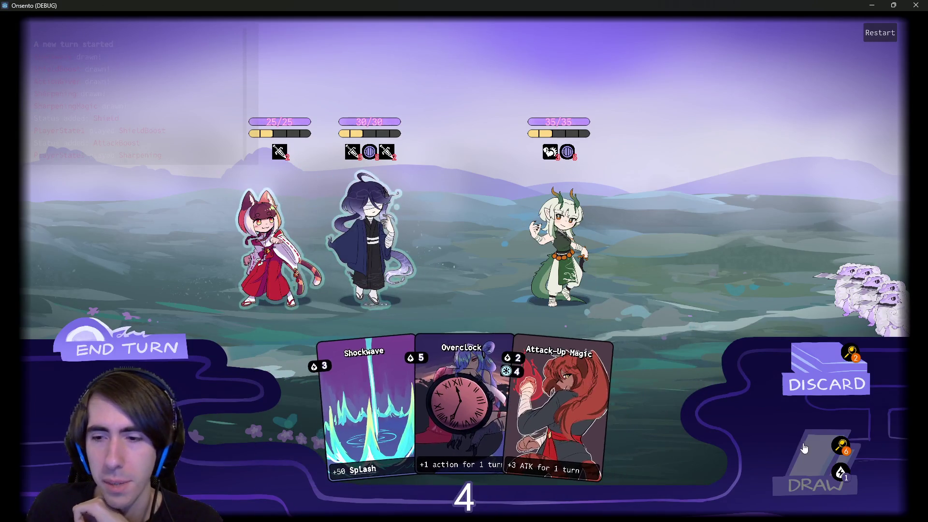
left_click(805, 448)
left_click(805, 449)
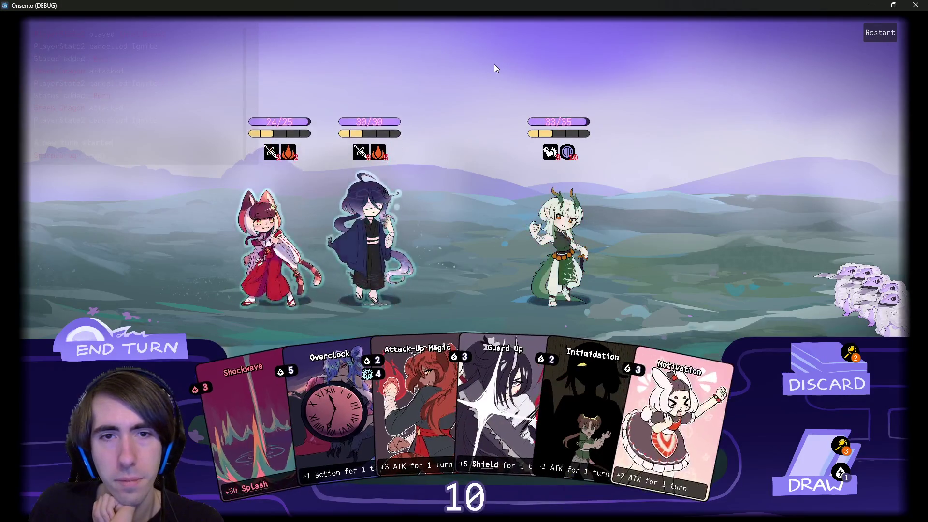
mouse_move(384, 150)
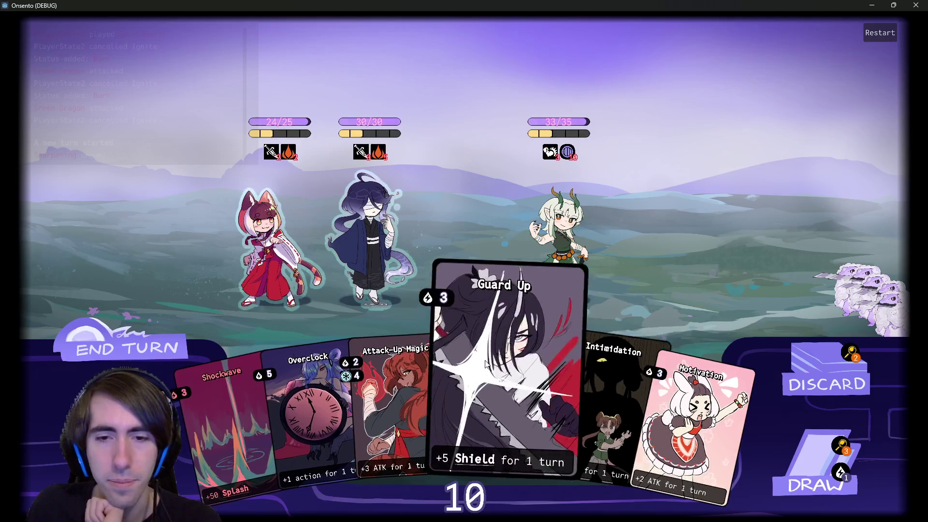
left_click_drag(483, 387, 362, 230)
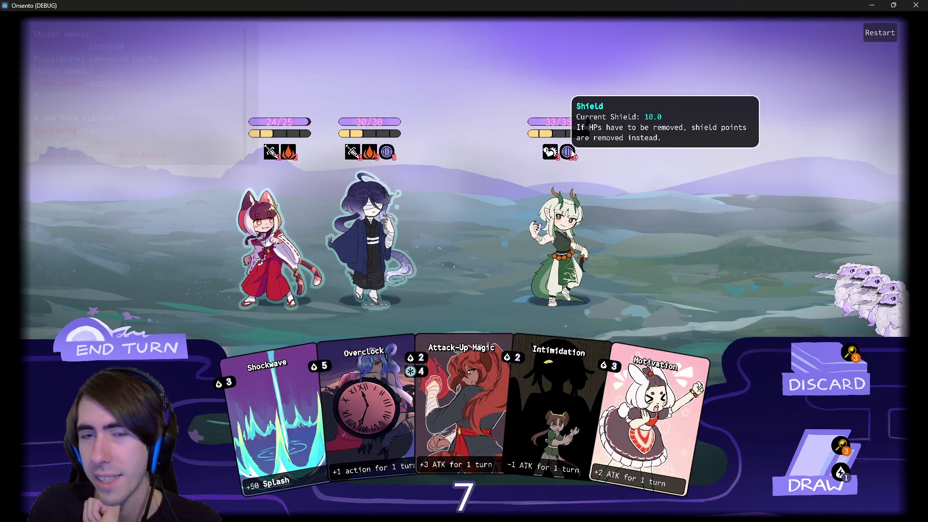
left_click_drag(556, 397, 557, 208)
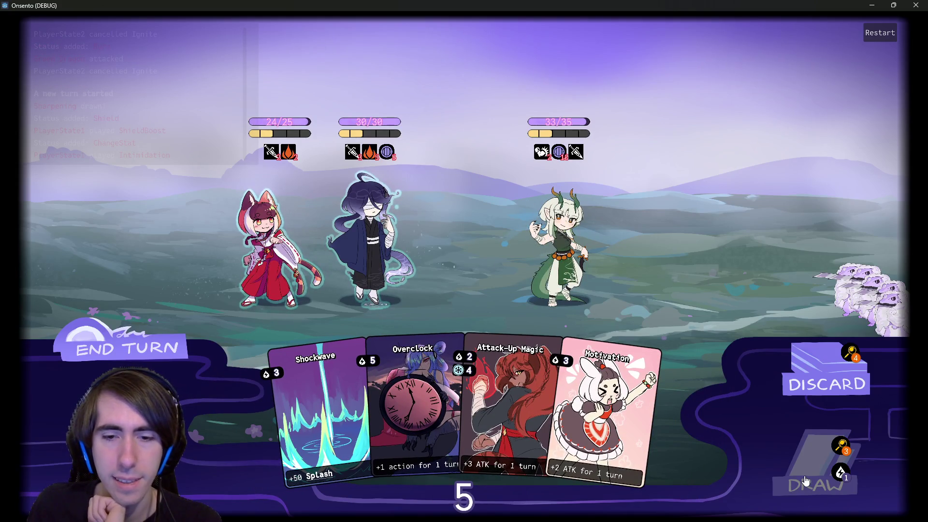
left_click(800, 493)
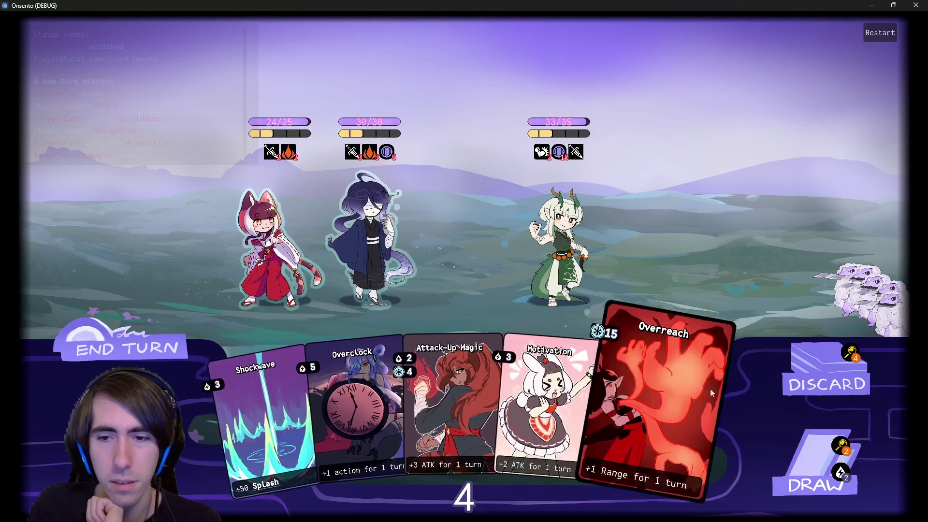
left_click(785, 445)
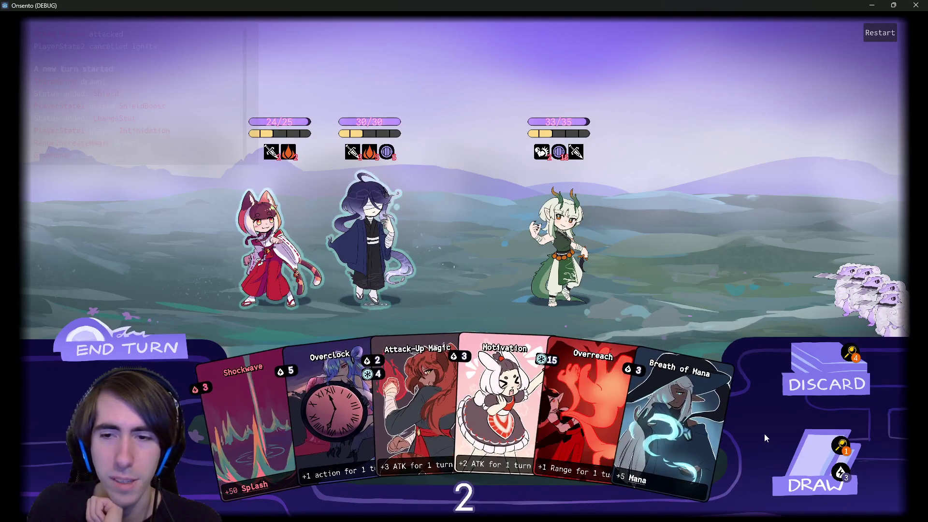
left_click(121, 348)
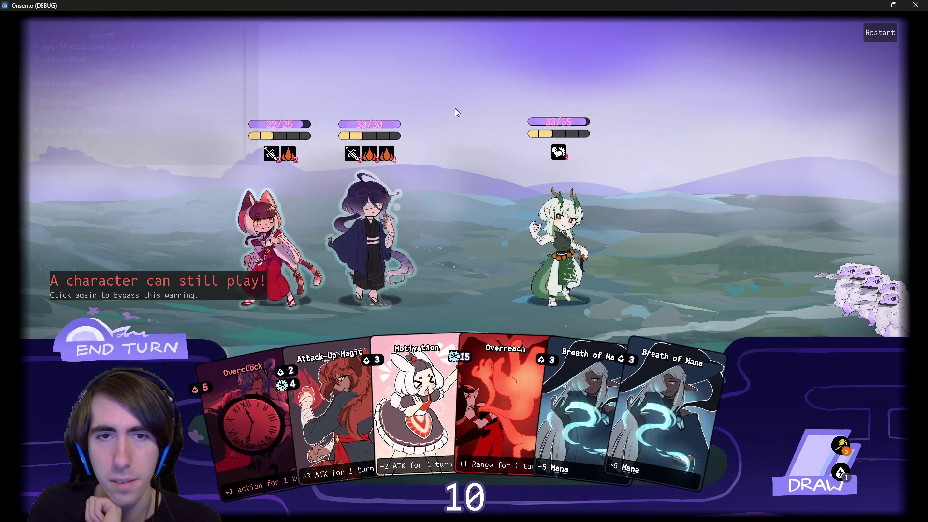
- Play Breath of Mana on two allies, draw a card, and play Intimidation on the green-haired dragon
mouse_move(375, 158)
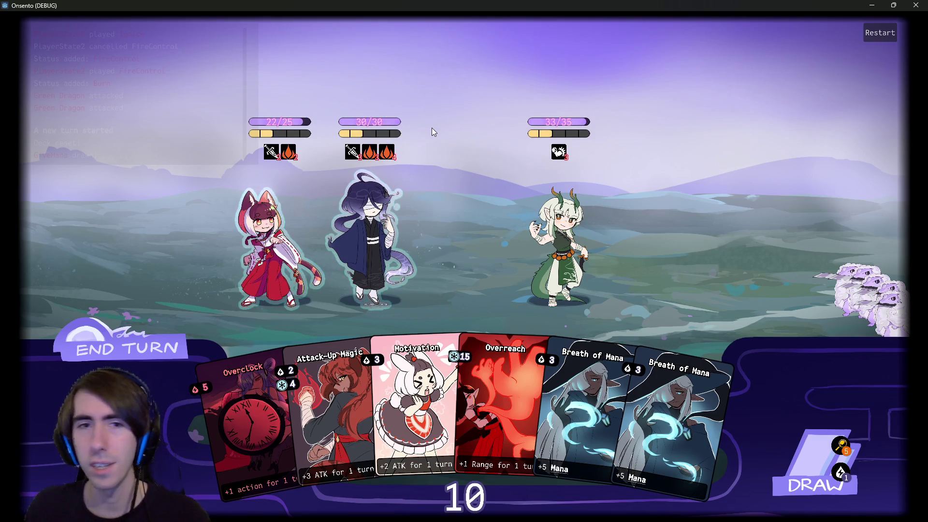
mouse_move(363, 127)
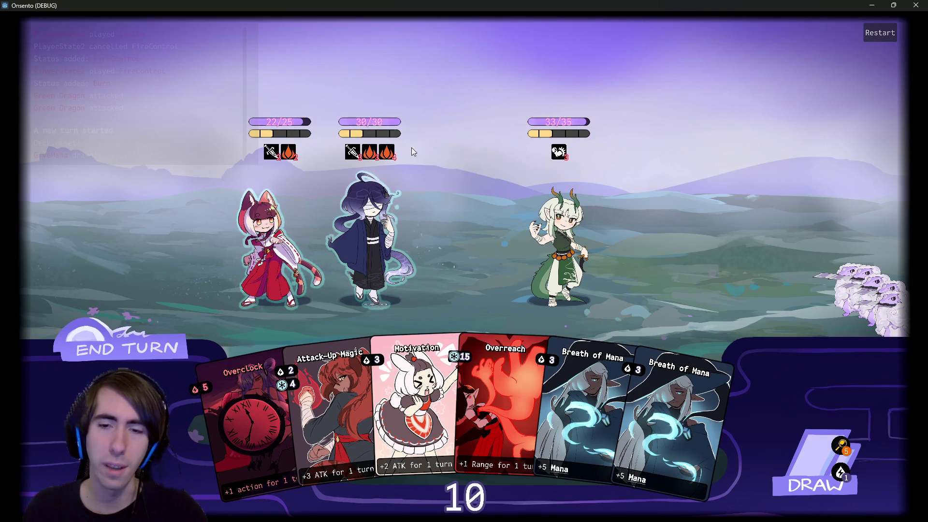
mouse_move(503, 309)
left_click_drag(504, 306, 374, 241)
mouse_move(373, 358)
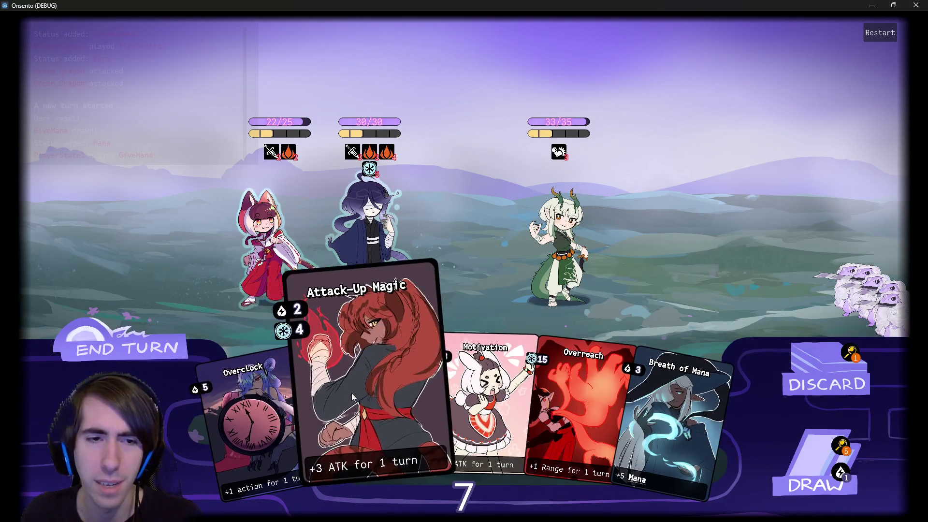
left_click(793, 466)
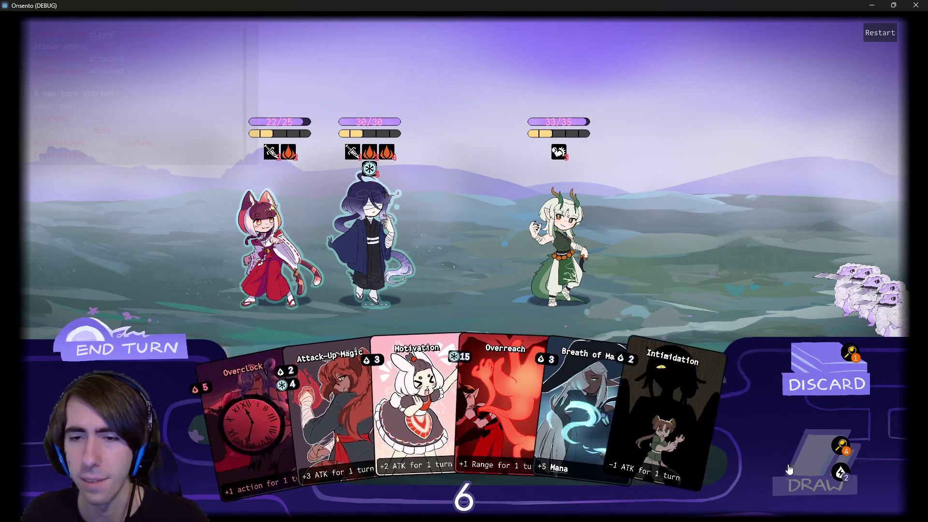
left_click_drag(578, 395, 356, 234)
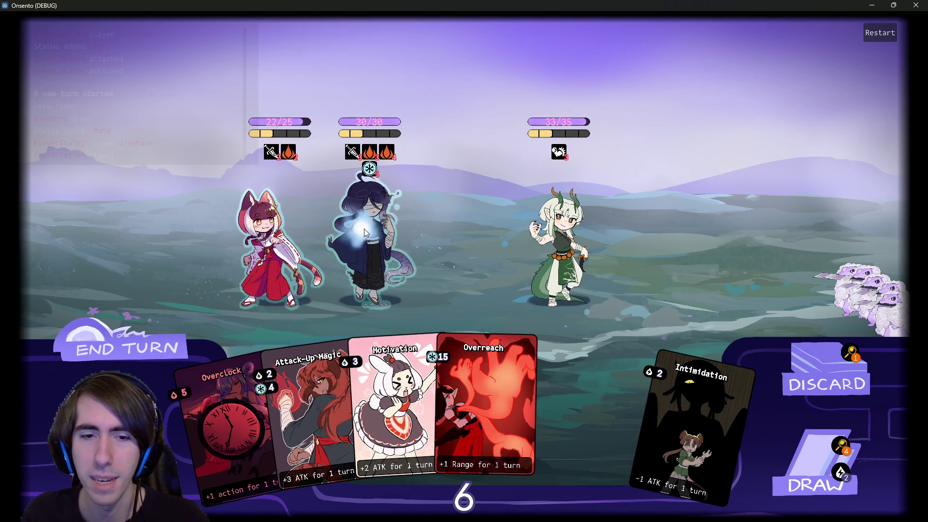
left_click_drag(662, 406, 574, 252)
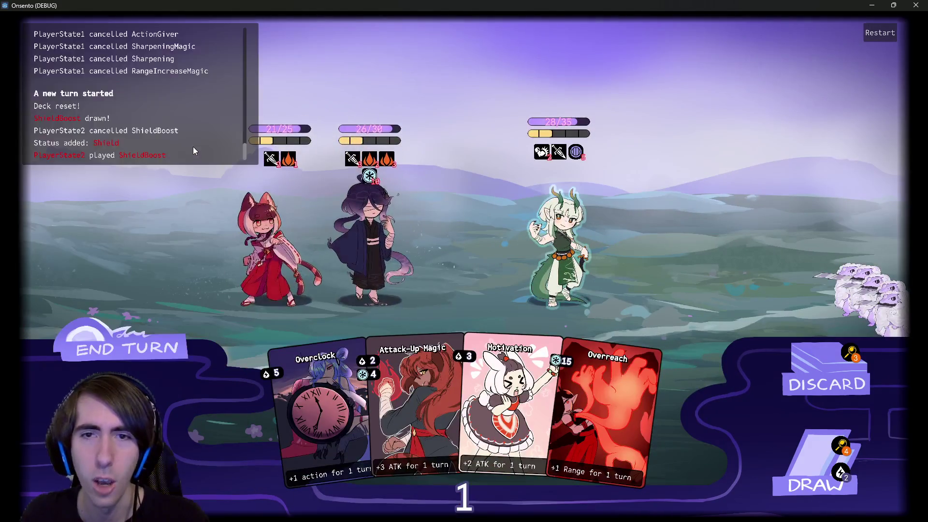
- Play Guard Up on the dark-haired ally and the cat girl, draw twice, and end the turn despite the warning
mouse_move(377, 137)
mouse_move(570, 155)
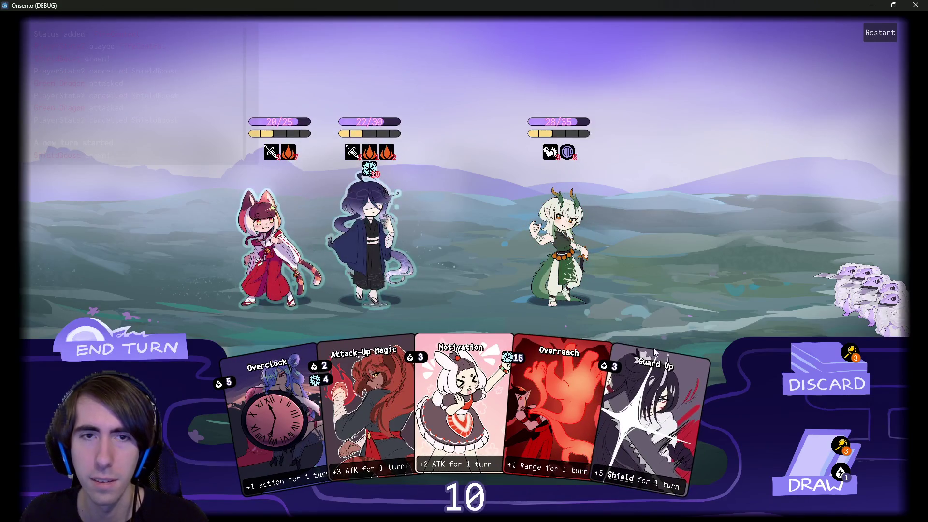
left_click_drag(647, 420, 474, 251)
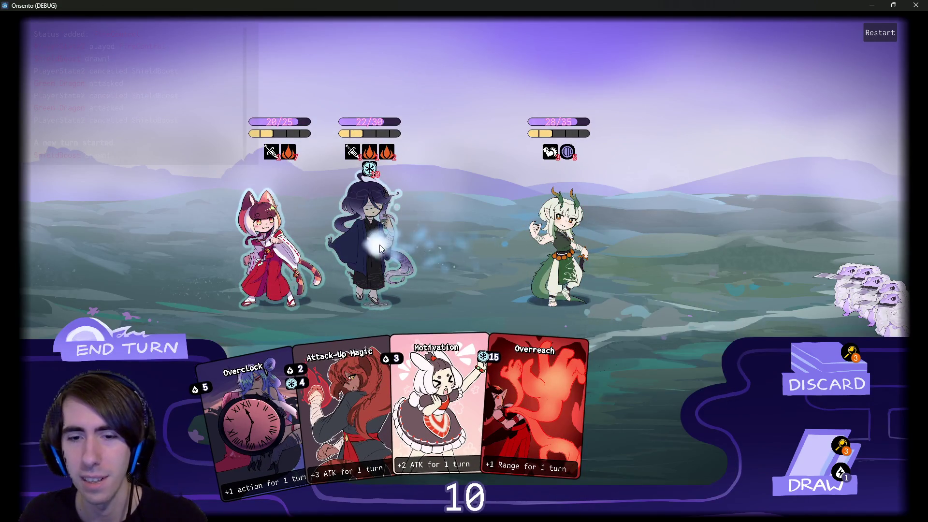
left_click(775, 457)
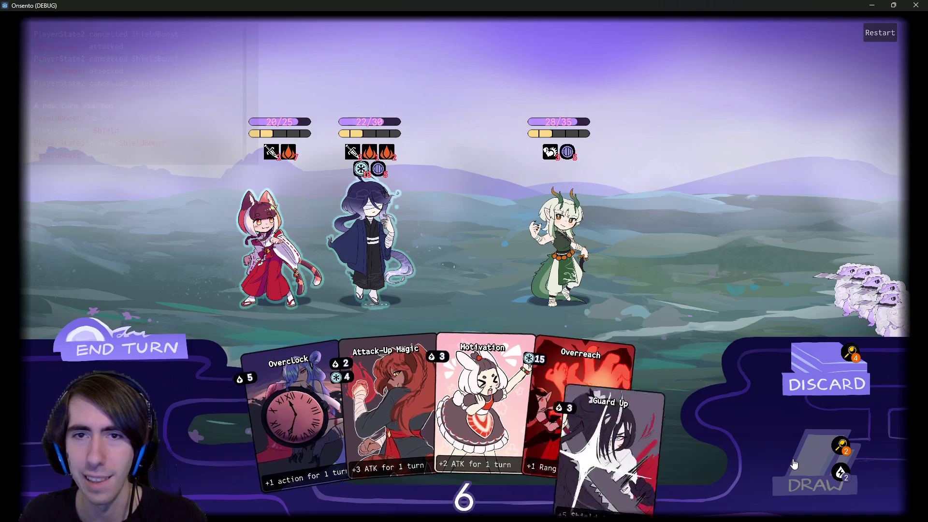
left_click_drag(648, 416, 451, 266)
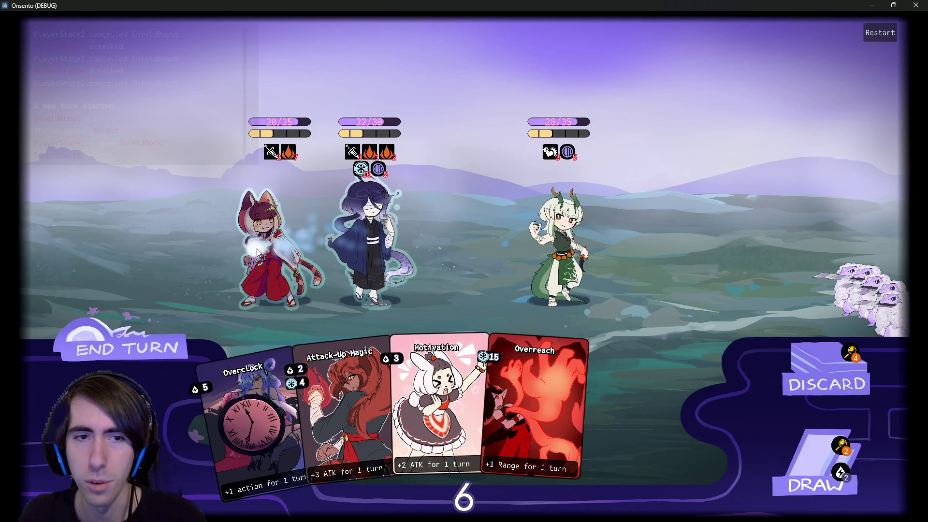
left_click(795, 432)
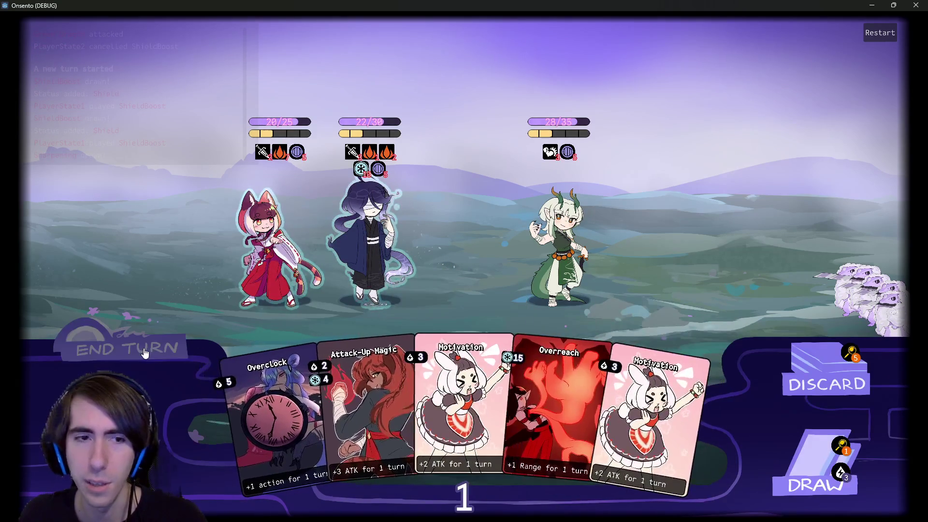
left_click(143, 352)
left_click(143, 353)
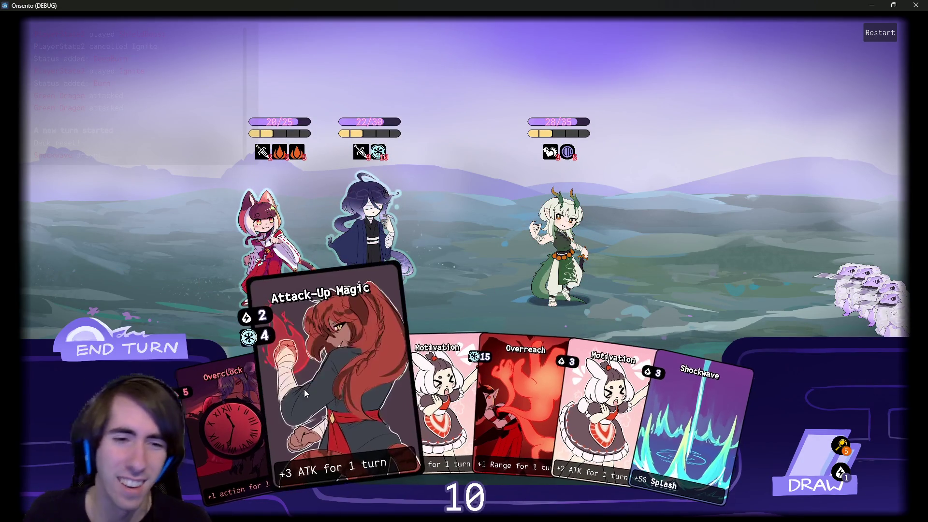
- Play Attack-Up Magic and Motivation on the middle character, then end the turn
left_click_drag(285, 386, 341, 223)
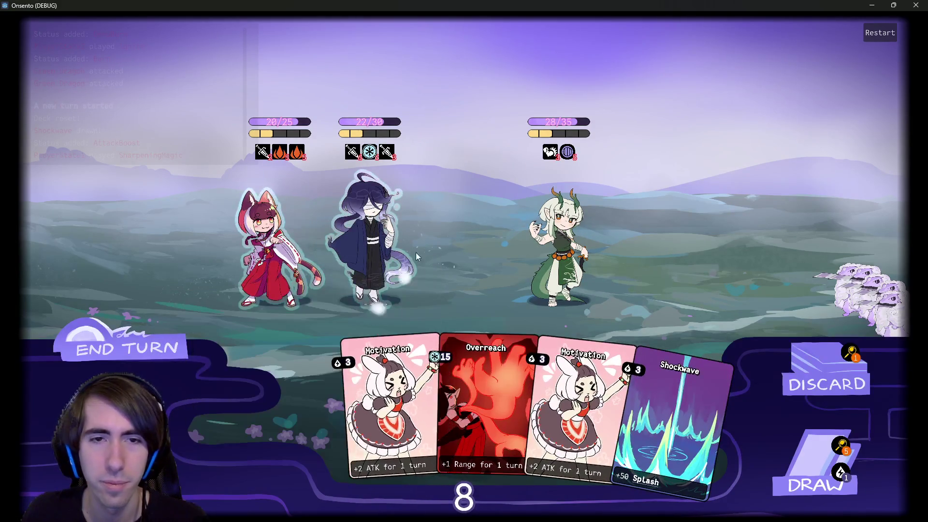
left_click_drag(386, 411, 365, 246)
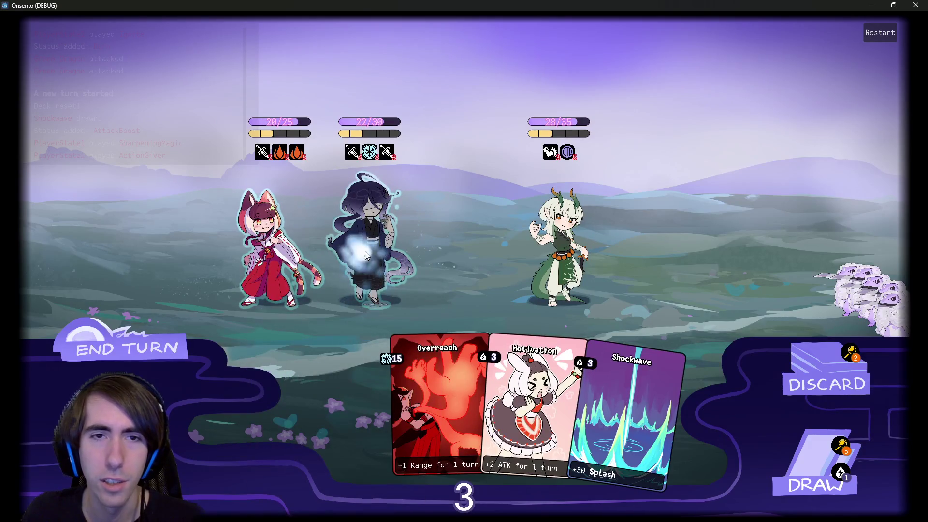
mouse_move(357, 159)
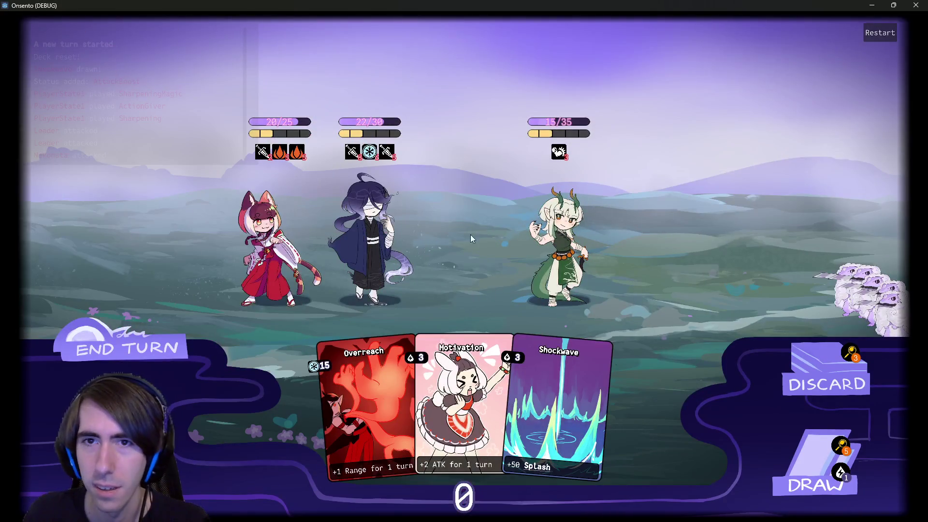
left_click(102, 316)
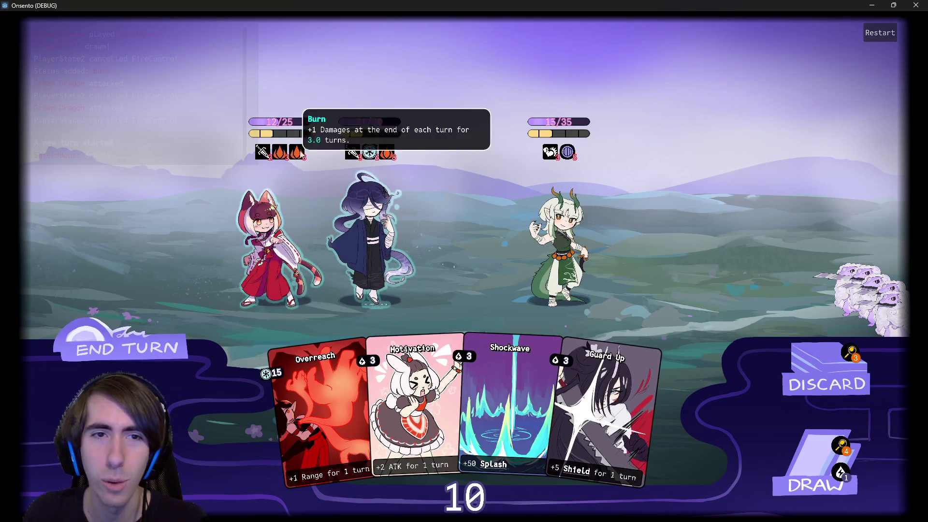
- Play Guard Up on the first character, draw three cards, and try to end the turn
mouse_move(296, 128)
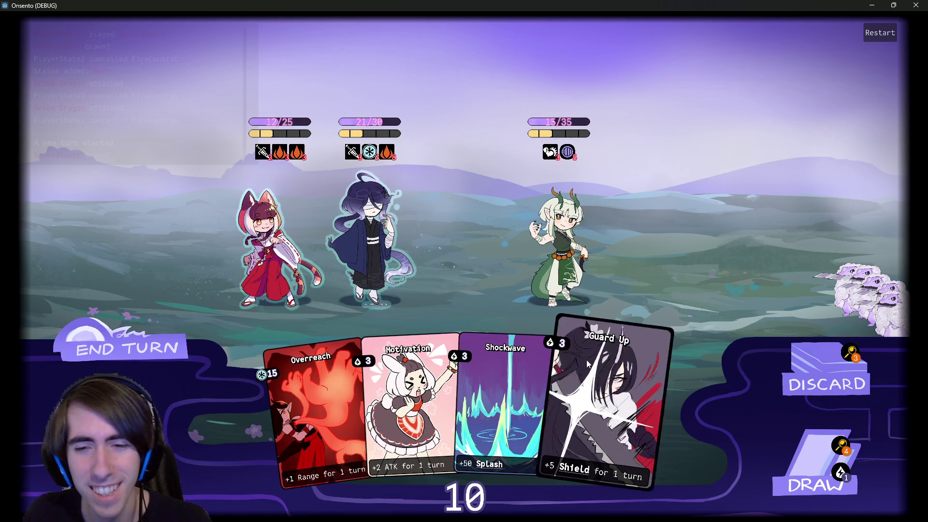
left_click_drag(604, 411, 273, 242)
mouse_move(279, 158)
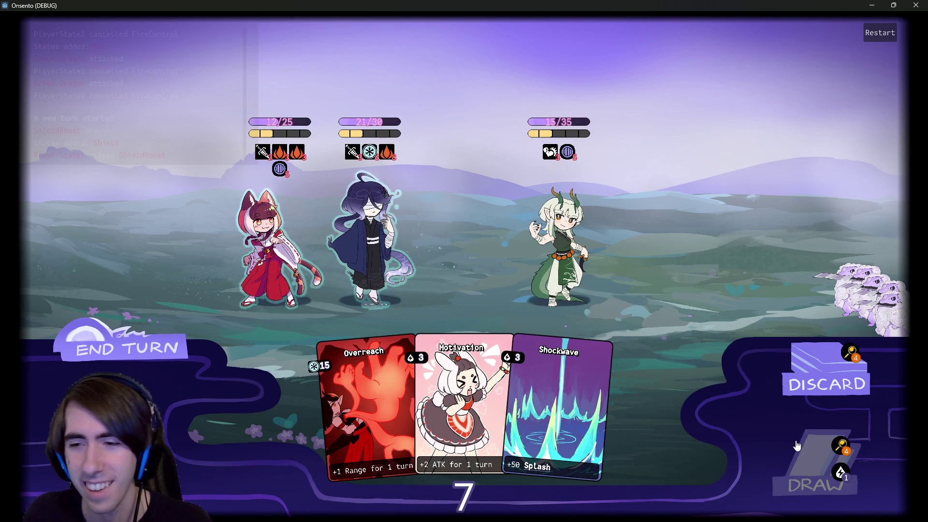
left_click(795, 442)
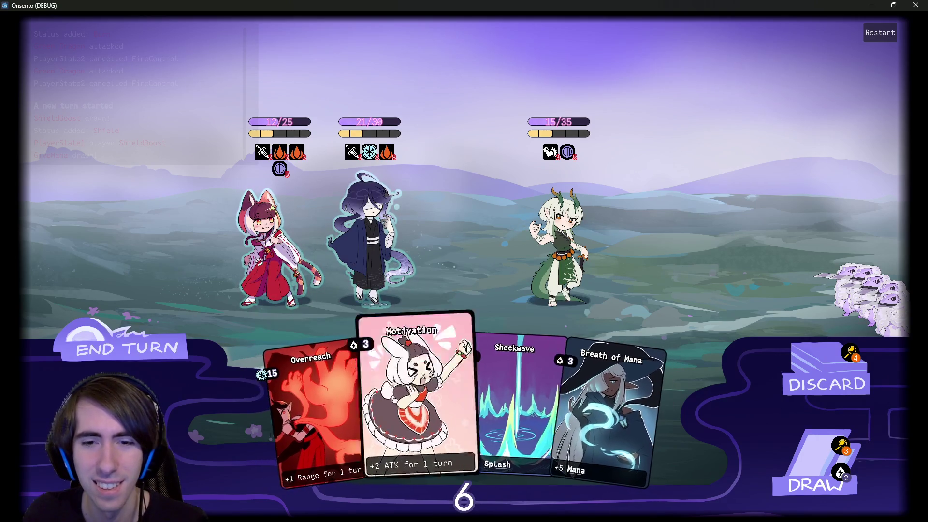
left_click(793, 450)
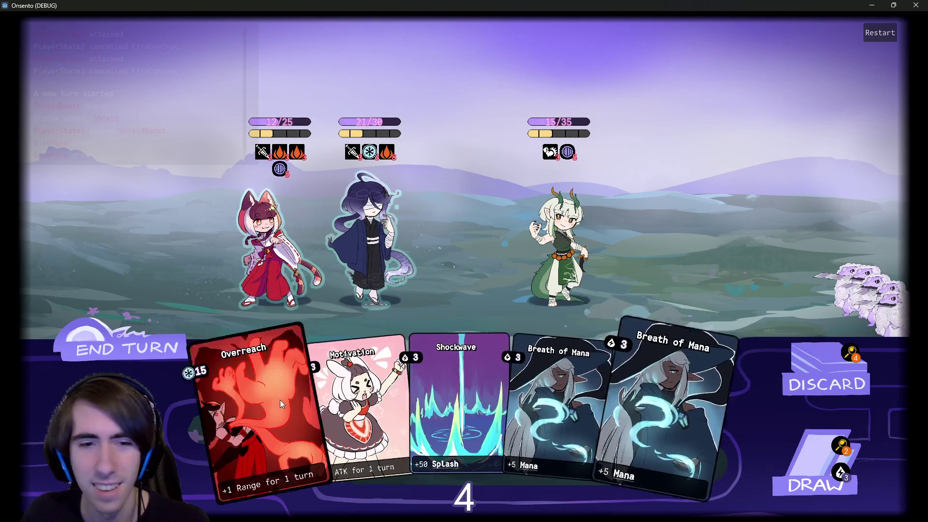
left_click(804, 457)
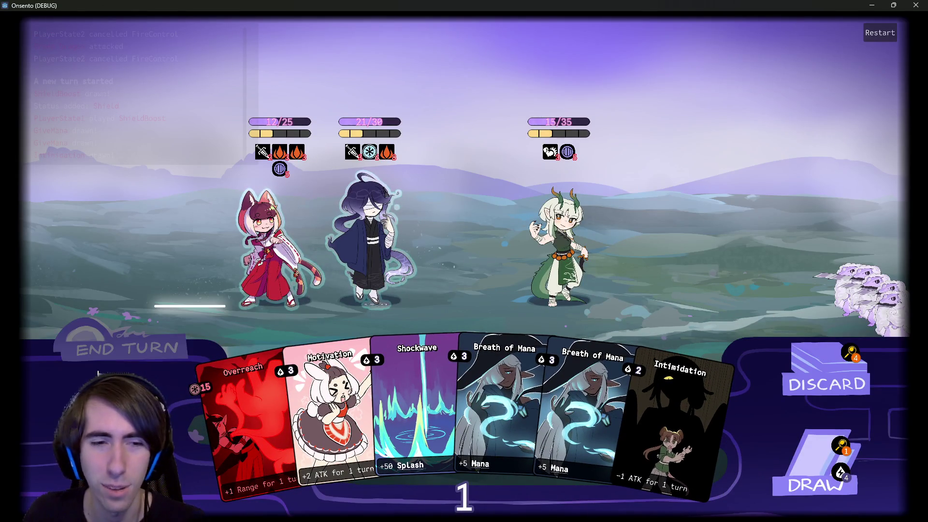
left_click(121, 348)
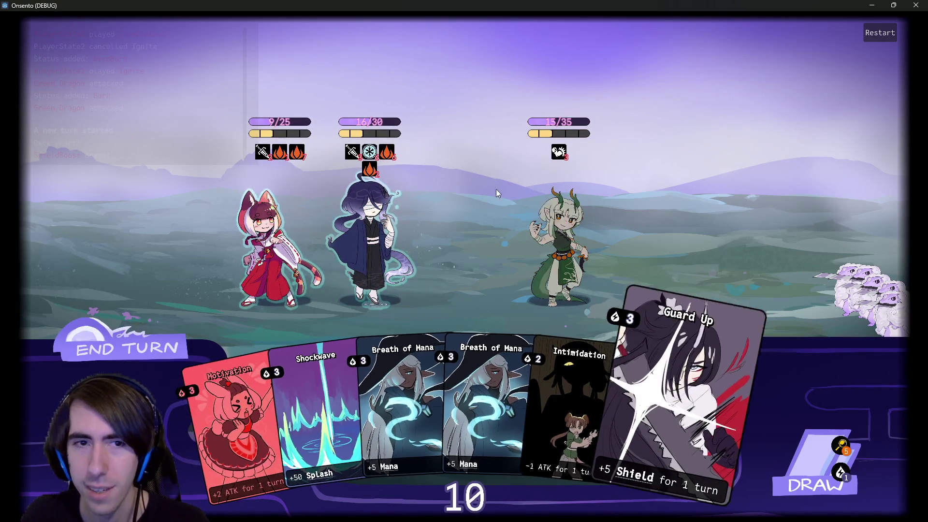
- Play Guard Up for a shield, draw a card, play Motivation on the middle character, and end the turn
mouse_move(288, 159)
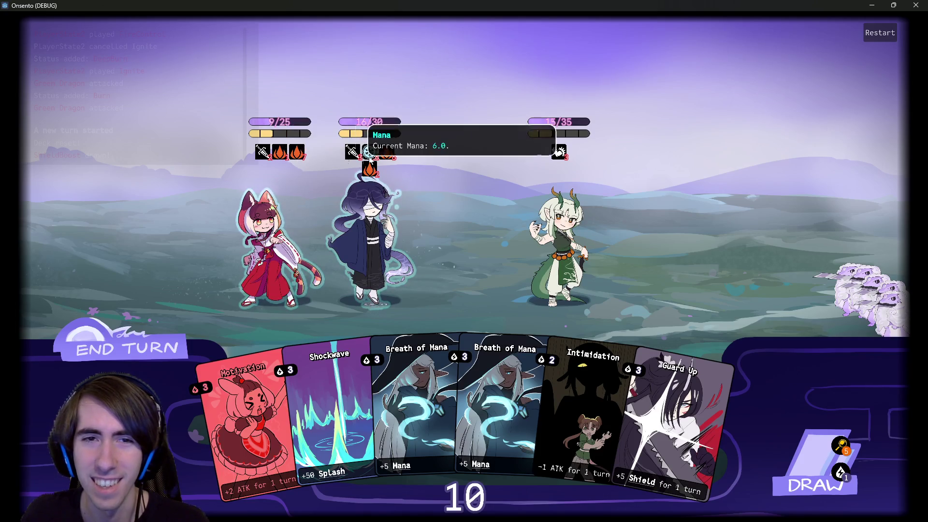
mouse_move(396, 151)
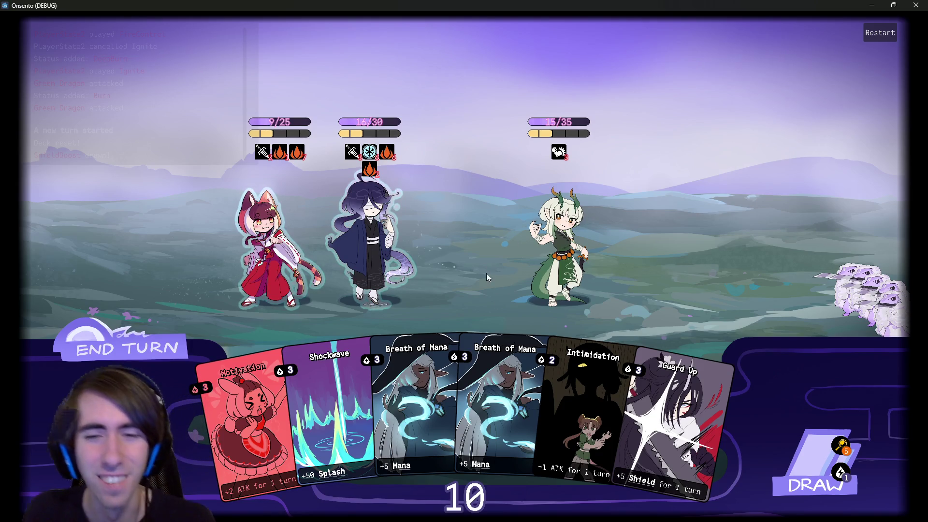
mouse_move(581, 391)
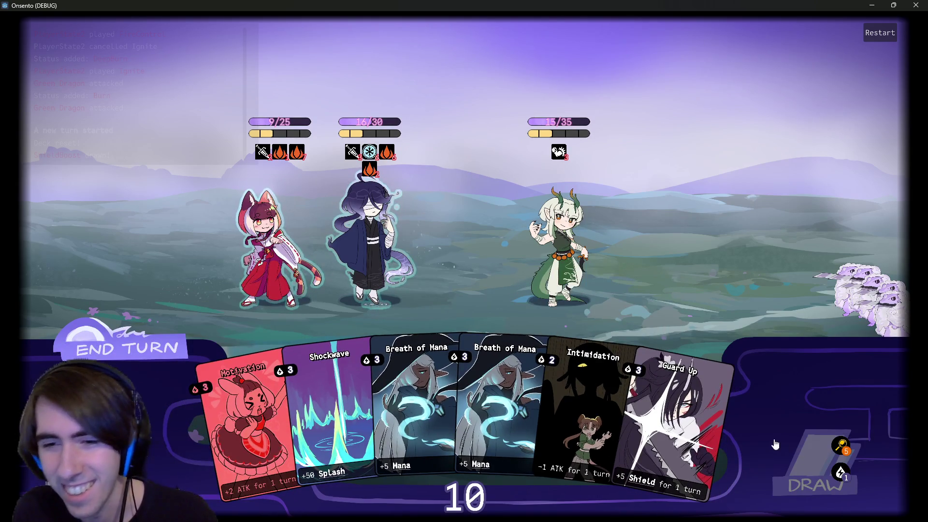
left_click(720, 423)
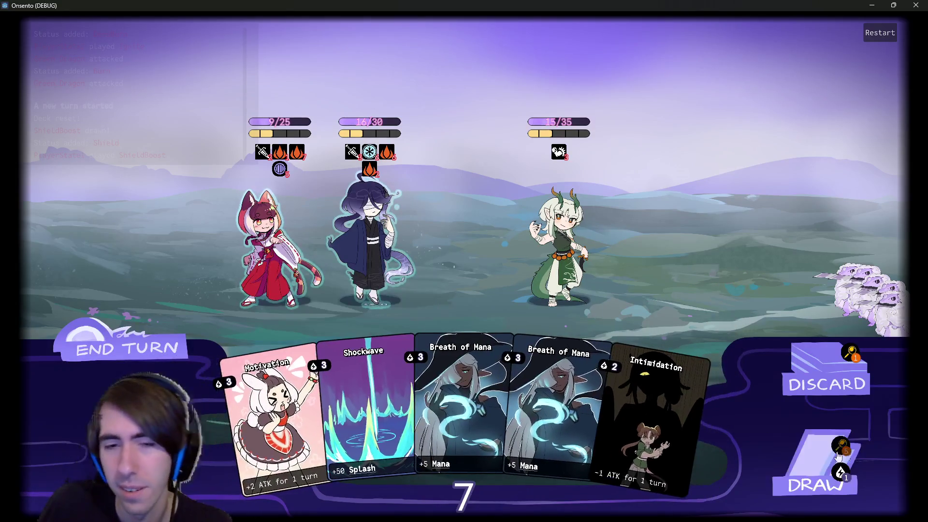
left_click(813, 460)
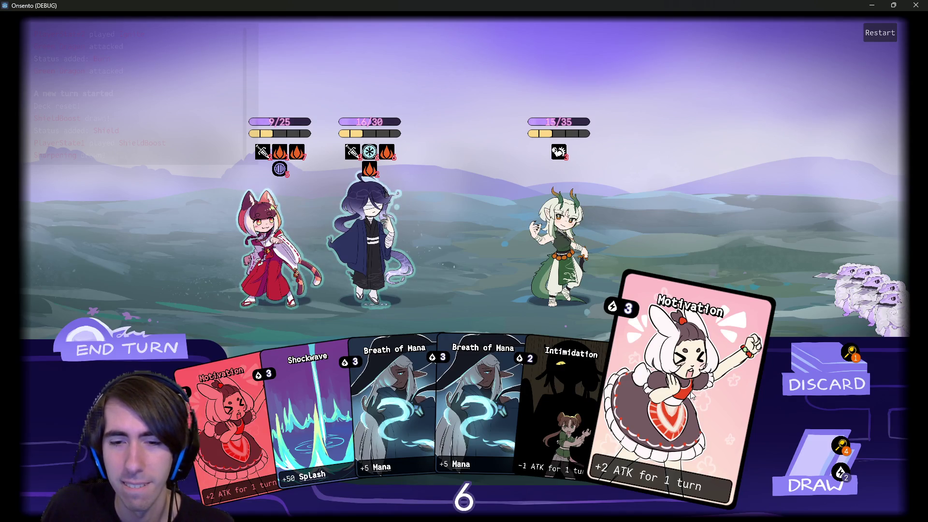
mouse_move(691, 394)
left_mouse_down()
mouse_move(459, 262)
mouse_move(360, 239)
left_mouse_up()
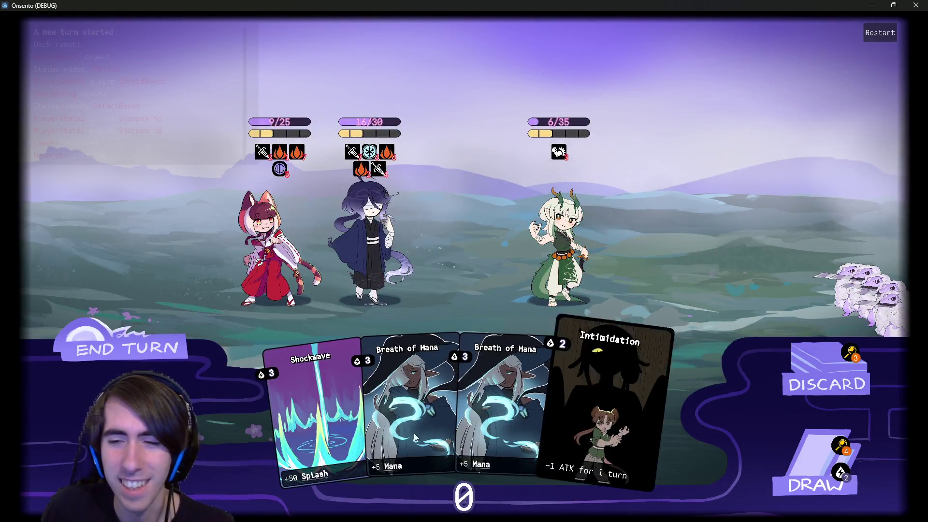
left_click(116, 348)
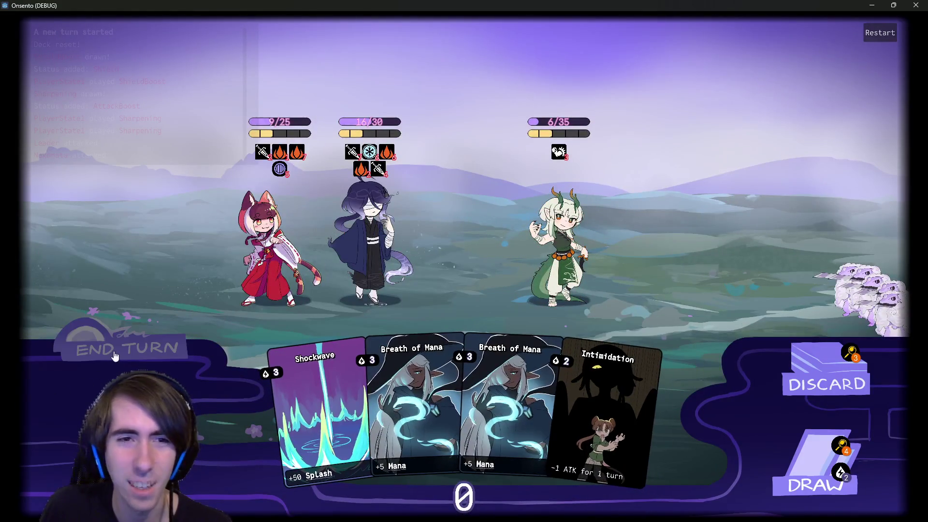
- Play Guard Up and Attack-Up Magic on the middle character and Intimidation on the green enemy, draw, and end the turn
mouse_move(366, 120)
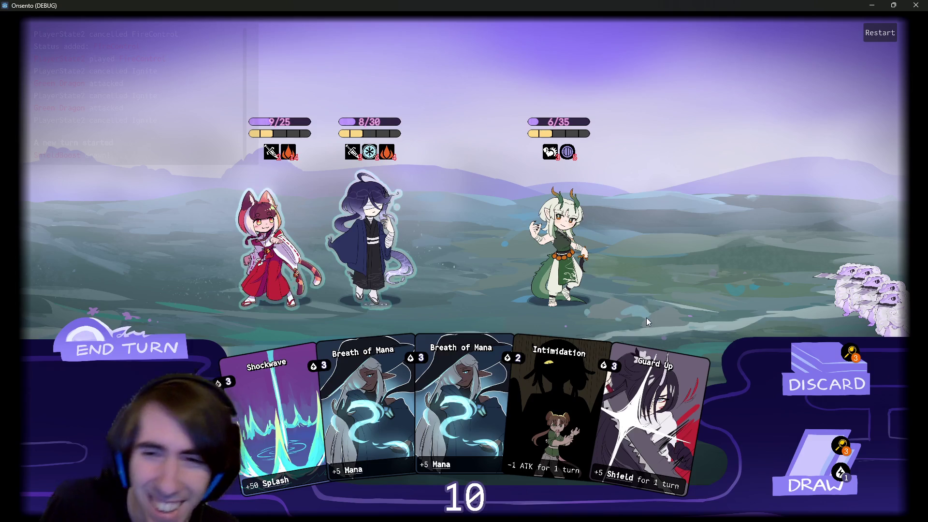
mouse_move(665, 377)
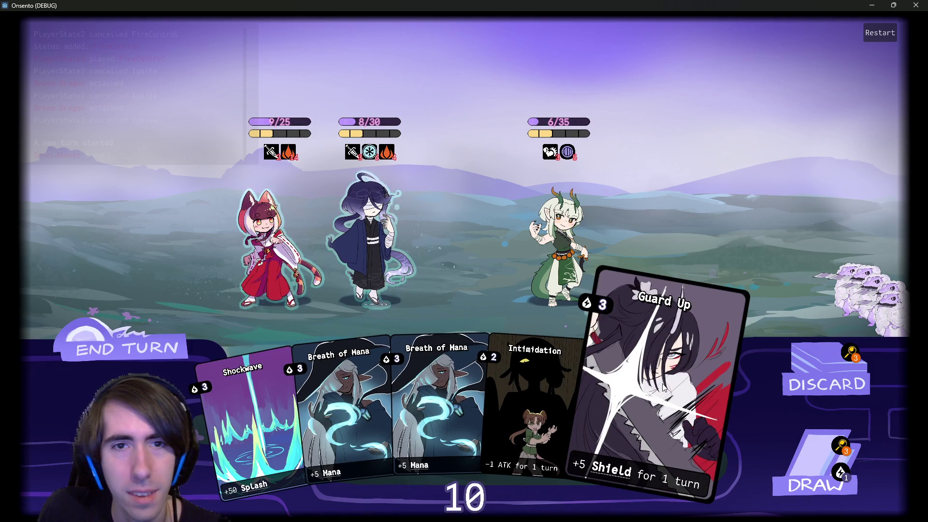
mouse_move(652, 410)
left_mouse_down()
mouse_move(508, 377)
mouse_move(375, 242)
left_mouse_up()
mouse_move(390, 154)
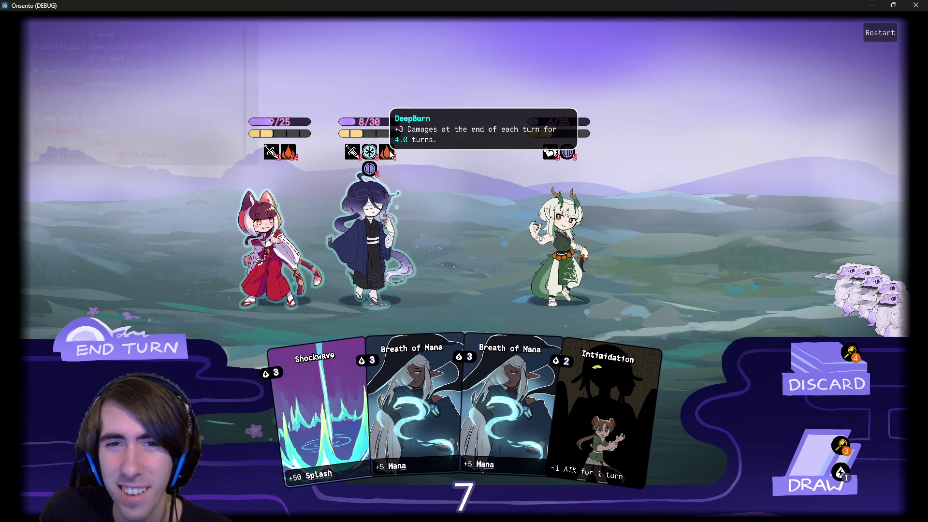
left_click(817, 464)
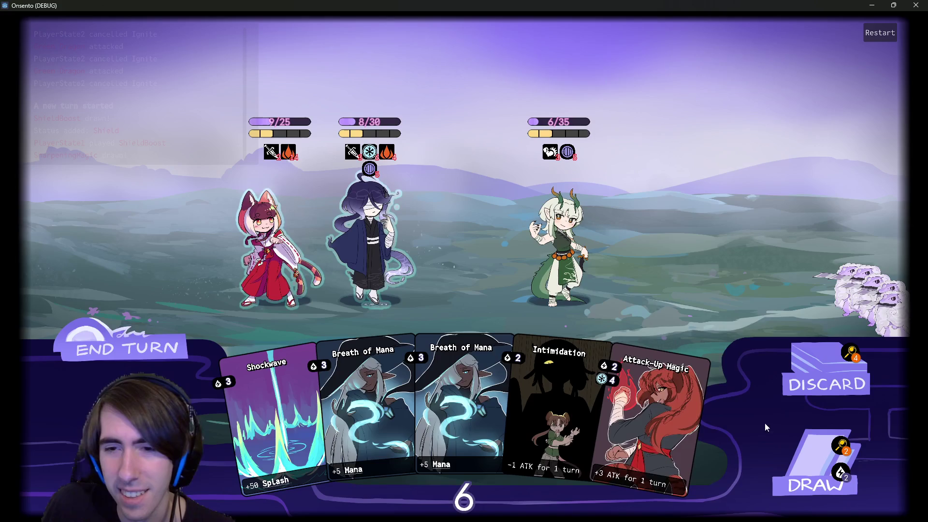
mouse_move(572, 330)
left_mouse_down()
mouse_move(456, 286)
mouse_move(372, 227)
left_mouse_up()
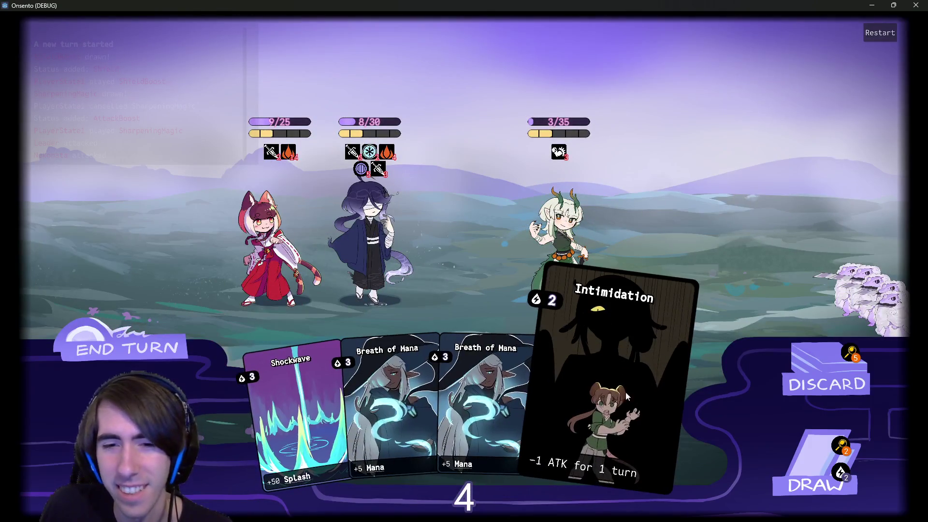
left_click_drag(608, 411, 558, 241)
left_click(777, 447)
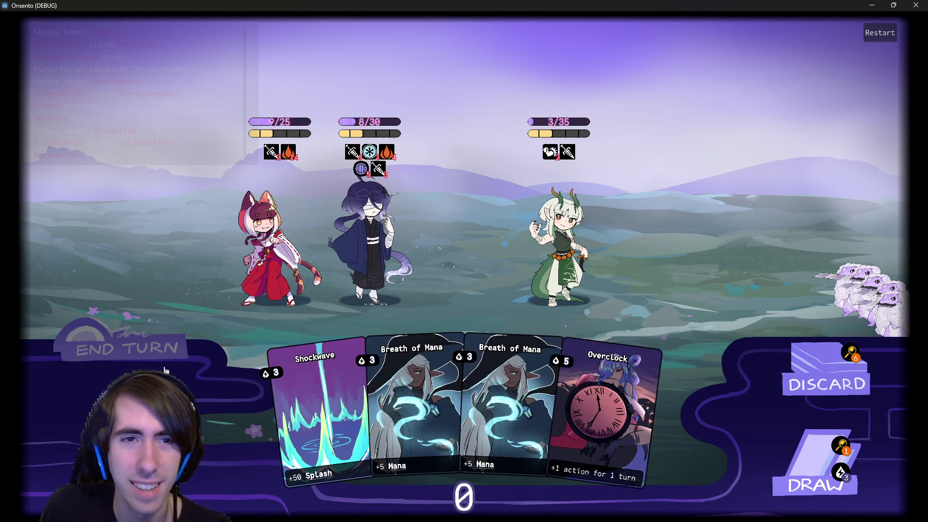
left_click(164, 368)
mouse_move(571, 158)
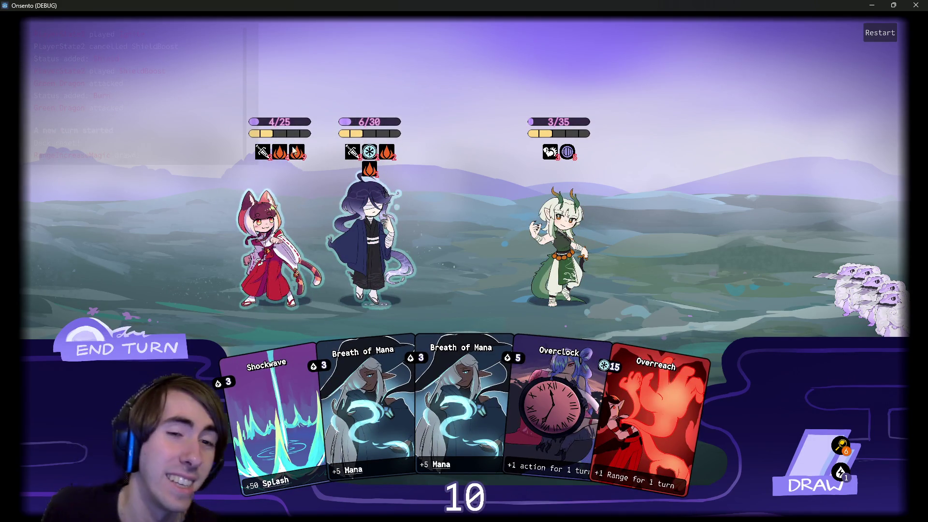
- Draw a card, play Overclock on the blue-haired middle character, then close the game window
mouse_move(296, 152)
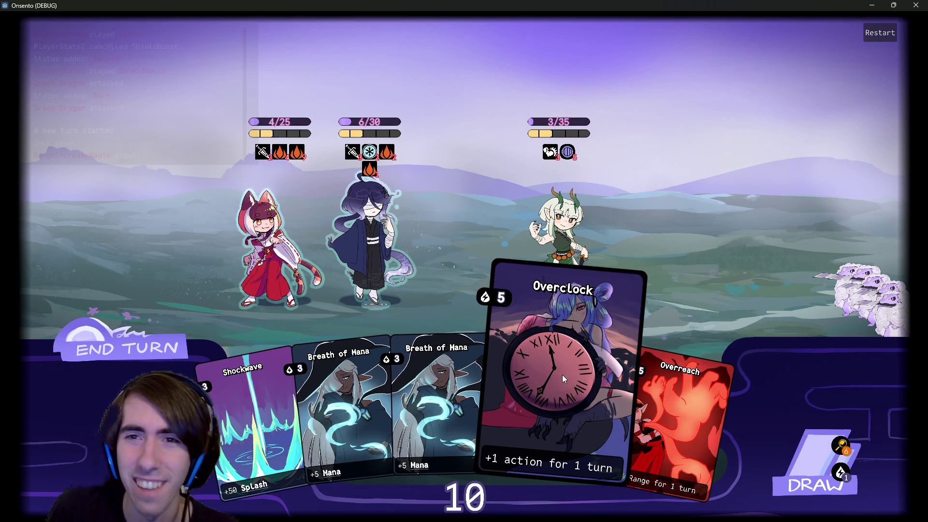
left_click(812, 464)
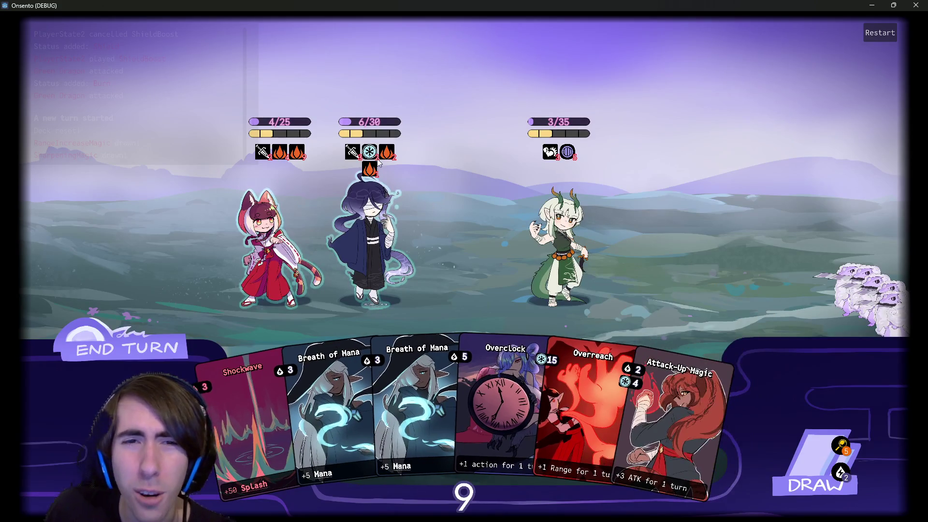
mouse_move(376, 154)
mouse_move(626, 330)
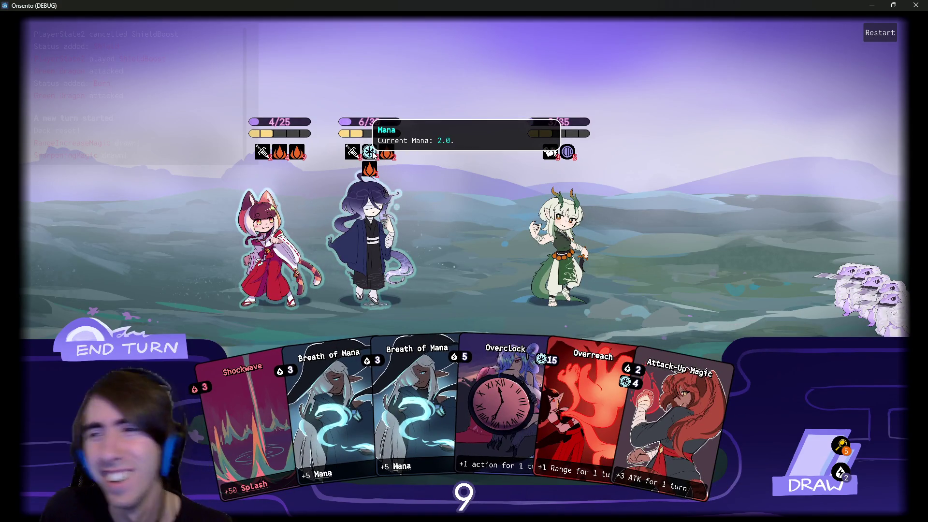
mouse_move(477, 361)
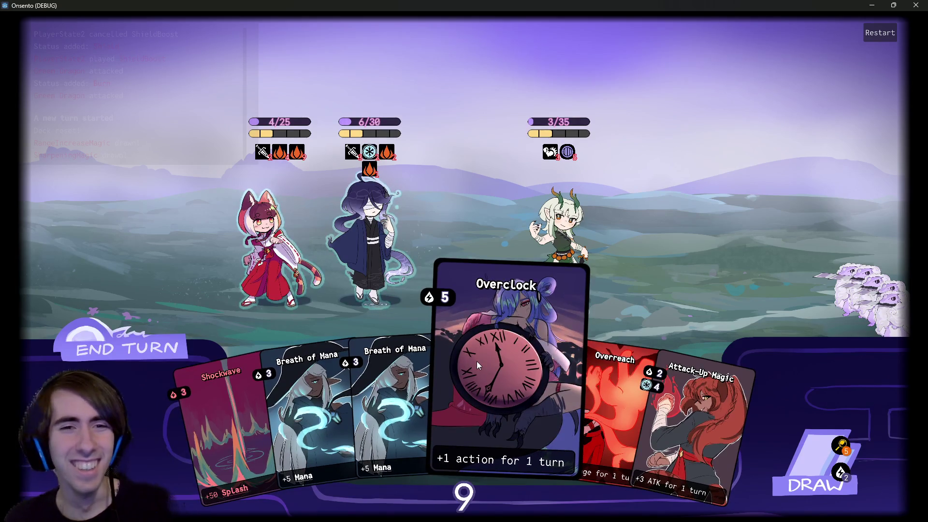
left_click_drag(476, 361, 343, 202)
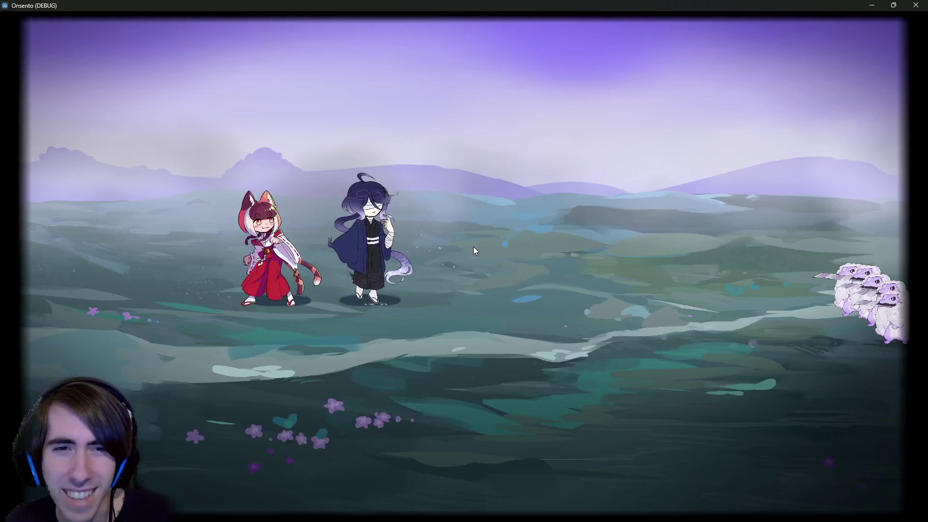
left_click(915, 5)
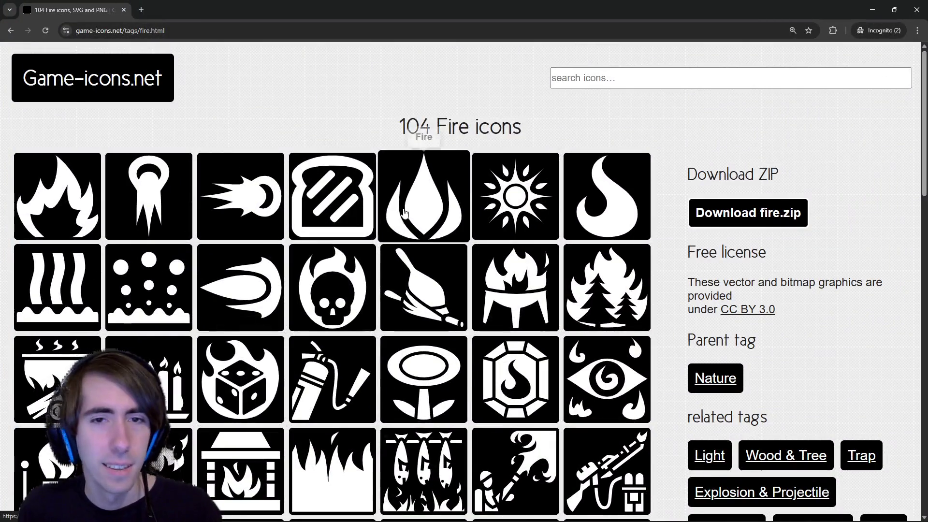
- Open the Fire icon page in a background browser tab
middle_click(413, 201)
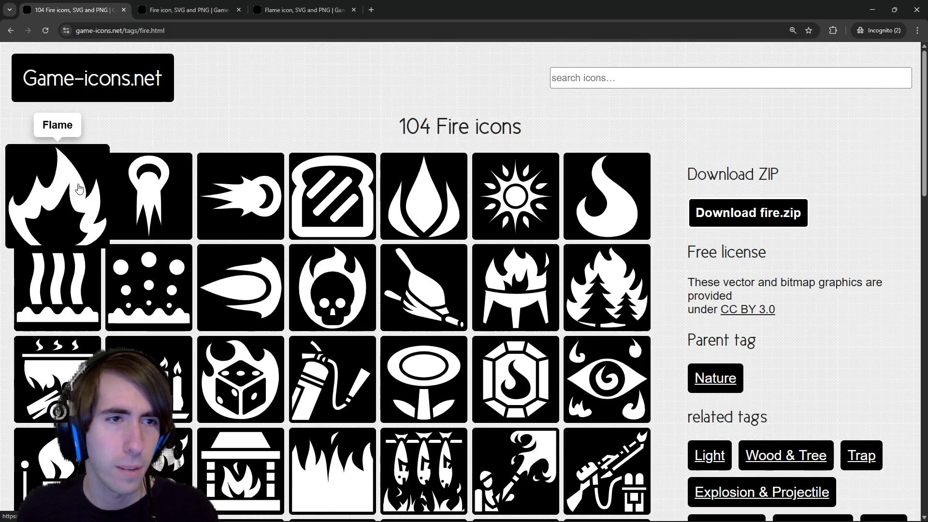
- Adjust the page zoom and settle on the Flame icon page after comparing it with the Fire list
key("ctrl+minus")
key("ctrl+plus")
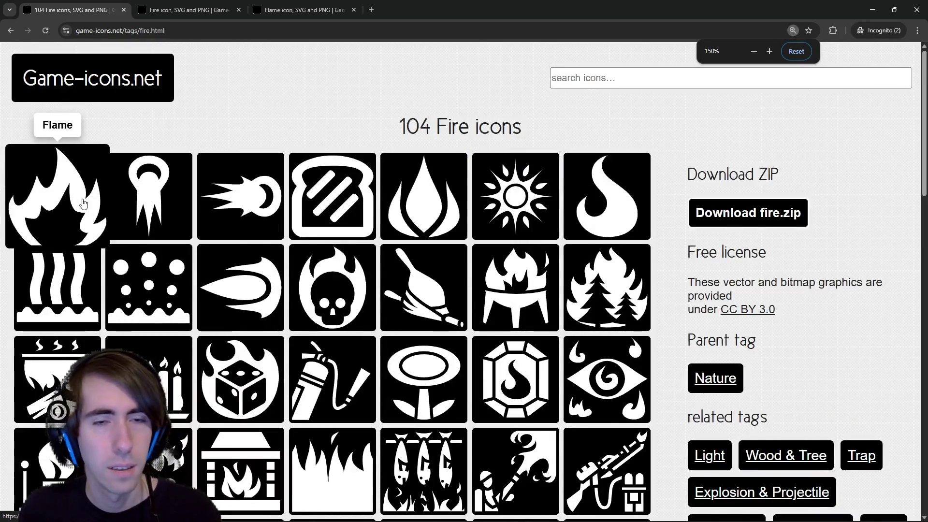
left_click(138, 6)
left_click(126, 4)
left_click(204, 5)
key("ctrl+Tab")
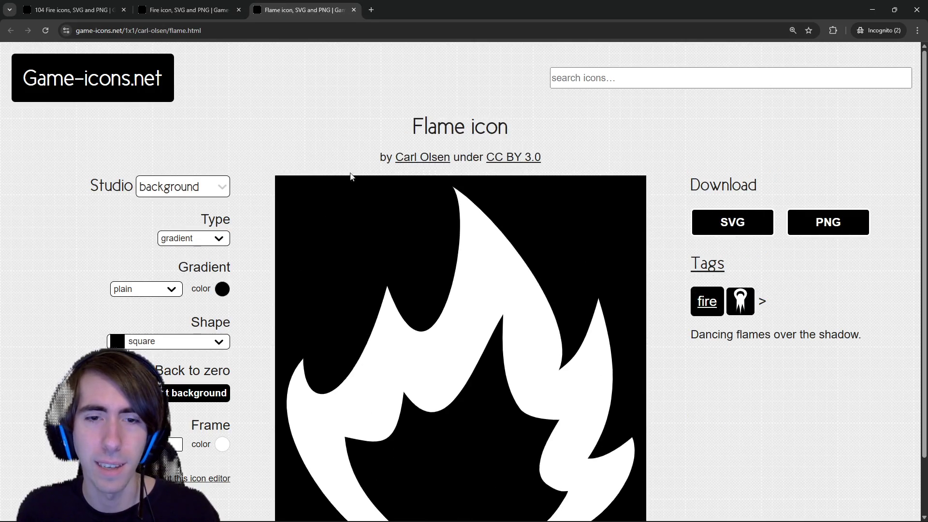
key("ctrl+minus")
left_click(189, 10)
left_click(301, 15)
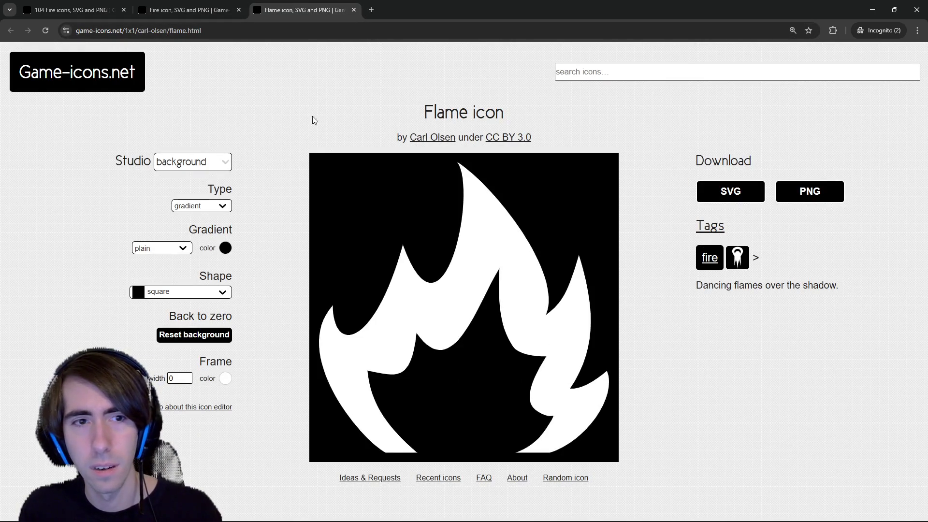
- Give the Flame icon a gradient-type rounded-square background with corner radius 100
left_click(225, 163)
left_click(222, 206)
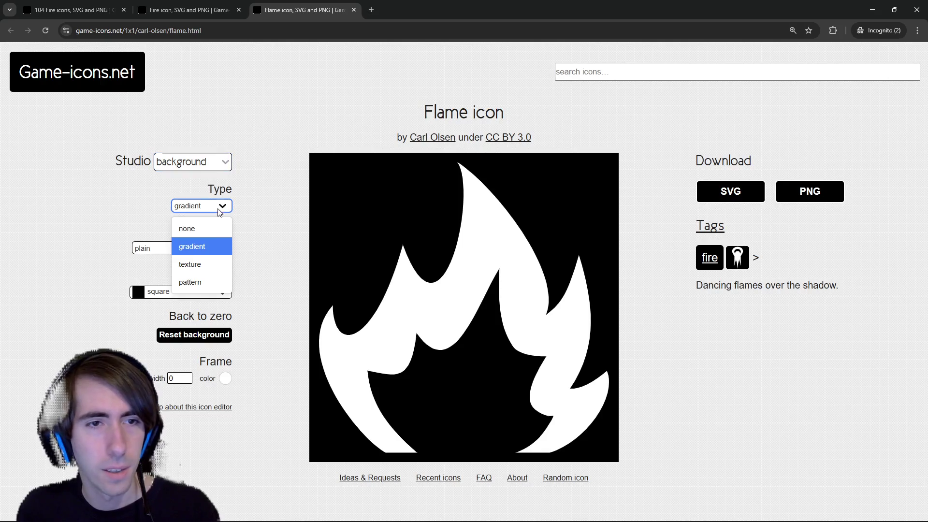
left_click(222, 206)
left_click(225, 162)
left_click(225, 162)
left_click(222, 292)
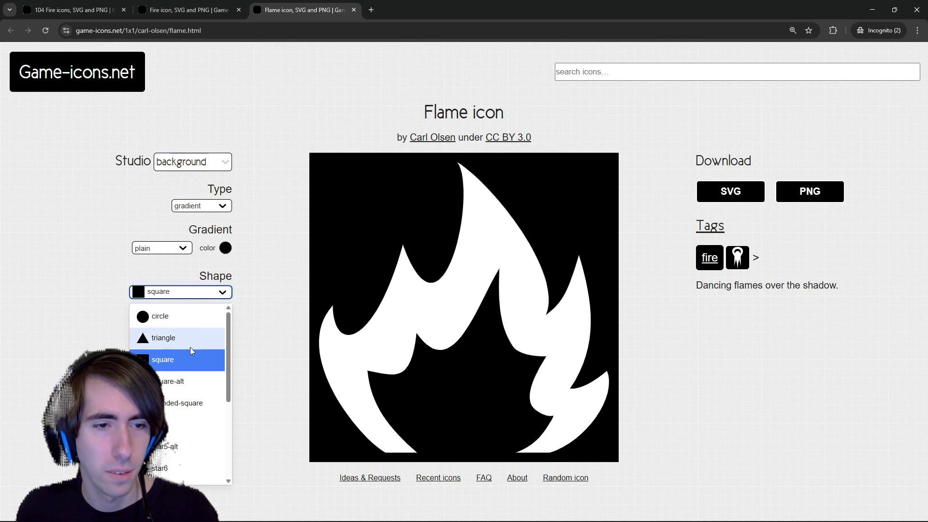
left_click(184, 404)
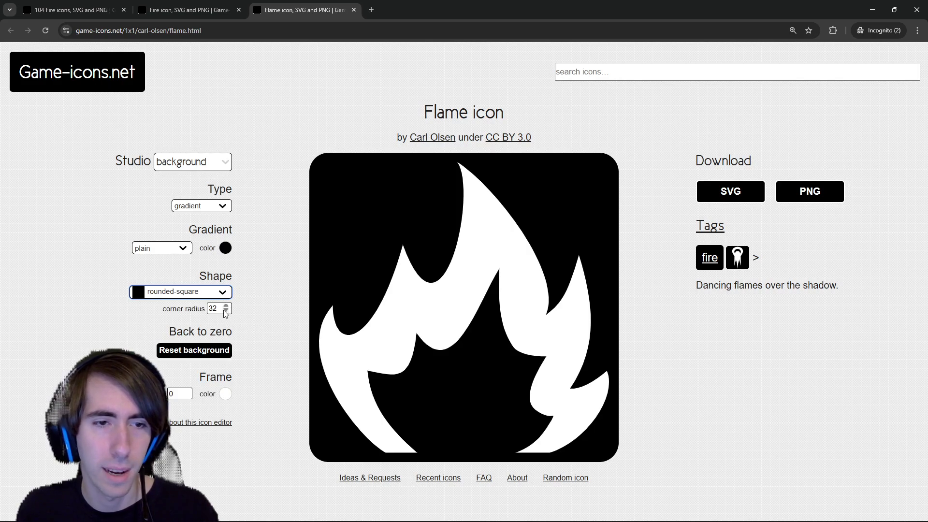
left_click_drag(220, 308, 187, 299)
type("00")
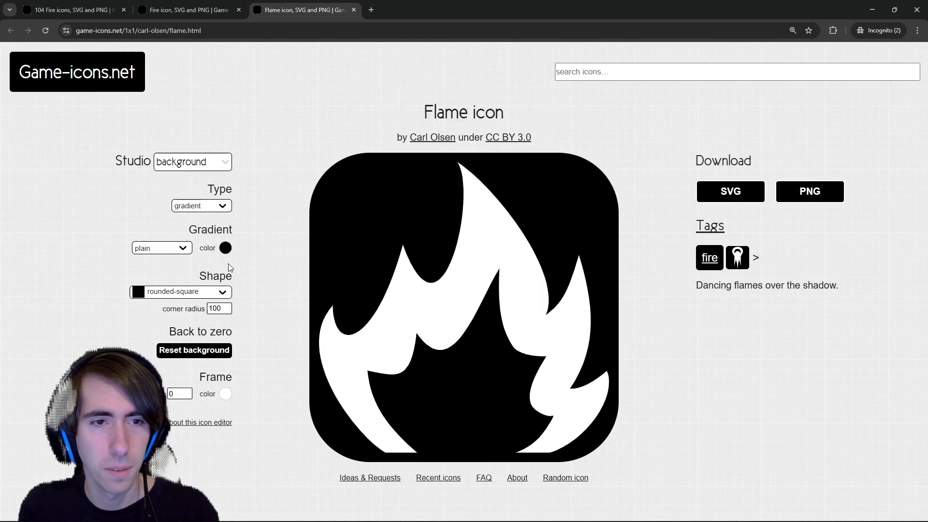
- Set the background colour to red in the colour picker
left_click(225, 248)
left_click_drag(213, 168, 212, 161)
left_click(266, 130)
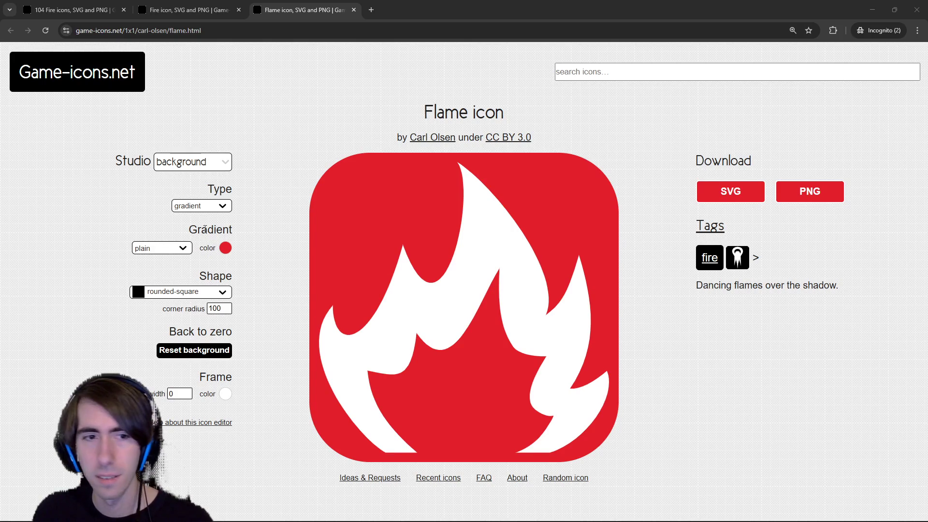
- Pick the black swatch to make the Flame background black again
left_click(185, 290)
left_click(184, 291)
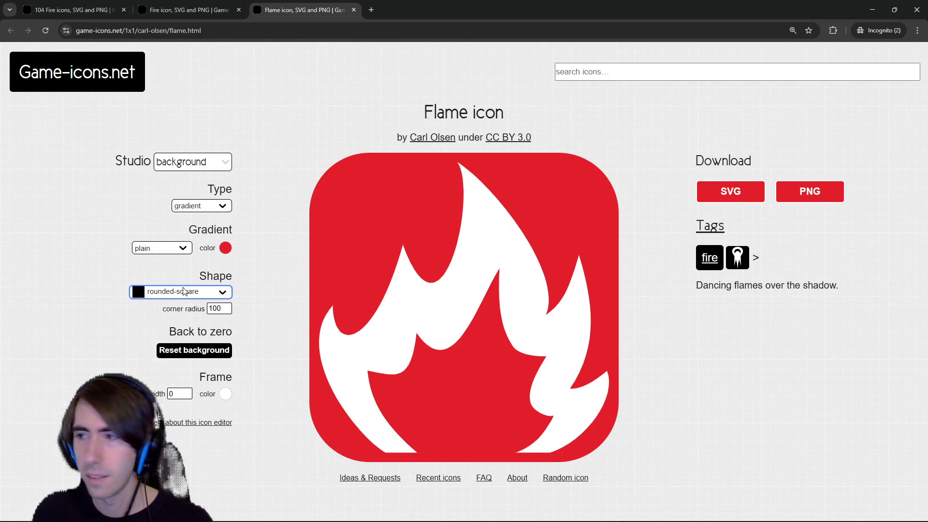
left_click(231, 160)
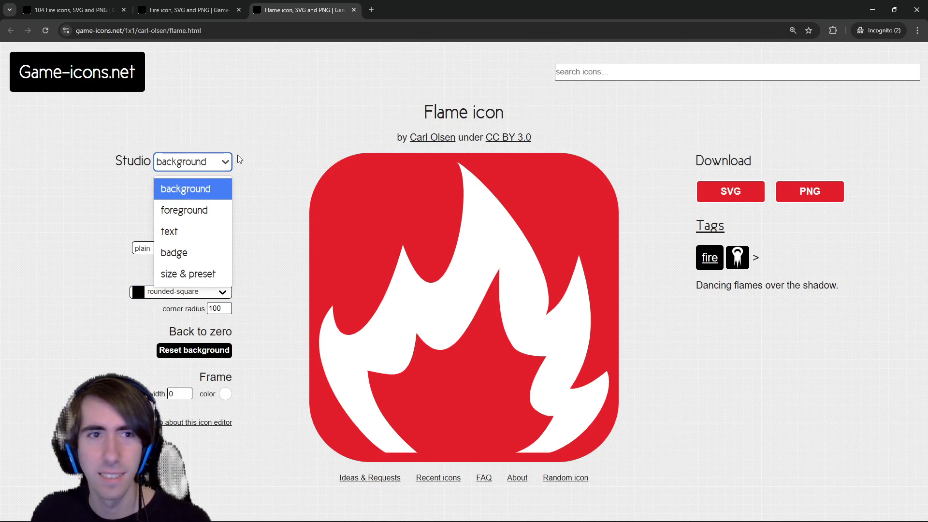
left_click(211, 178)
left_click(225, 248)
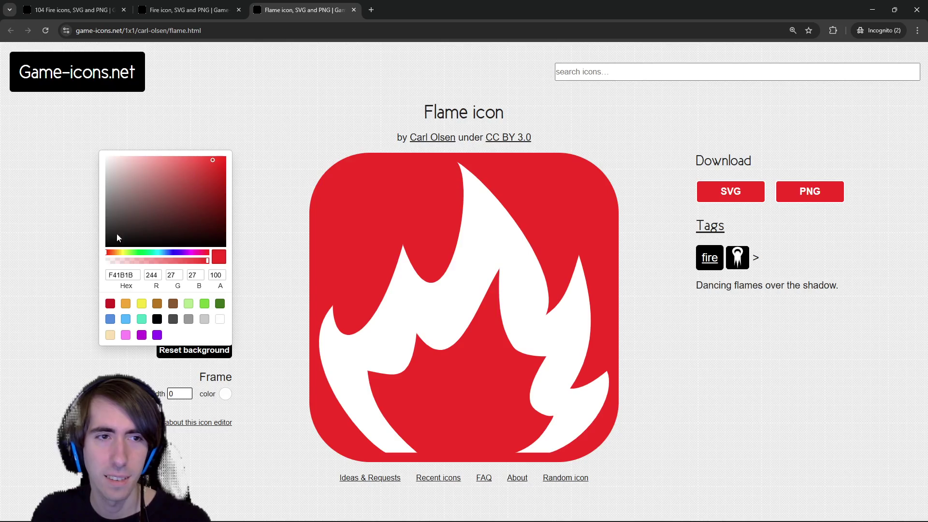
left_click(155, 323)
left_click(233, 227)
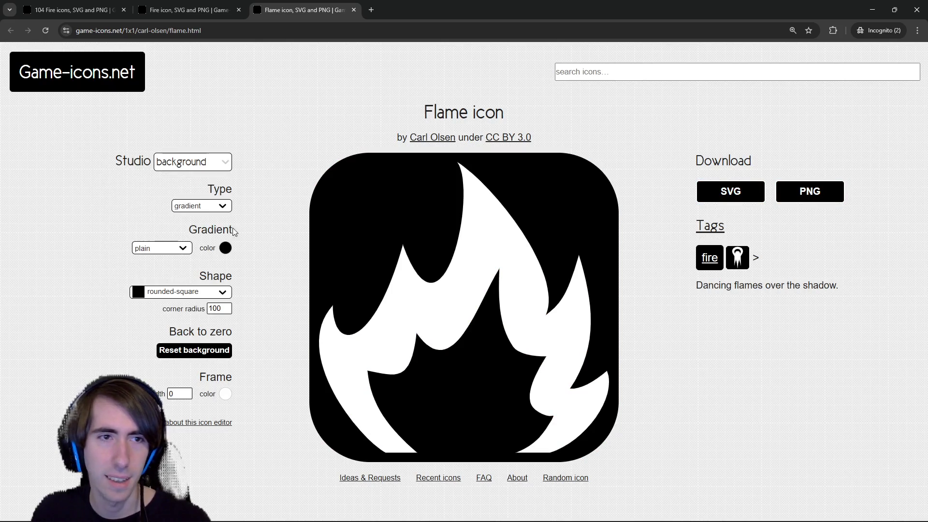
- Check the background gradient style and fill type, leaving both unchanged
left_click(202, 163)
left_click(202, 163)
left_click(182, 248)
left_click(189, 248)
left_click(221, 202)
left_click(221, 203)
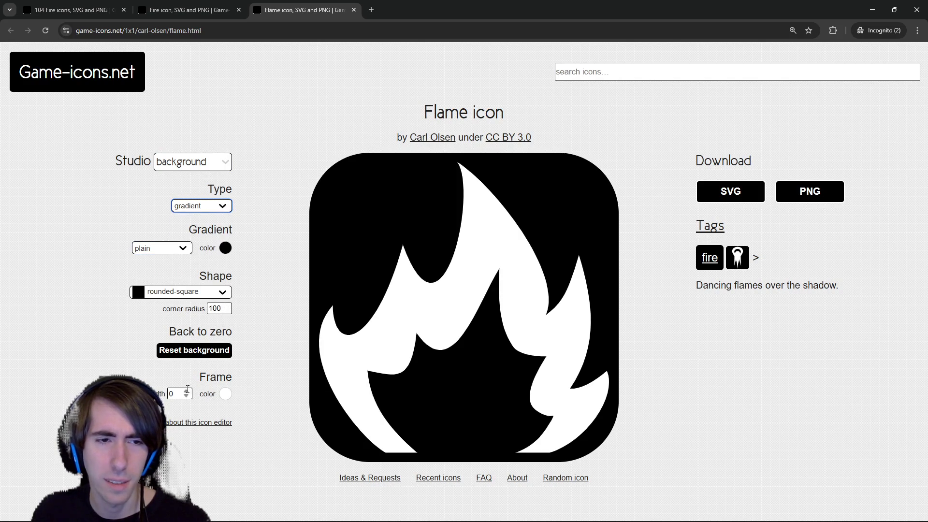
left_click(203, 163)
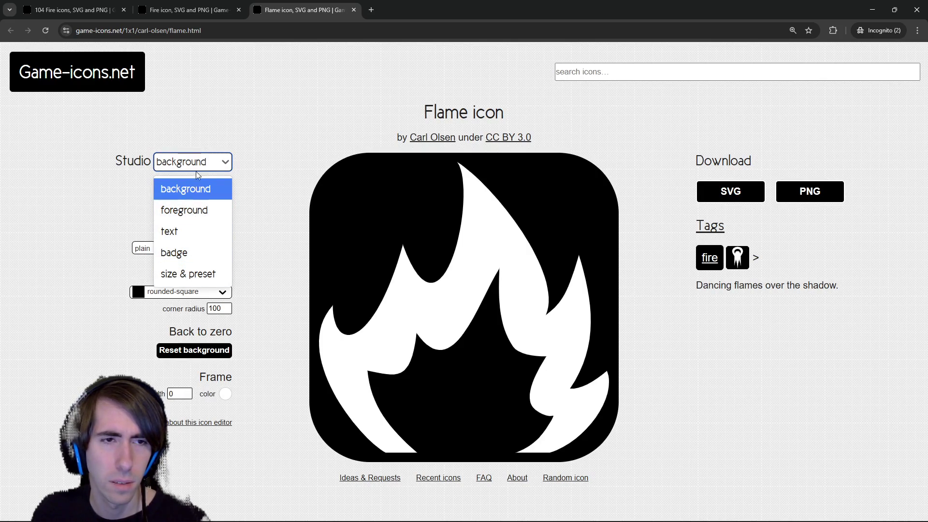
- Confirm the gradient fill and rounded-square shape, then try and remove a stroke on the flame
left_click(199, 175)
left_click(206, 208)
left_click(204, 208)
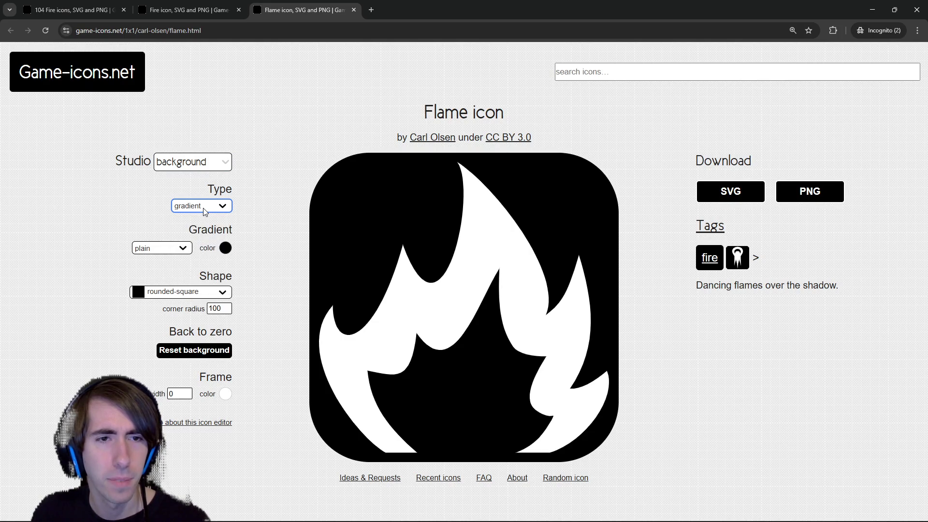
left_click(222, 291)
left_click(222, 291)
left_click(207, 160)
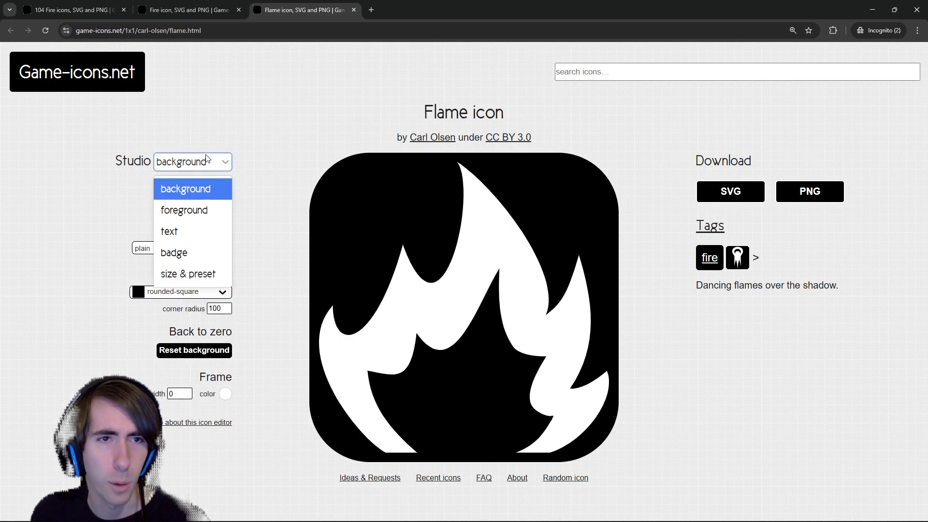
left_click(199, 209)
scroll(223, 339, "down", 1)
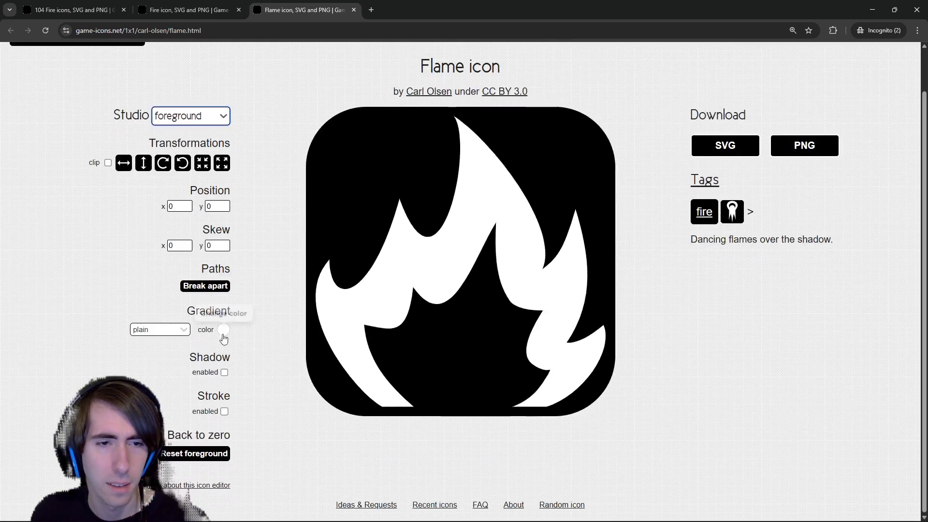
left_click(224, 411)
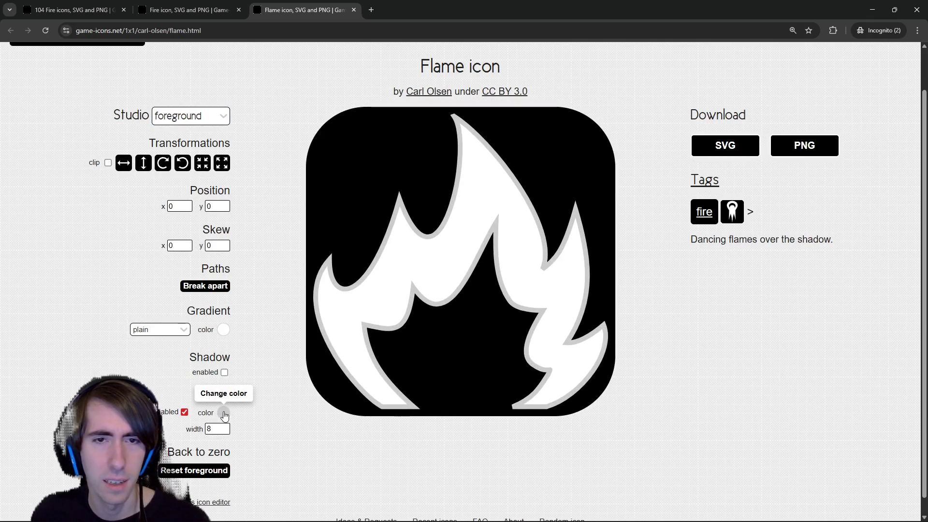
left_click(185, 411)
- Set the background frame width to 12
left_click(201, 116)
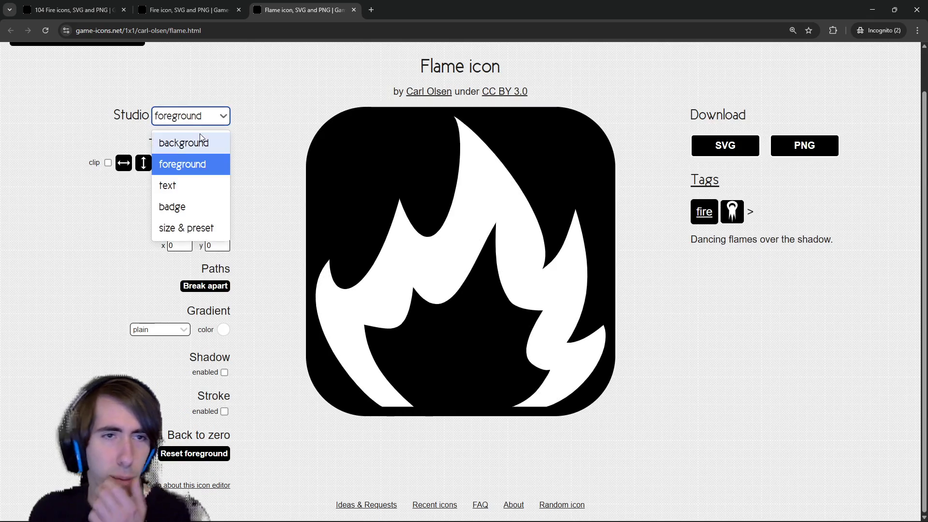
left_click(201, 140)
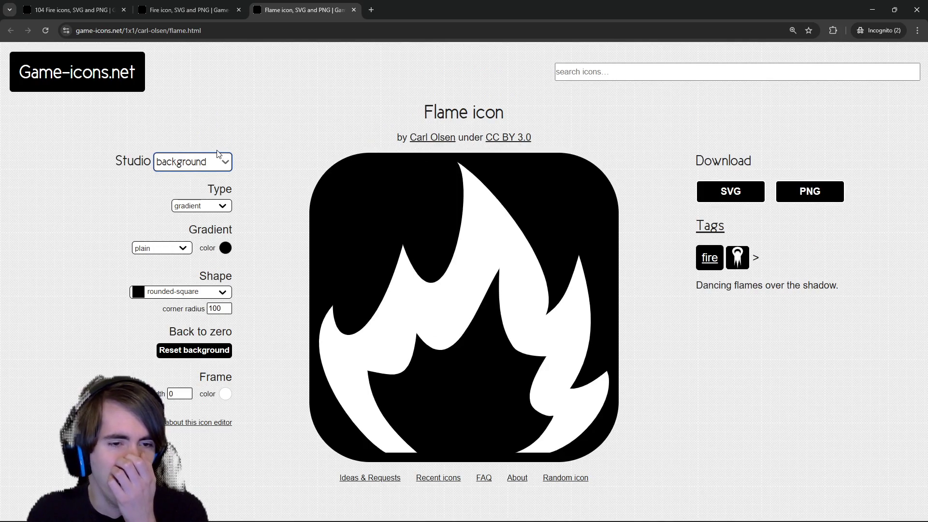
double_click(179, 394)
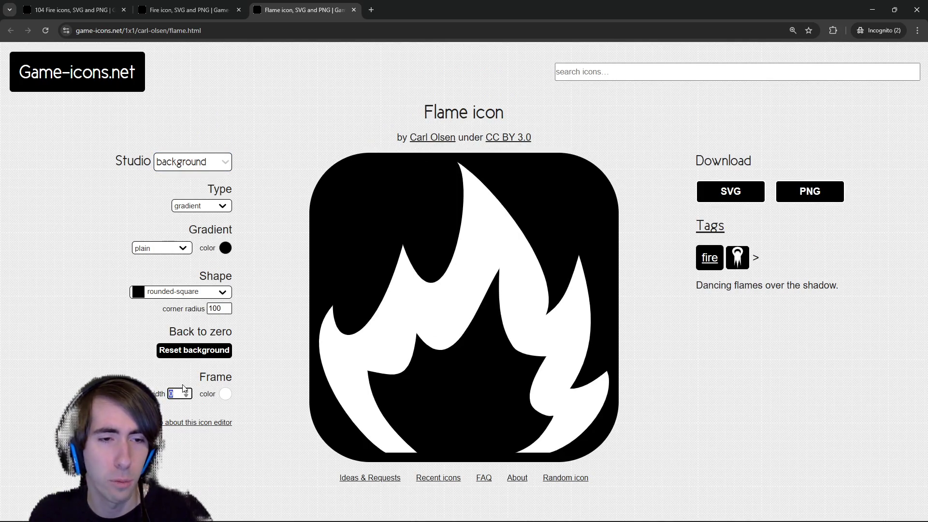
type("12")
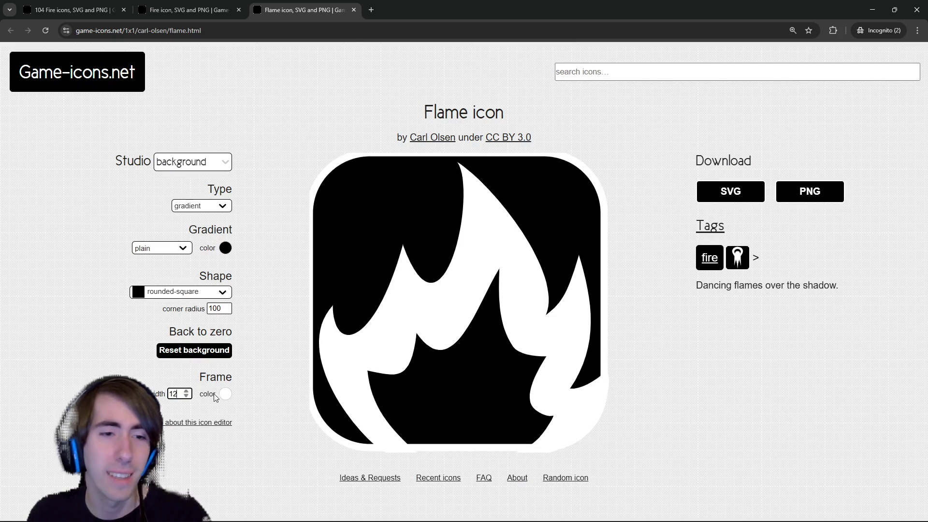
left_click(225, 394)
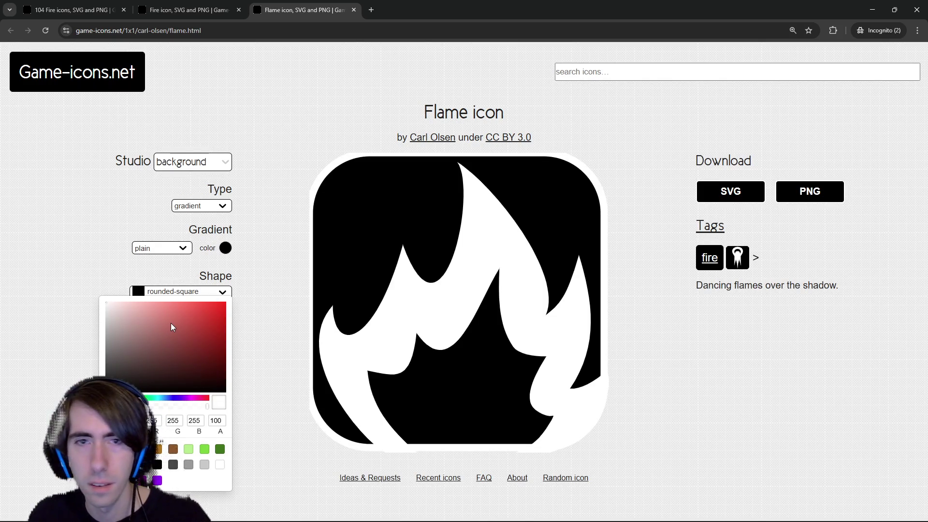
- Change the frame colour to bright red after trying a deeper red
left_click(226, 303)
left_click_drag(219, 346, 233, 338)
left_click(276, 187)
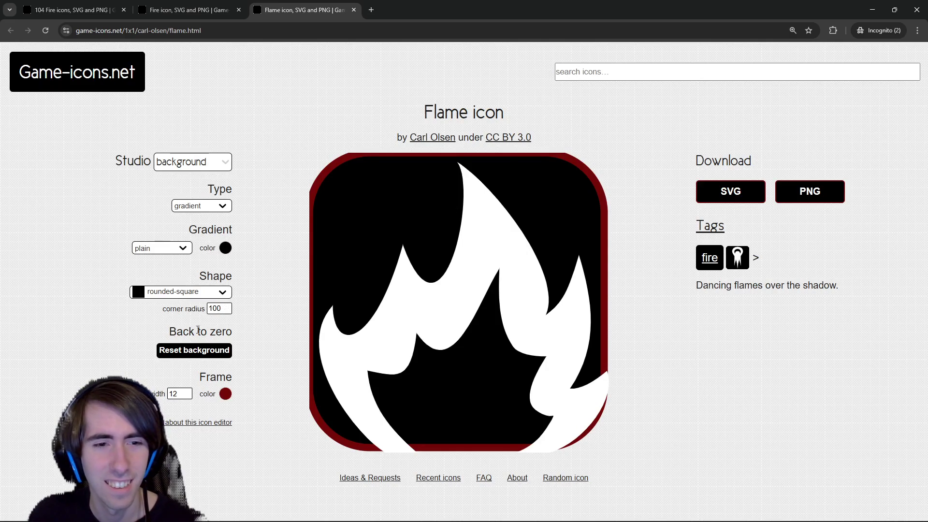
left_click(226, 394)
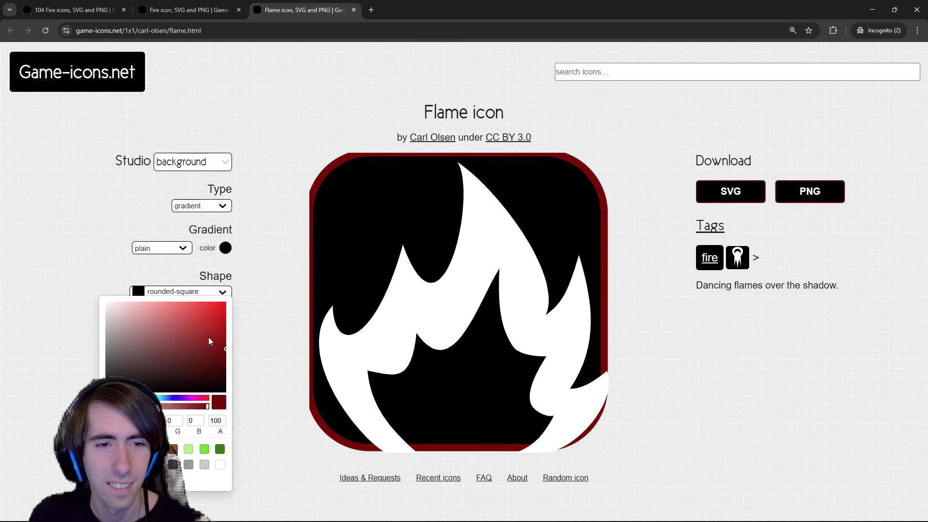
left_click(204, 317)
mouse_move(212, 362)
left_mouse_down()
mouse_move(210, 341)
mouse_move(244, 344)
left_mouse_up()
left_click(323, 203)
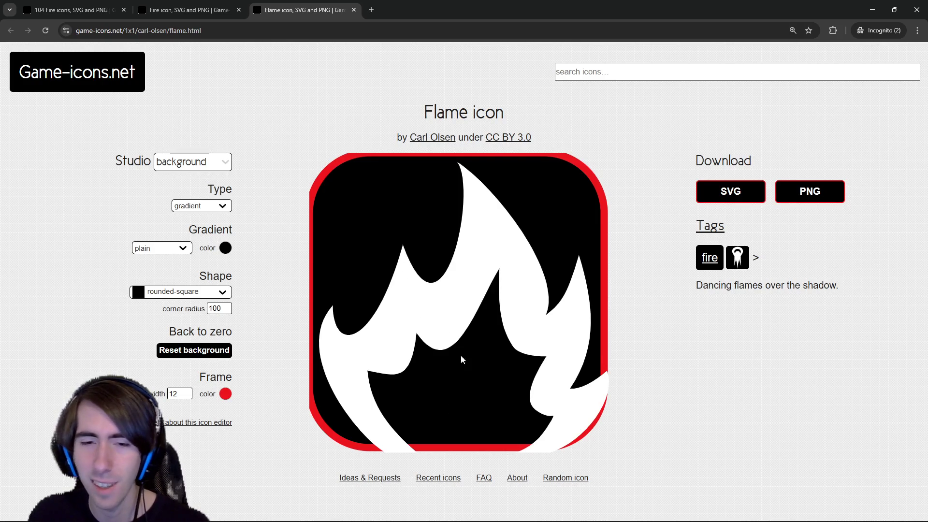
double_click(179, 394)
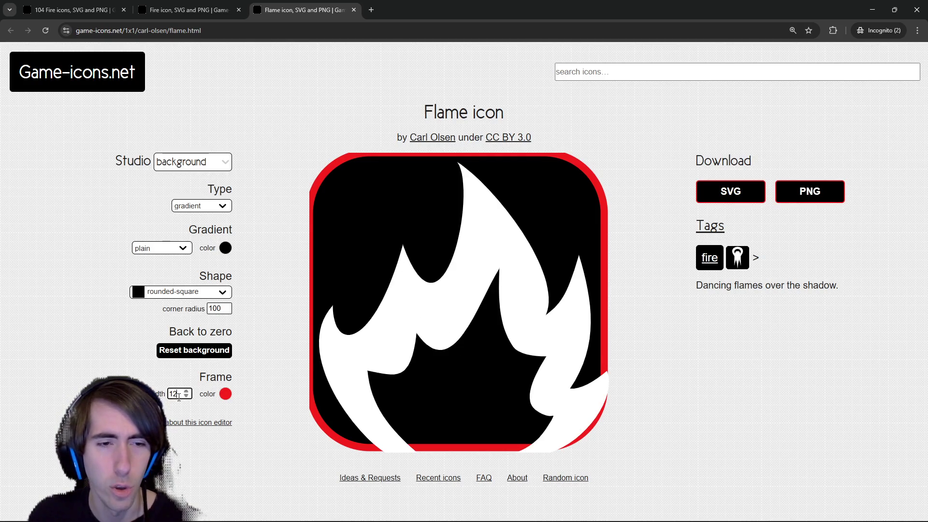
- Set the Flame icon's frame width to 0 to remove the frame
type("0")
left_click(225, 394)
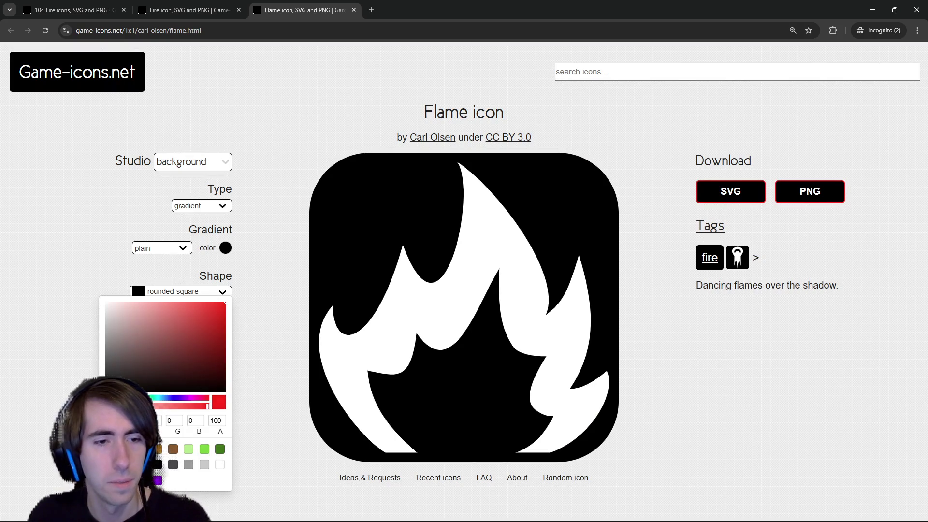
left_click(265, 160)
- Switch to the flame foreground, recolour it orange, and enable its outline stroke
left_click(215, 161)
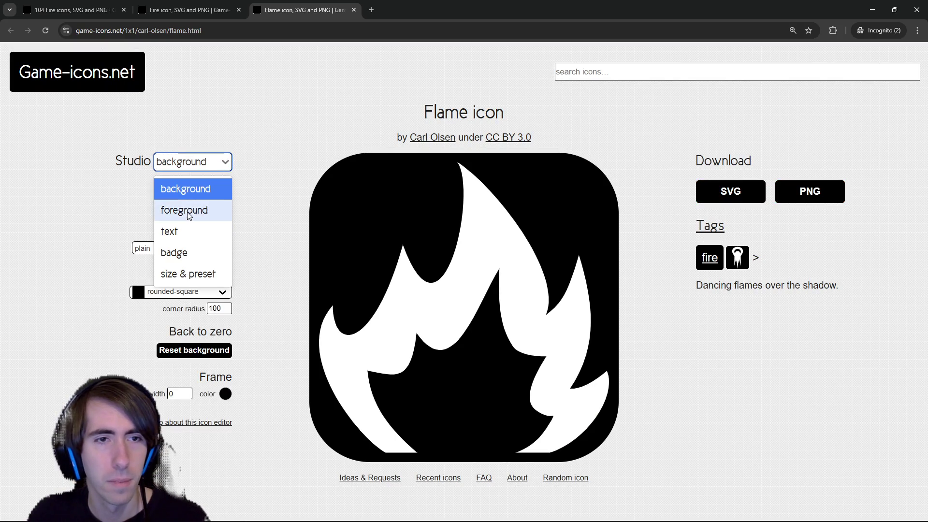
left_click(186, 209)
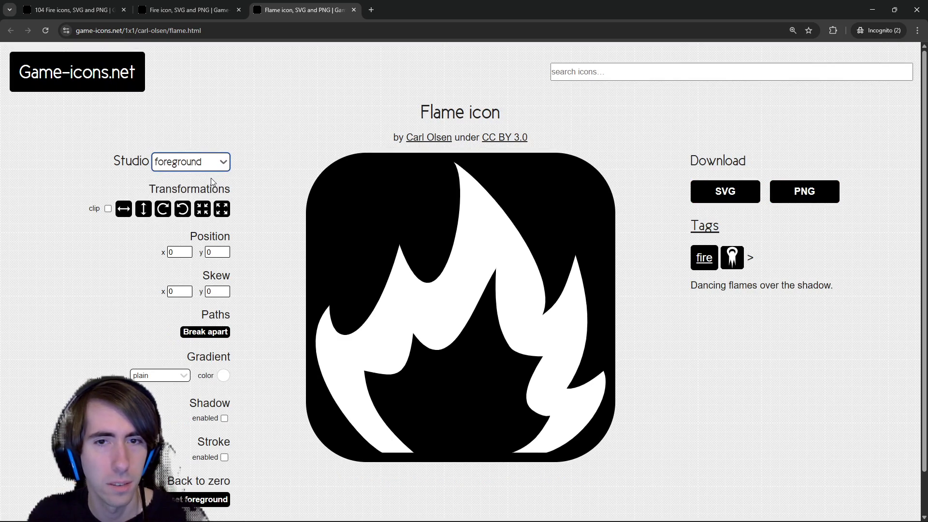
scroll(230, 317, "down", 1)
scroll(230, 316, "down", 2)
left_click(223, 329)
left_click(210, 247)
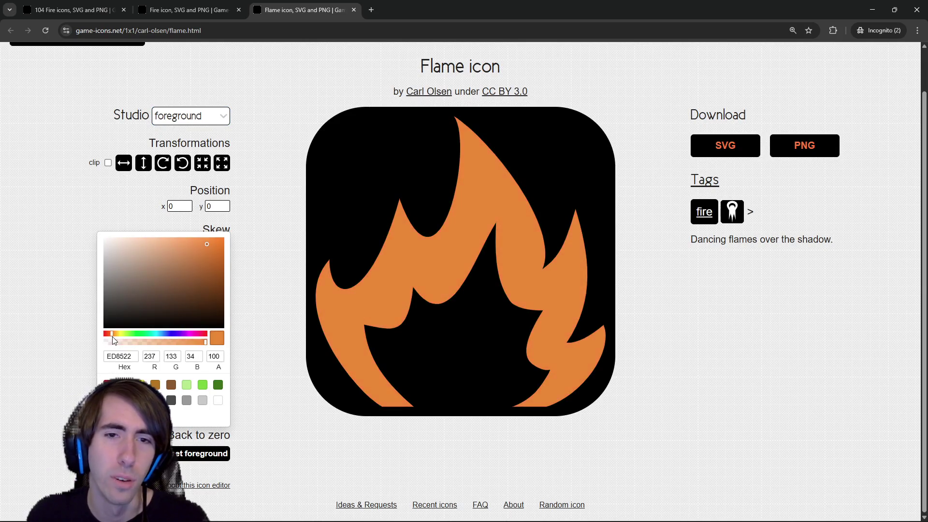
left_click(110, 335)
left_click(109, 335)
left_click(112, 335)
left_click(109, 334)
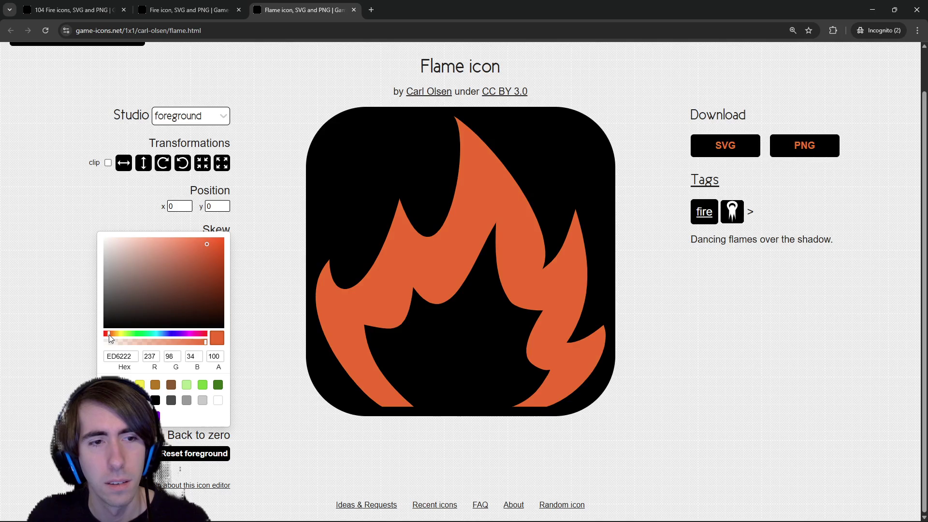
left_click(112, 334)
left_click(273, 260)
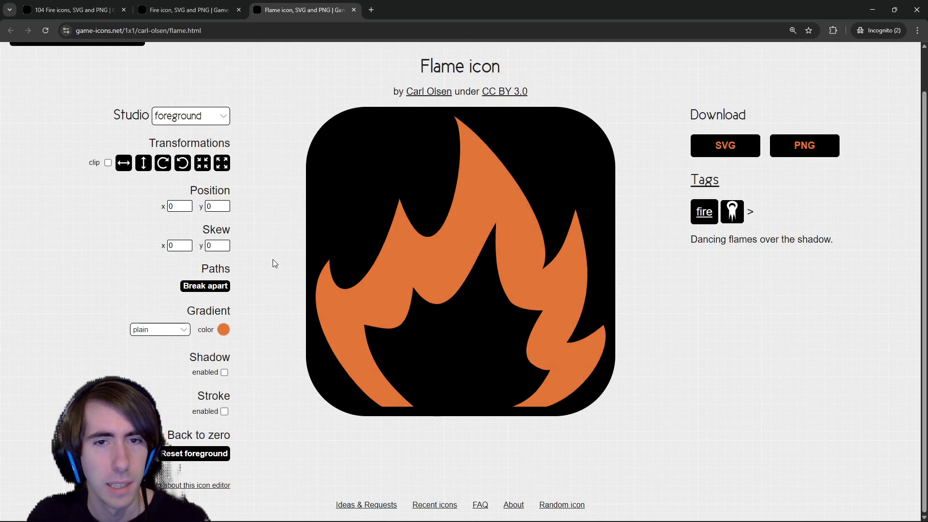
left_click(225, 411)
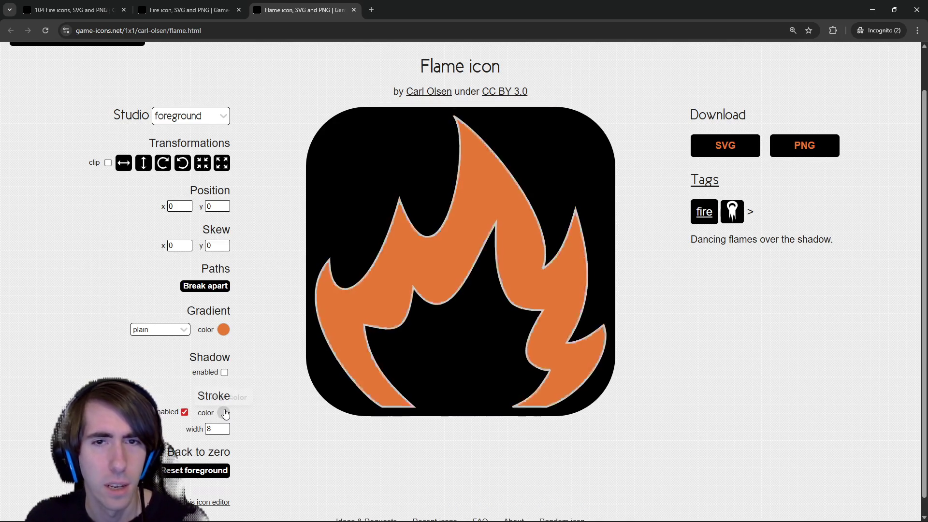
- Set the flame's outline stroke colour to a dark red
left_click(225, 412)
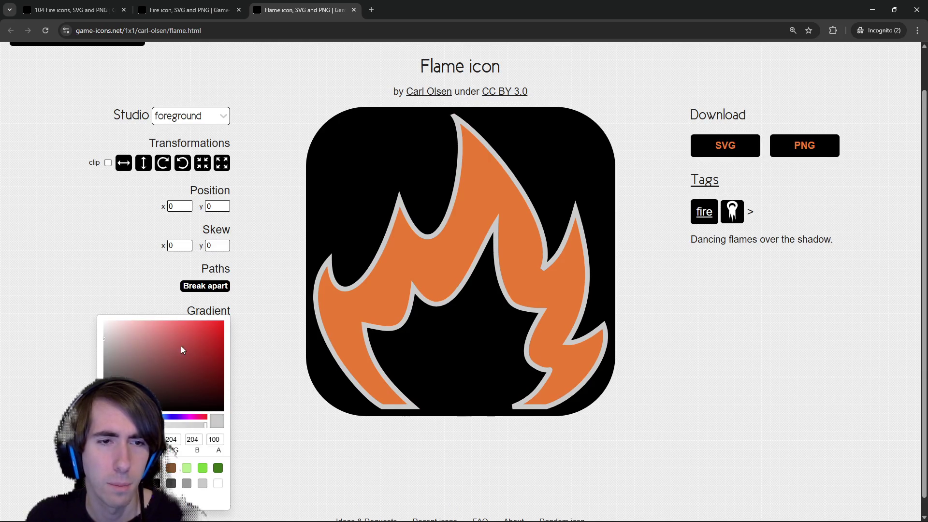
left_click(199, 333)
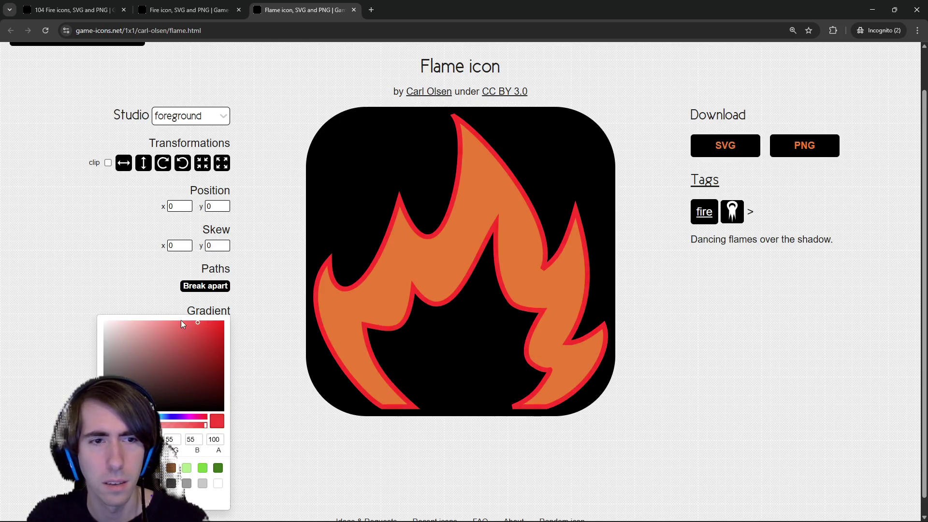
left_click(182, 327)
left_click_drag(167, 329, 174, 352)
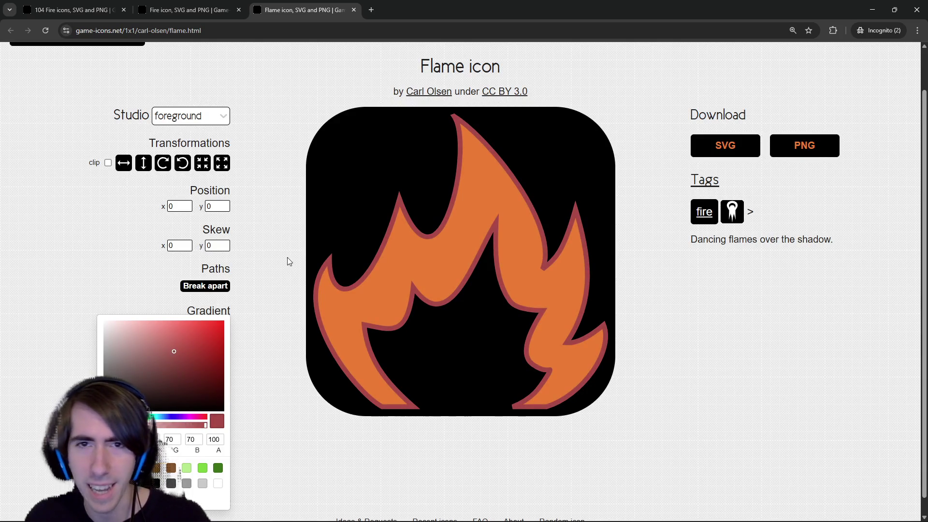
left_click(169, 350)
left_click(289, 228)
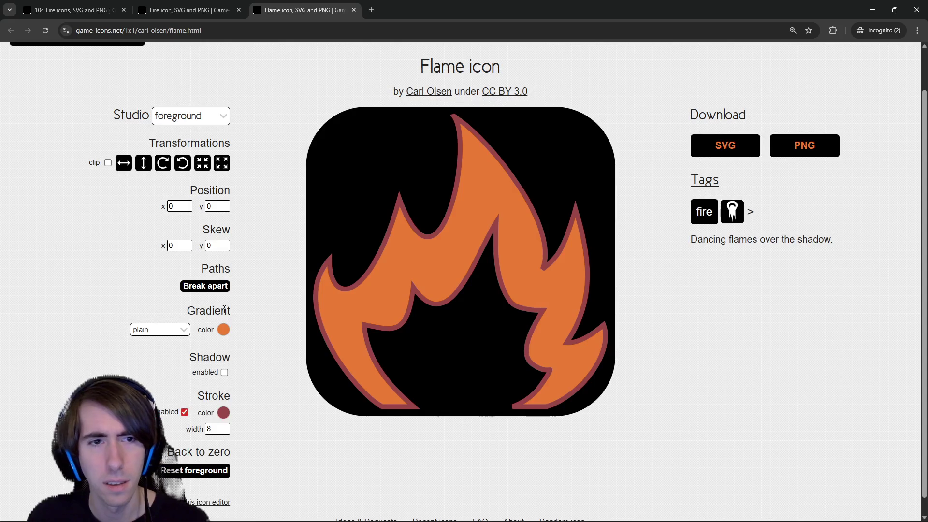
left_click(223, 412)
left_click(197, 361)
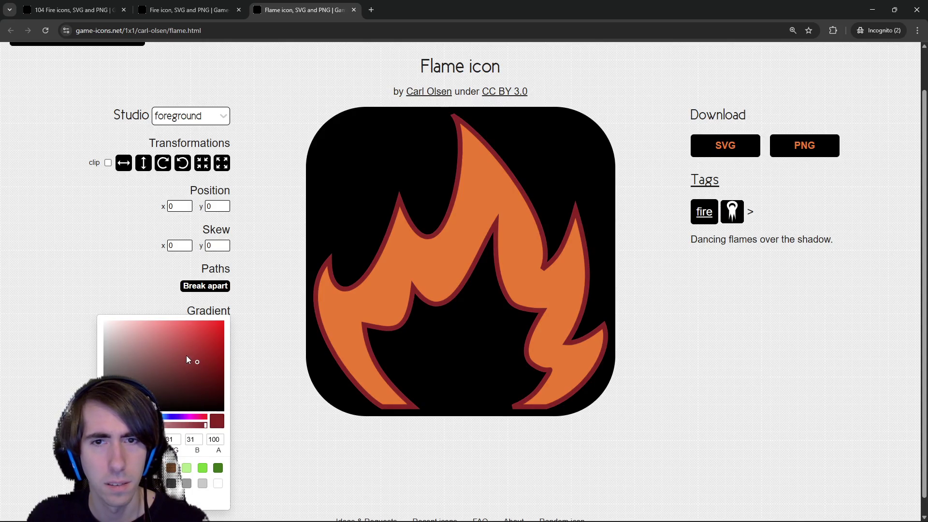
left_click(216, 376)
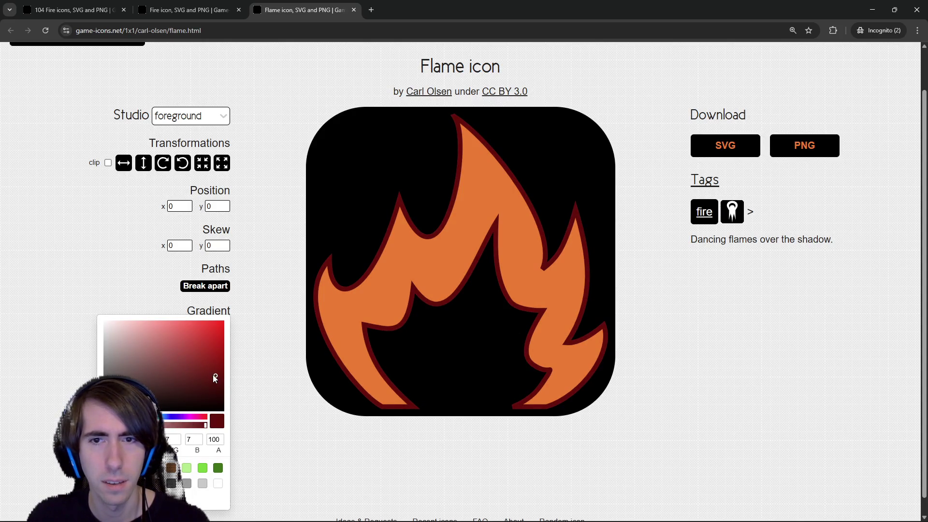
left_click(278, 236)
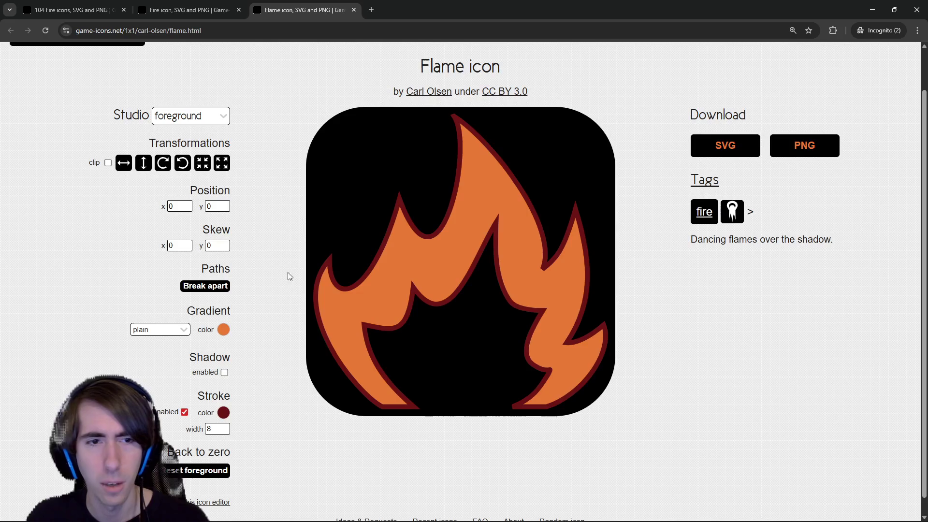
- Minimize the browser so the Godot editor is visible
scroll(289, 333, "down", 1)
scroll(289, 333, "up", 2)
scroll(289, 332, "down", 1)
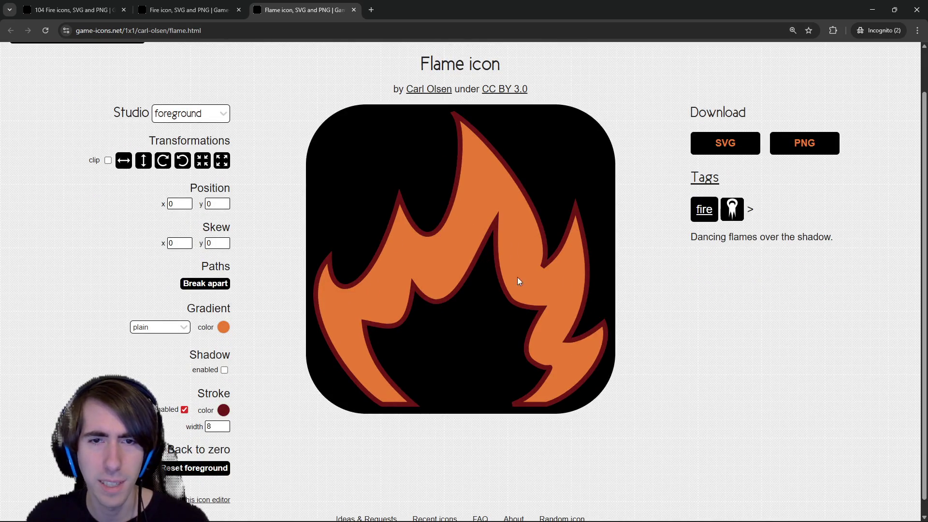
left_click(871, 10)
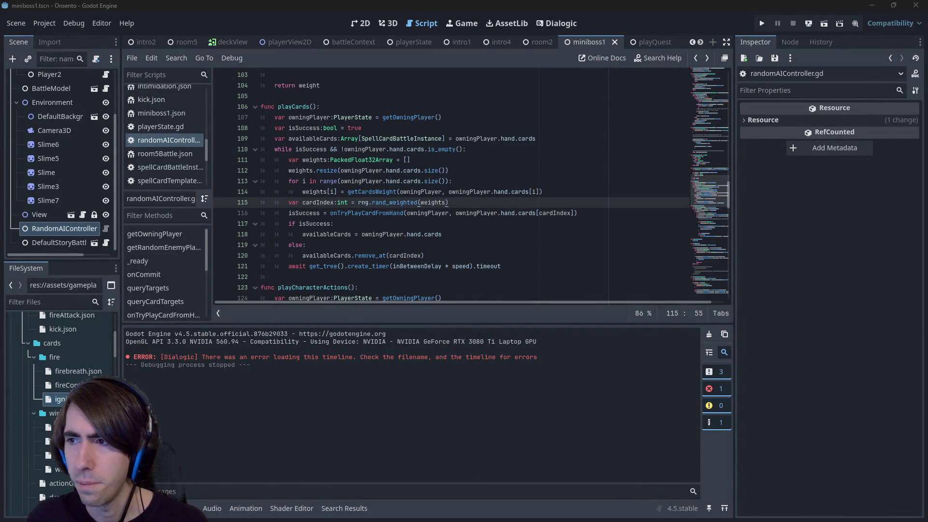
- Reload the Fire icon page with the orange, dark-red-outlined style and save it as fire.png
key("alt+Tab")
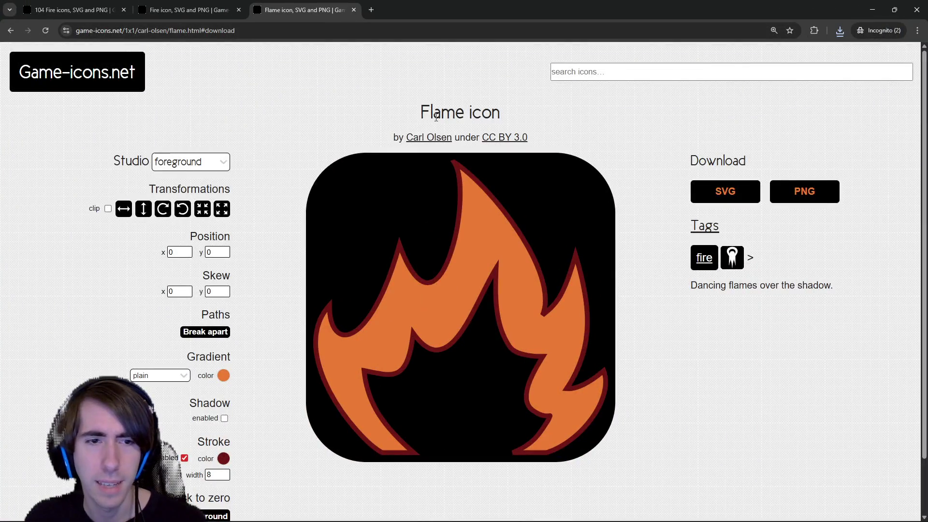
left_click(194, 6)
left_click(46, 31)
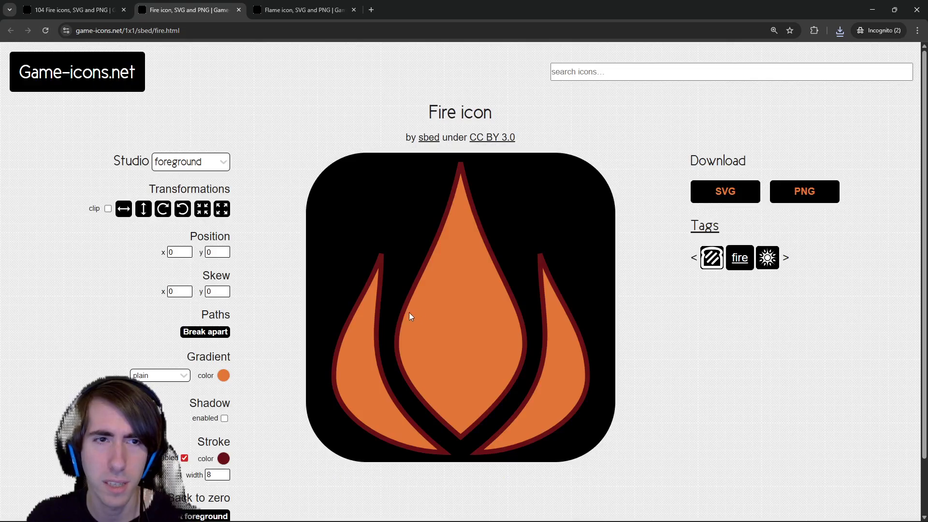
scroll(248, 363, "down", 1)
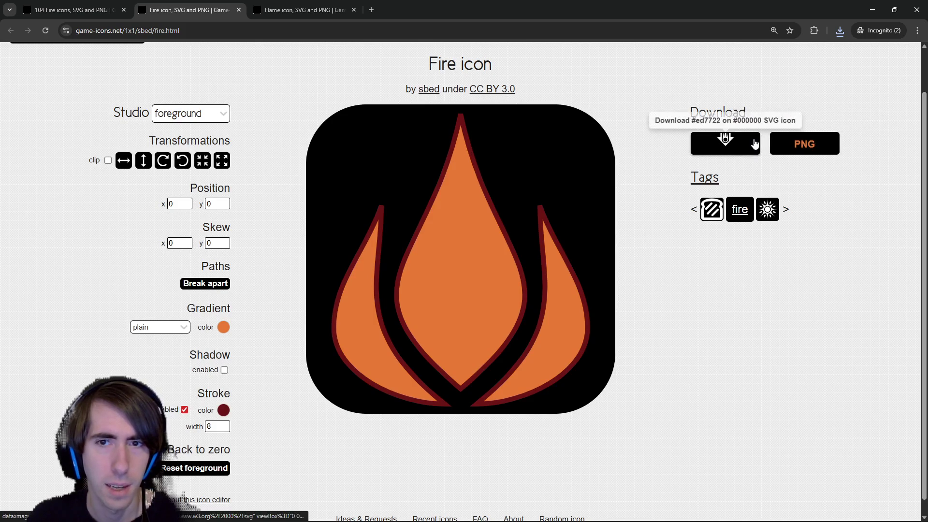
left_click(802, 145)
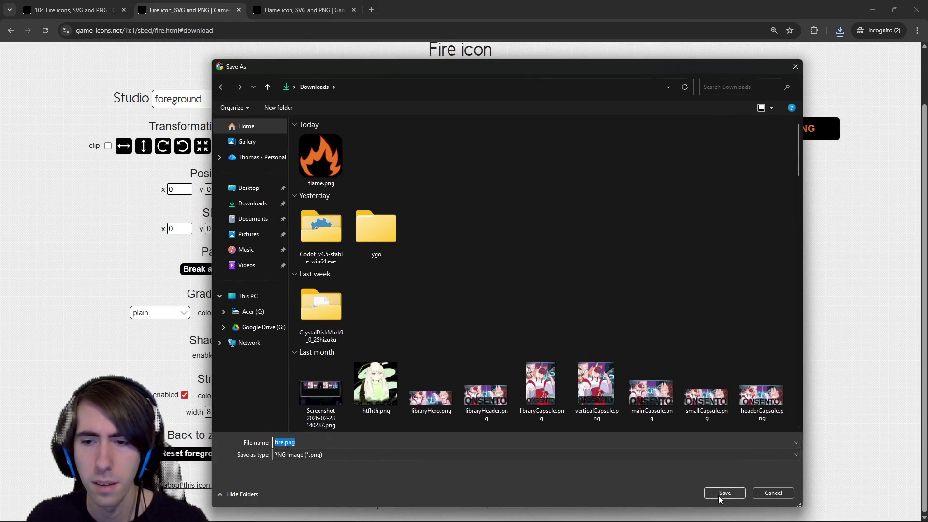
left_click(723, 493)
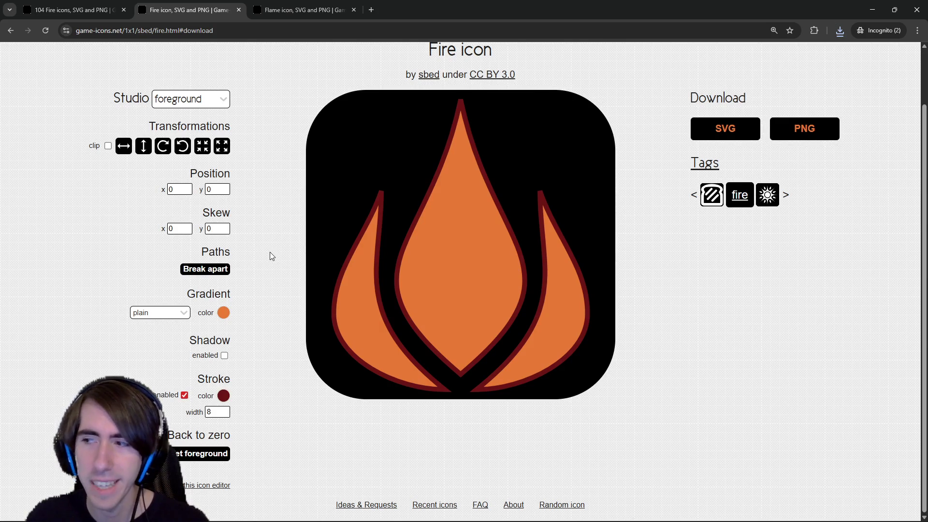
- Make the Fire icon's fill white and toggle its dark red outline stroke off and back on
left_click(223, 313)
left_click_drag(125, 324, 104, 325)
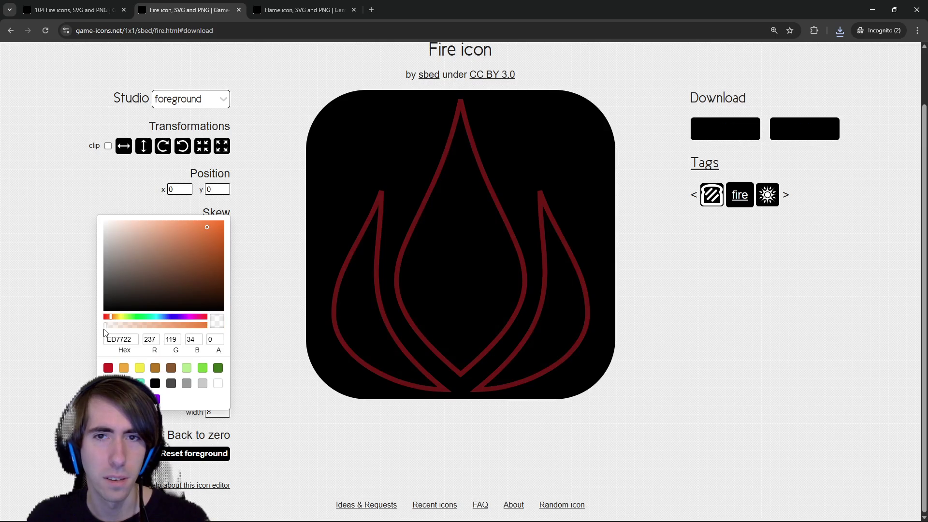
left_click(218, 383)
left_click(258, 255)
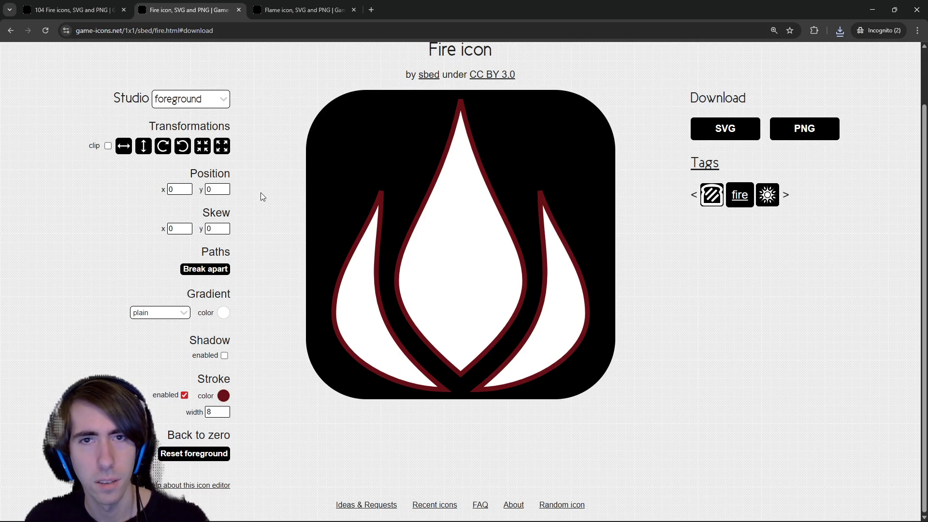
left_click(184, 394)
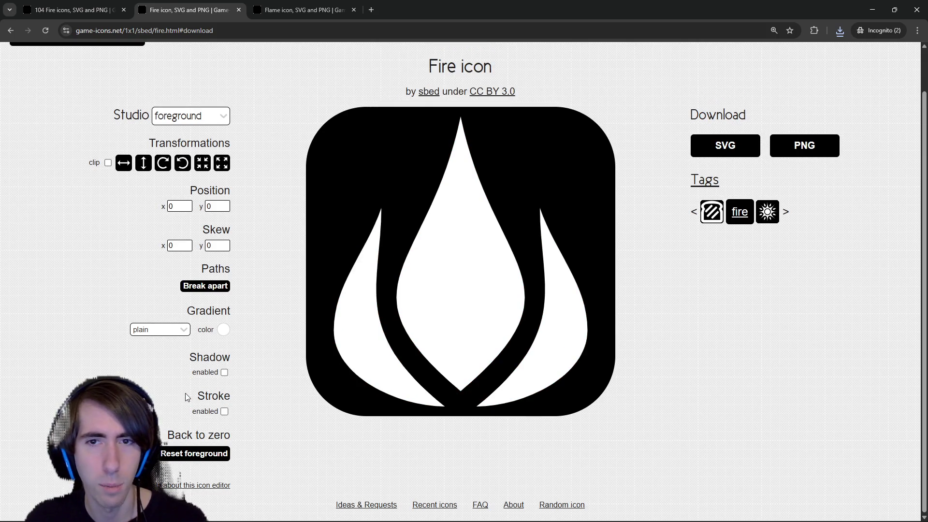
left_click(224, 411)
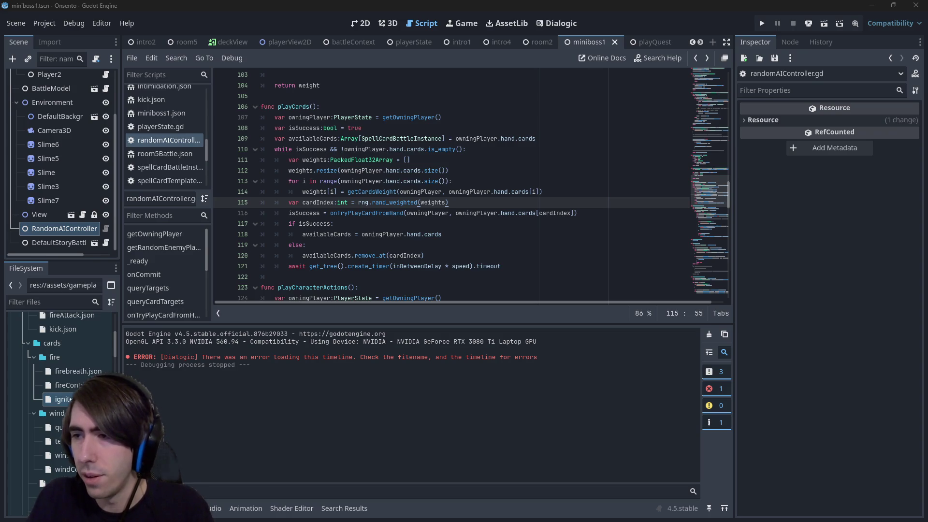
- Expand assets/art in the FileSystem dock and open statusIcons in the system file manager
scroll(73, 400, "up", 5)
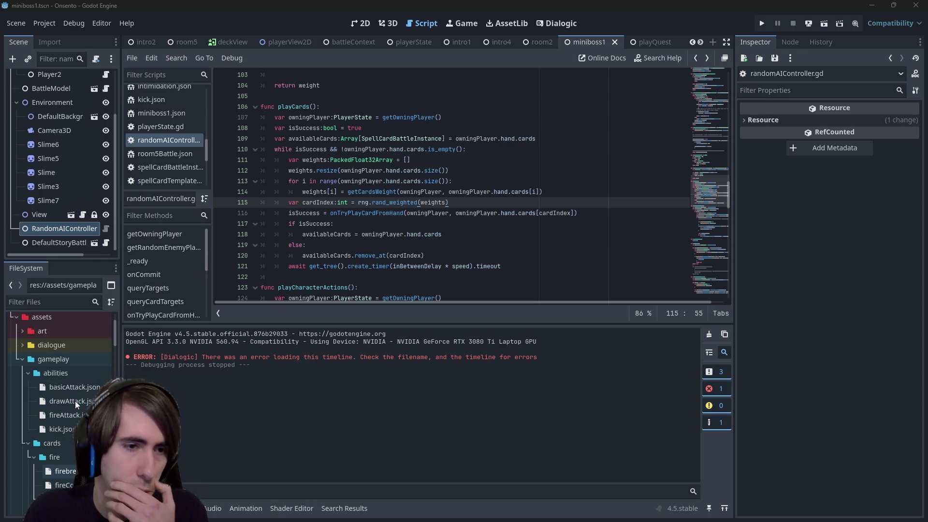
left_click(71, 330)
double_click(71, 331)
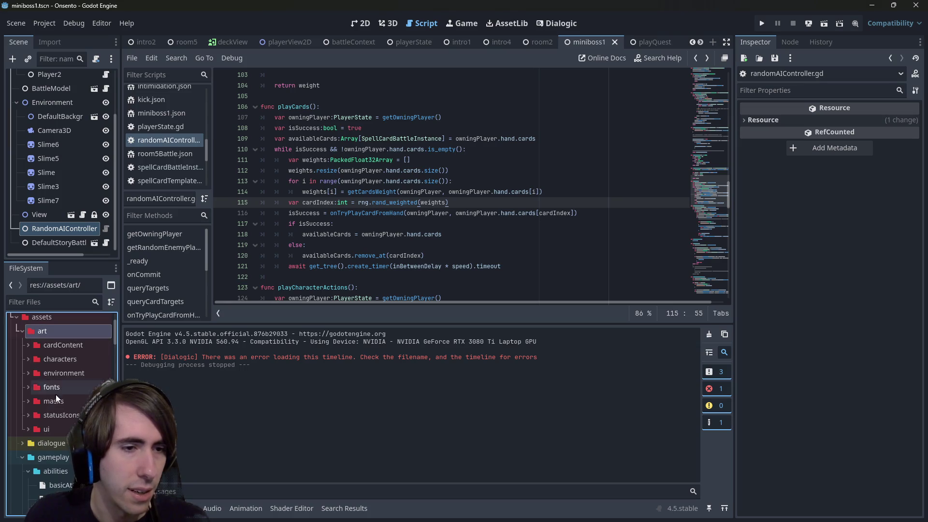
double_click(58, 414)
right_click(60, 412)
key("Escape")
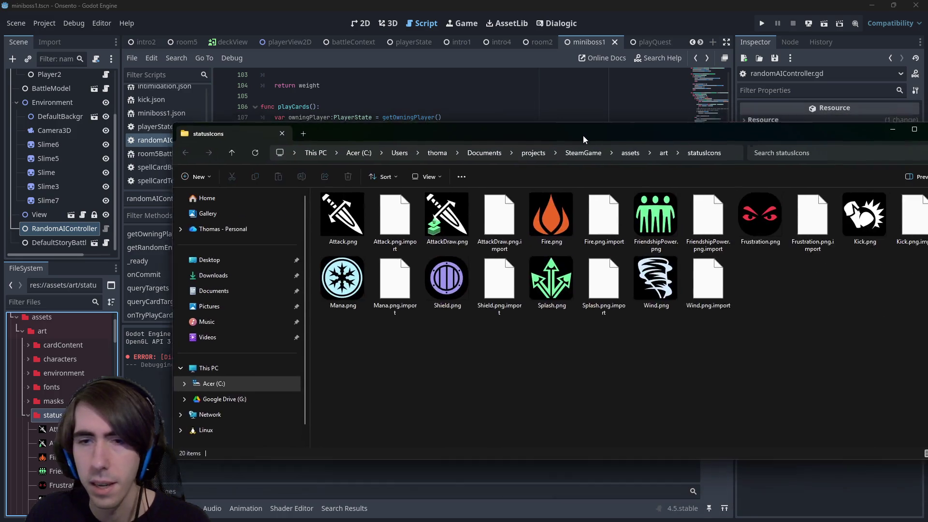
left_click_drag(583, 136, 543, 131)
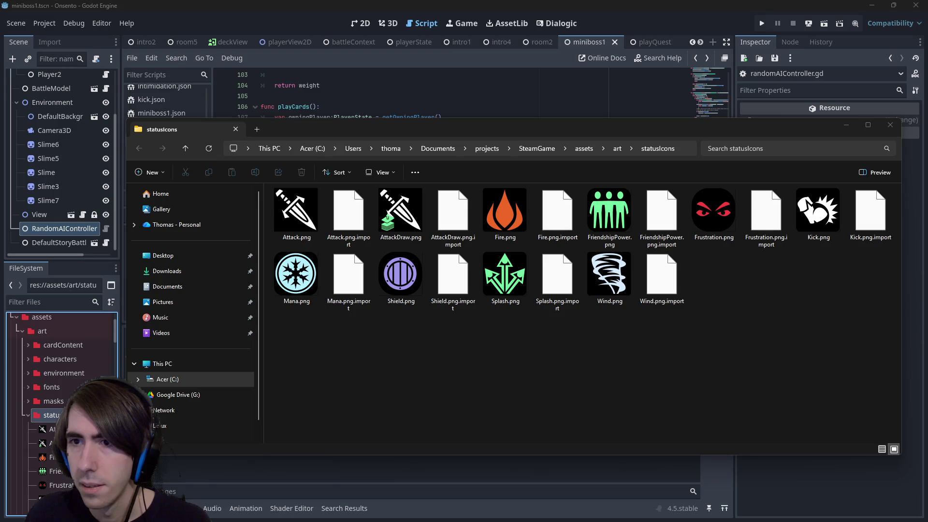
- Drag the addBurn, burn and deepBurn PNGs into the statusIcons folder
mouse_move(850, 251)
left_mouse_down()
mouse_move(796, 348)
mouse_move(754, 326)
left_mouse_up()
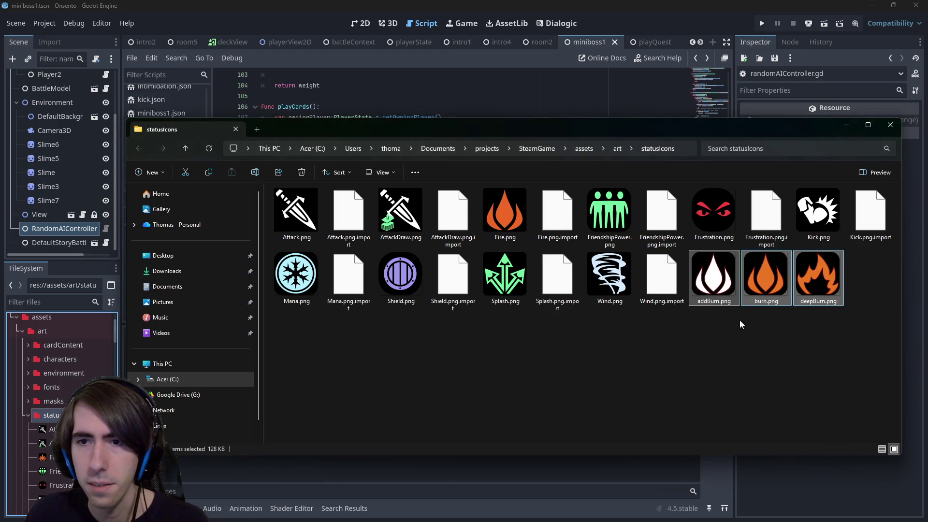
left_click(719, 302)
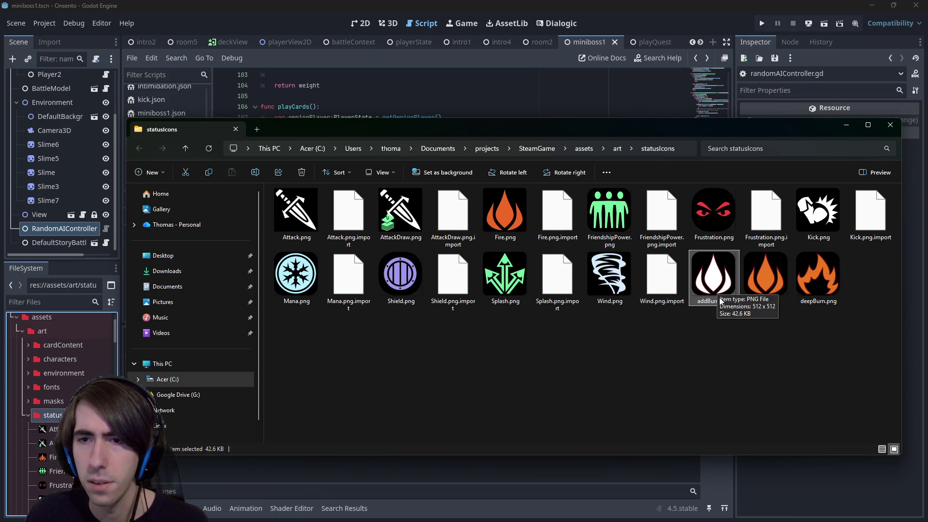
left_click(683, 326)
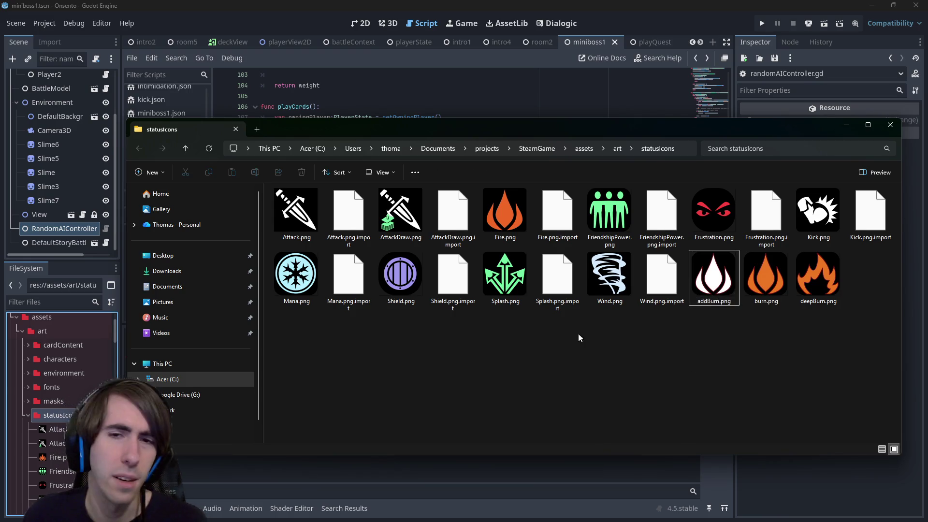
- Delete Fire.png and Fire.png.import, then return to the Godot editor
left_click(505, 213)
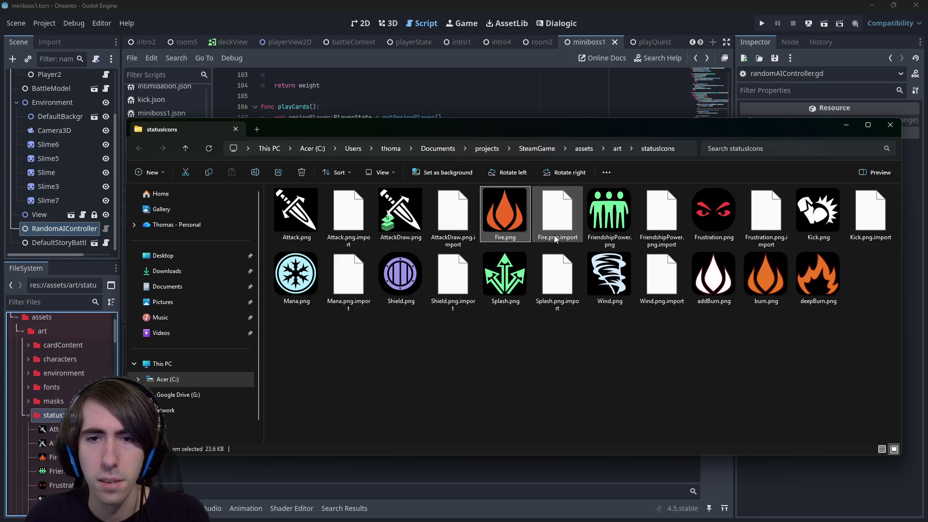
left_click(540, 231)
left_click(510, 211, "ctrl")
key("Delete")
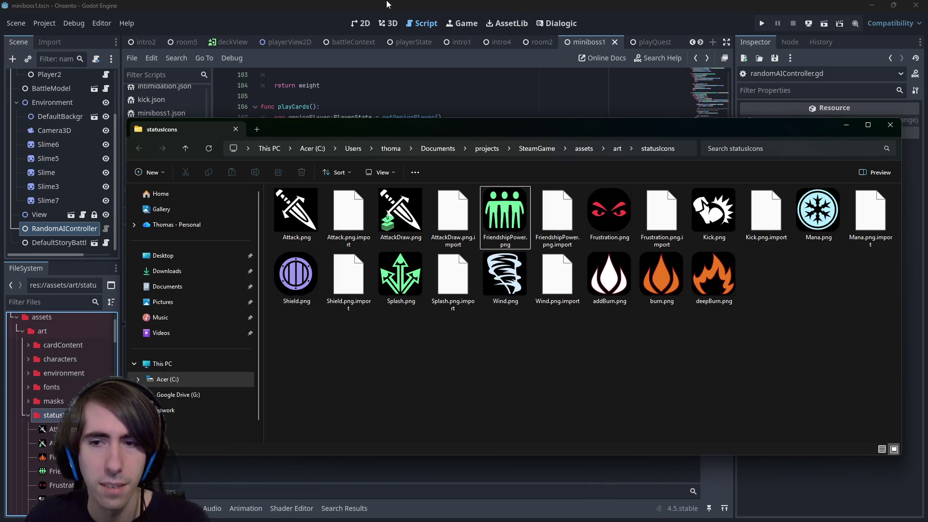
left_click(387, 5)
scroll(49, 402, "down", 3)
scroll(77, 396, "down", 5)
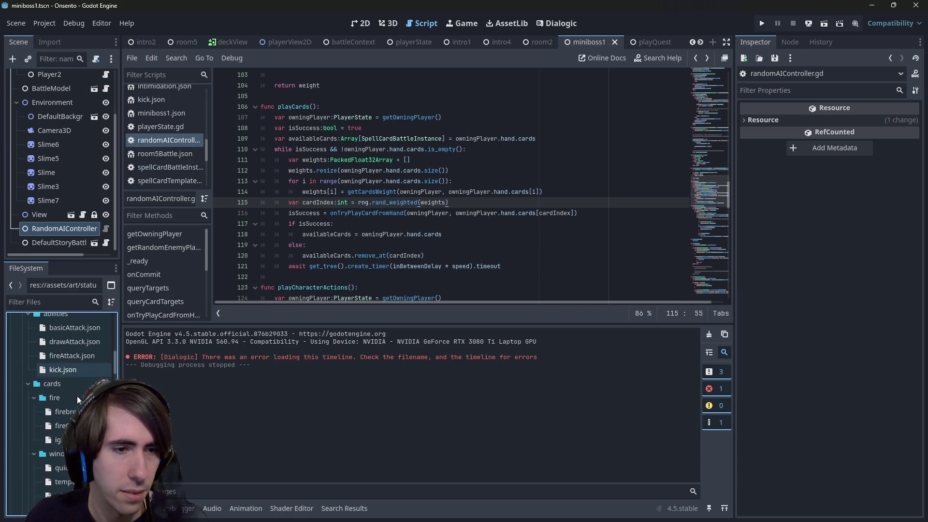
- Open fireAttack.json, fireControl.json and burn.json to inspect their icon paths
double_click(80, 353)
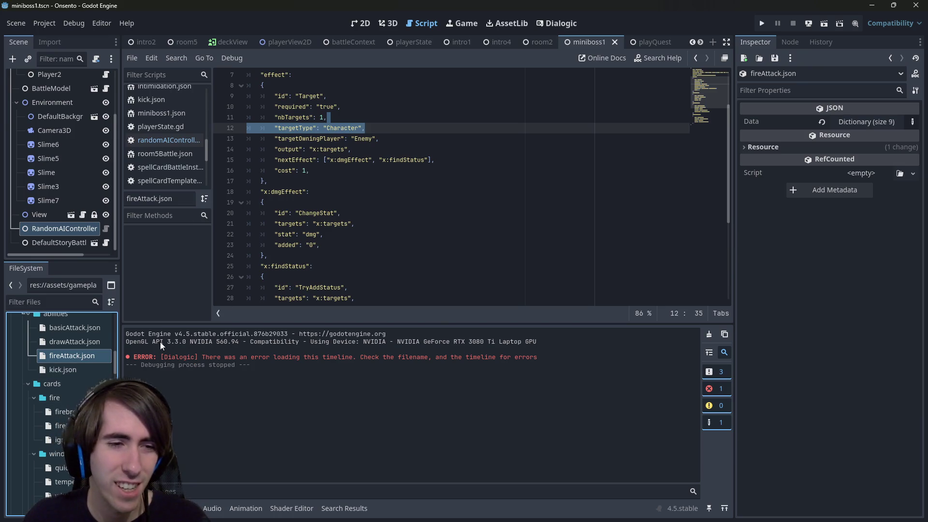
scroll(63, 397, "down", 3)
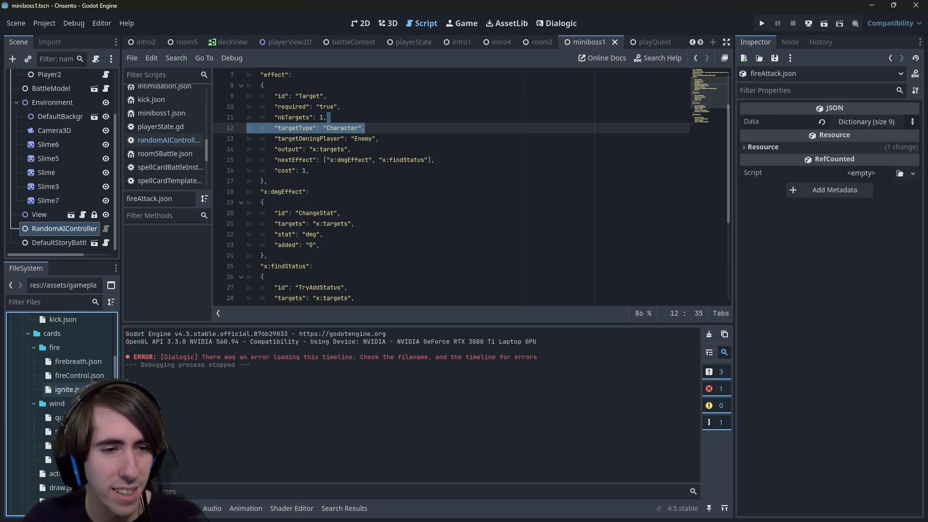
double_click(79, 377)
double_click(410, 127)
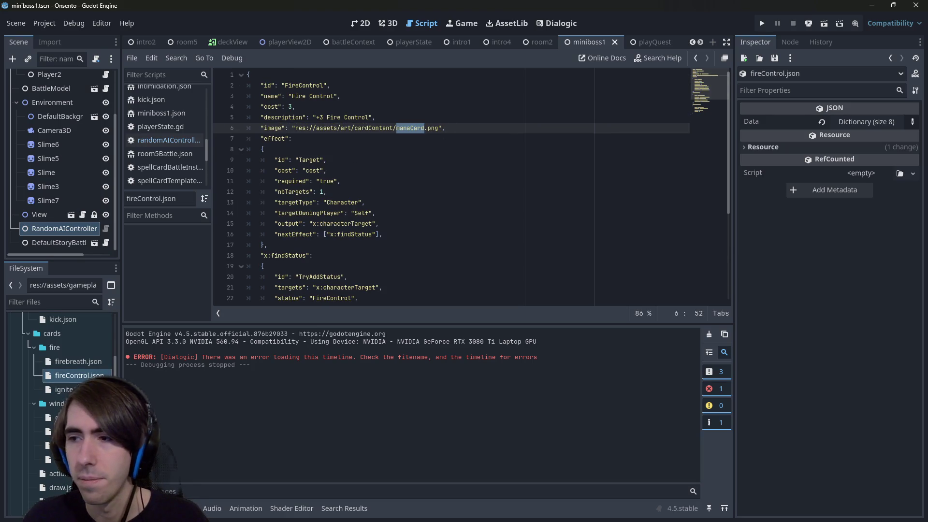
scroll(63, 396, "down", 10)
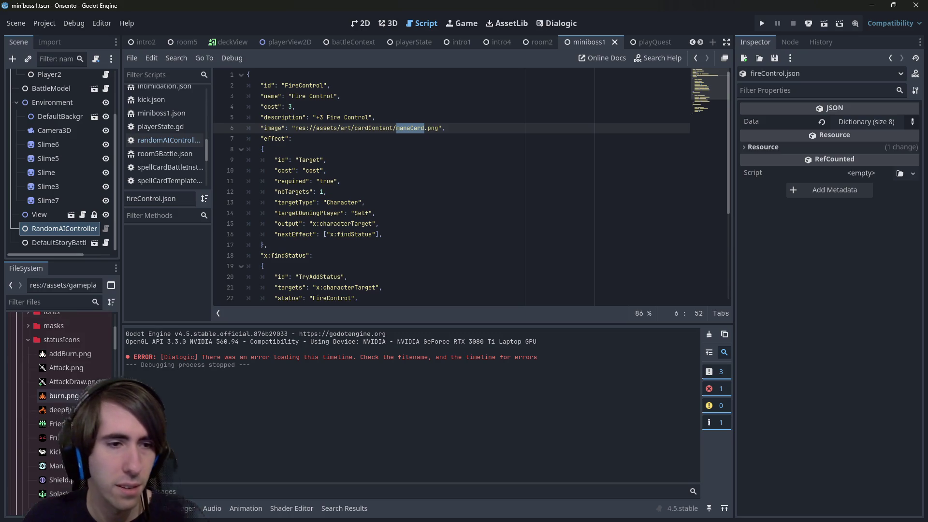
scroll(63, 406, "down", 2)
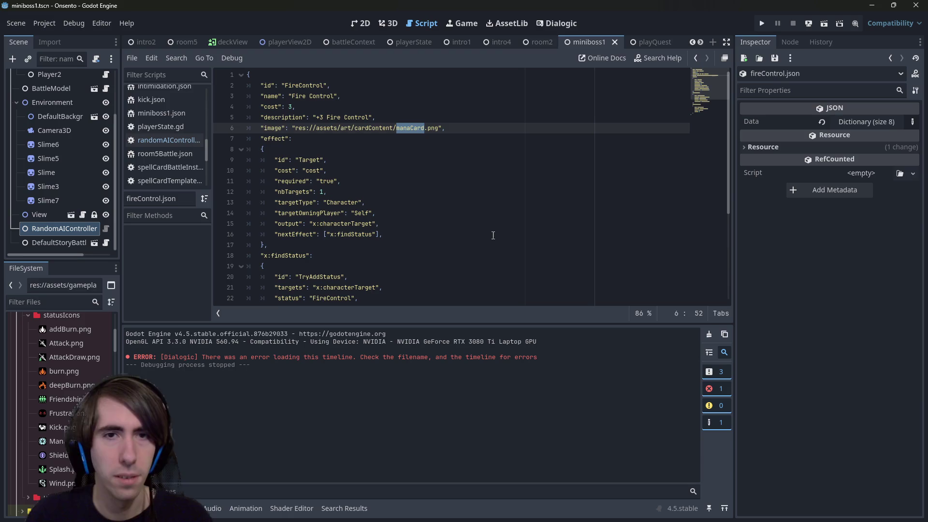
scroll(29, 403, "down", 4)
scroll(50, 385, "down", 6)
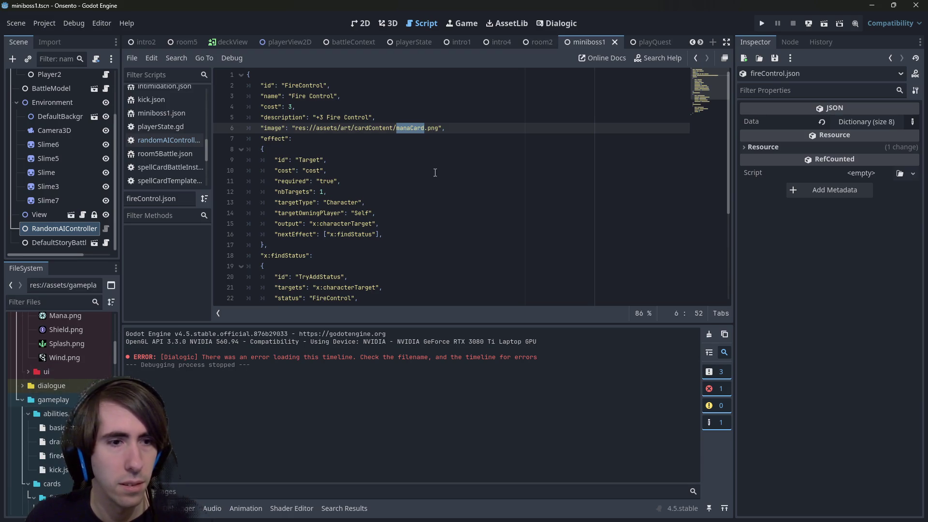
scroll(49, 385, "down", 10)
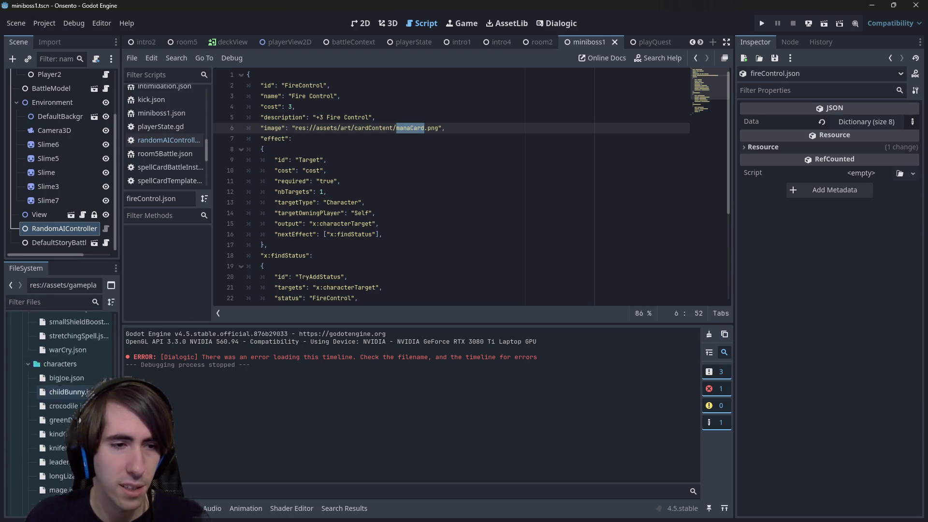
scroll(89, 373, "down", 6)
left_click(88, 373)
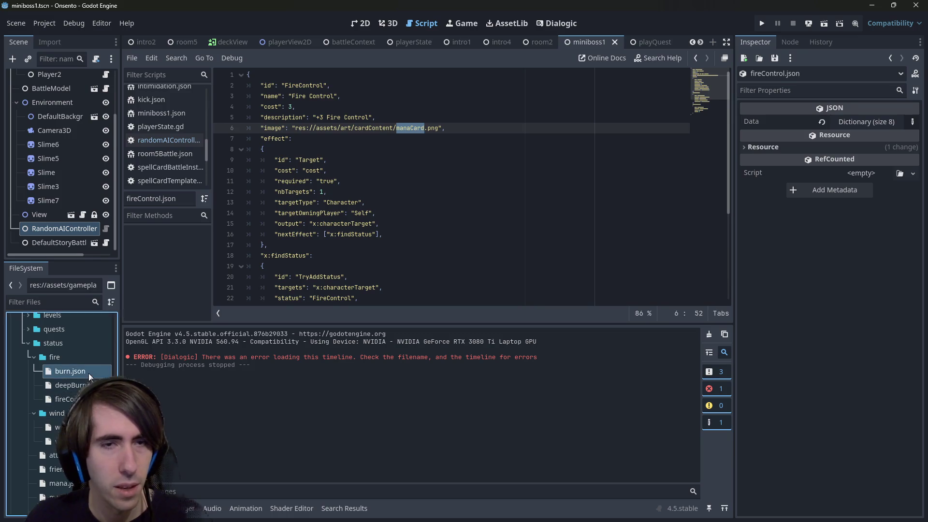
double_click(89, 373)
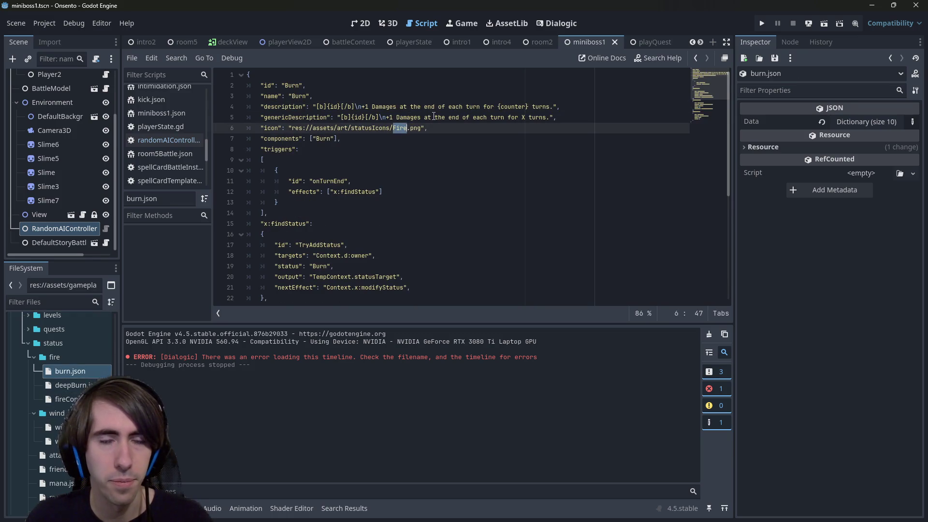
scroll(72, 357, "up", 10)
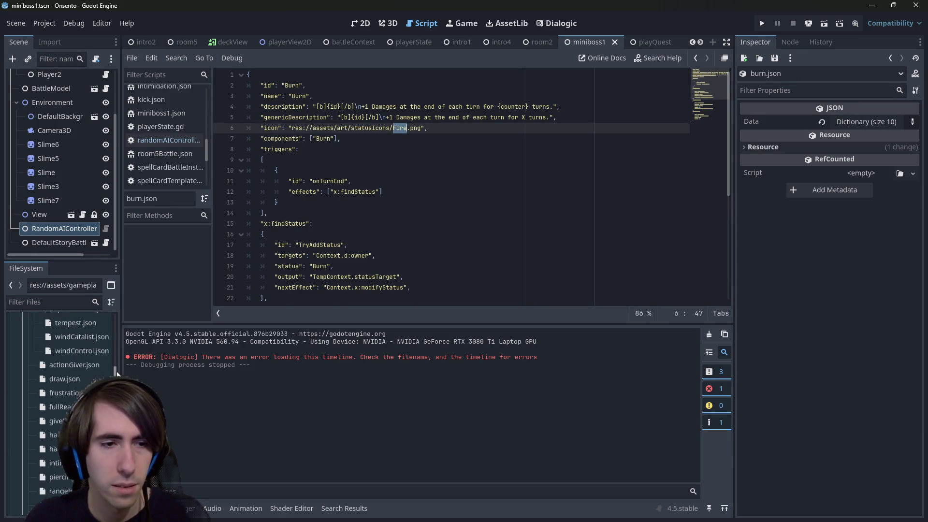
left_click_drag(124, 352, 126, 335)
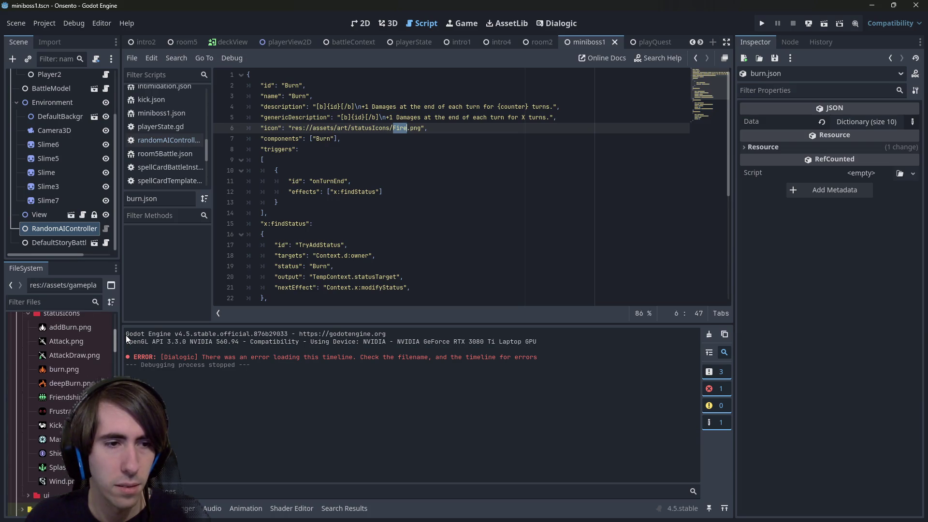
- Rename the statusIcons PNGs, deepBurn to BeepBurn and addBurn to AddBurn
left_click(95, 368)
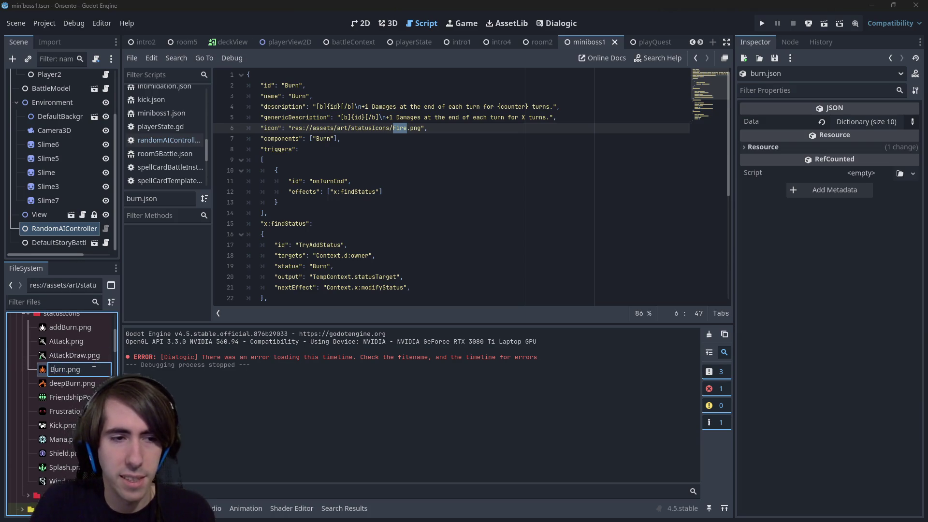
left_click(80, 382)
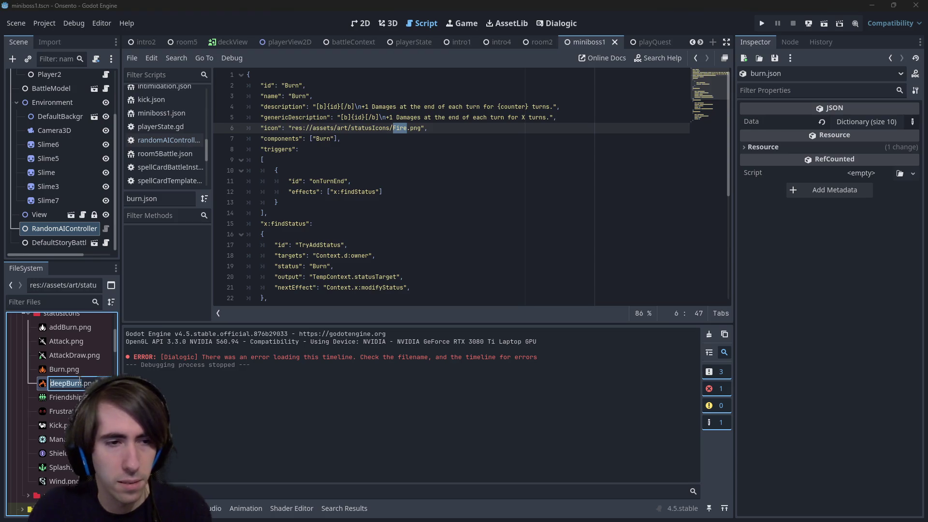
type("BeepBurn")
key("Return")
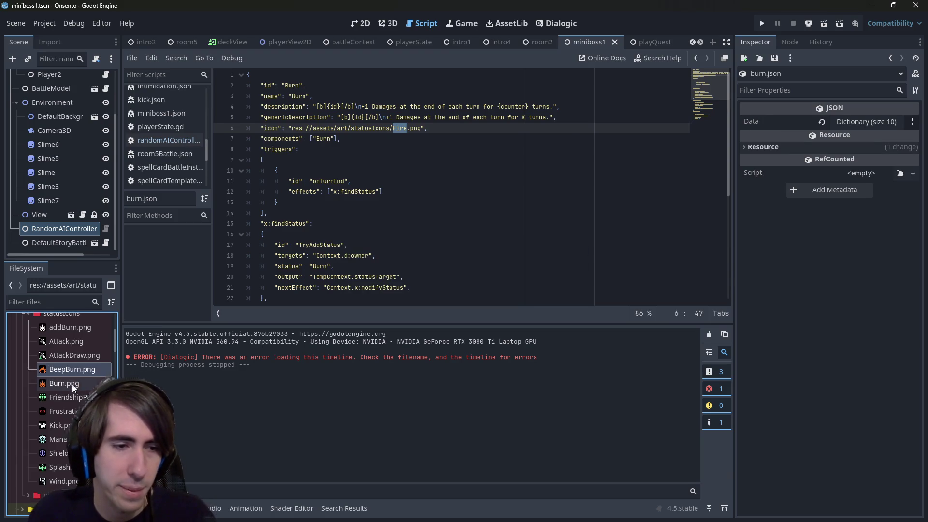
scroll(82, 396, "up", 3)
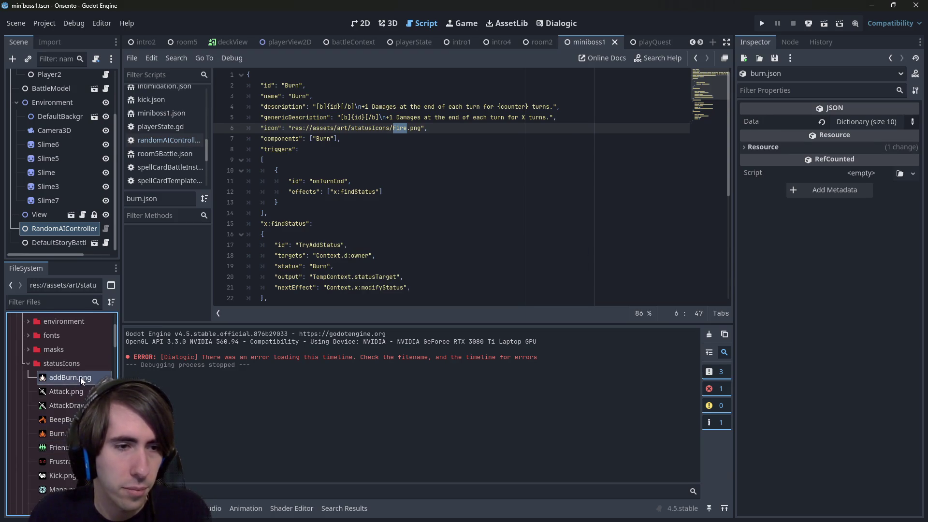
key("F2")
type("AddBurn")
key("Return")
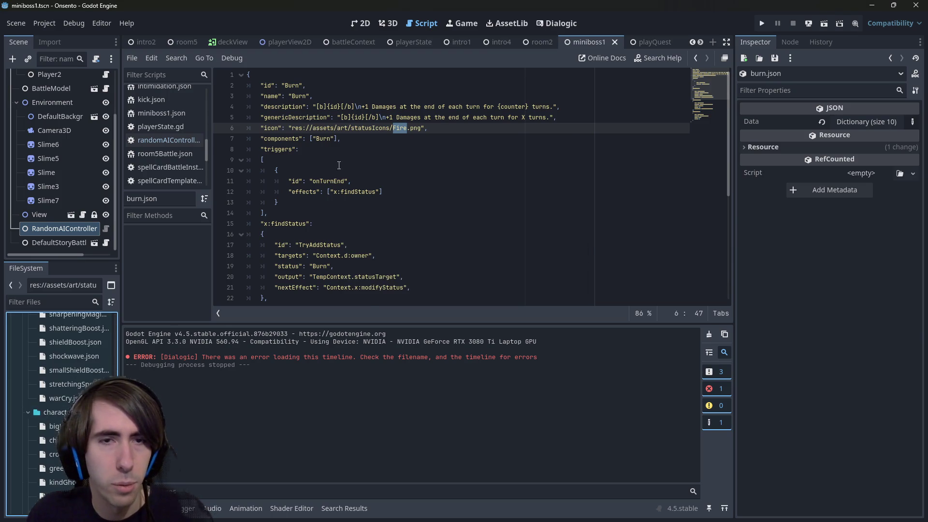
- Update the icon paths in burn.json and deepBurn.json, saving deepBurn.json
type("urn")
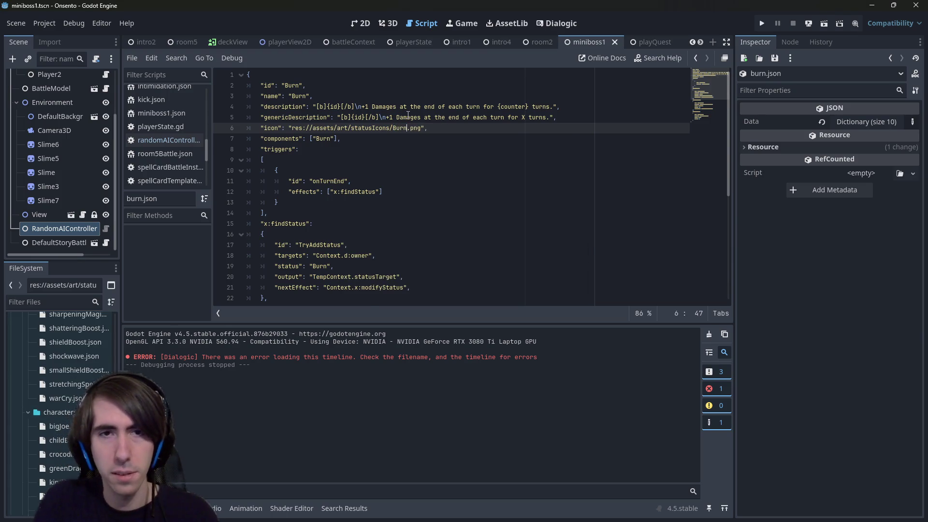
scroll(65, 428, "down", 5)
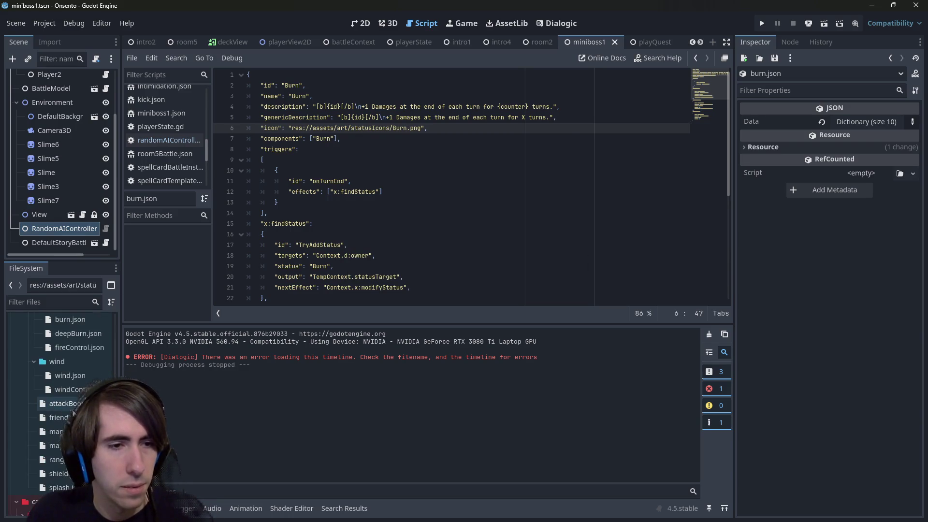
double_click(78, 333)
double_click(402, 128)
type("D")
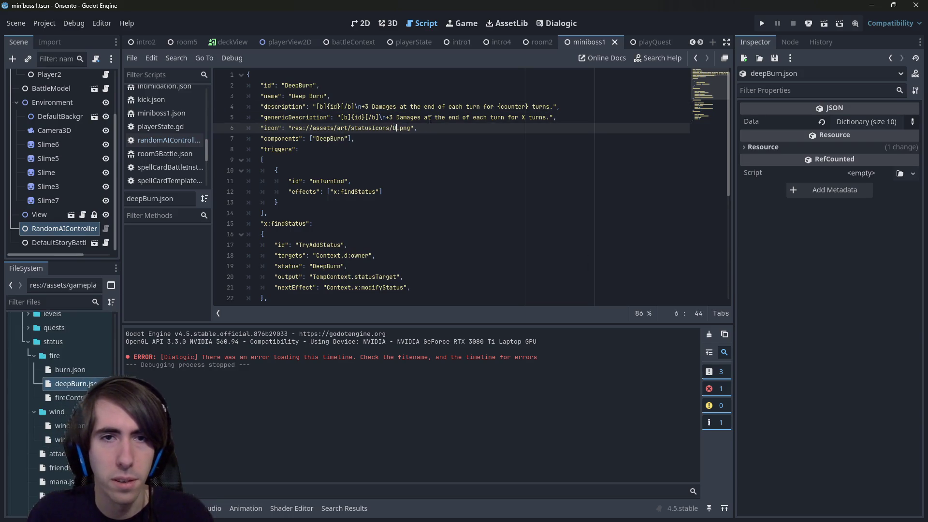
type("n")
key("ctrl+s")
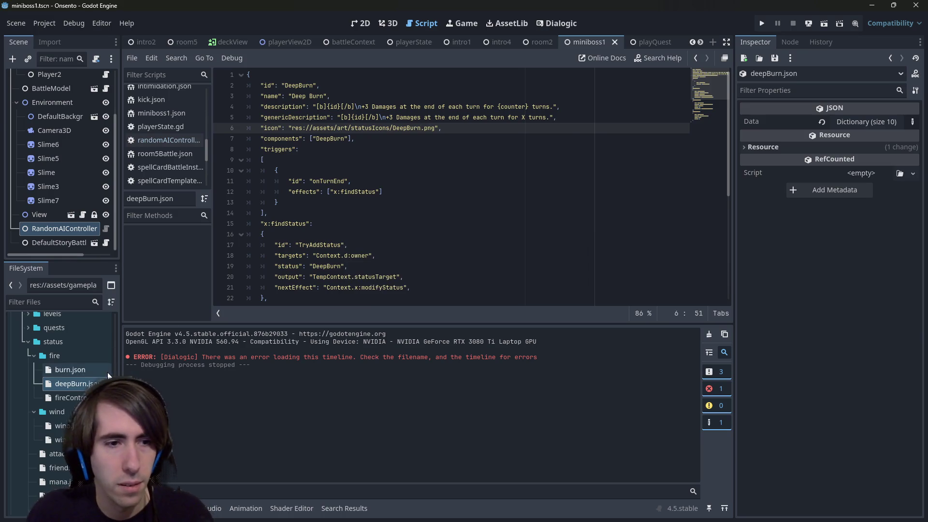
- Save fireControl.json's new icon path and run the current scene
double_click(68, 398)
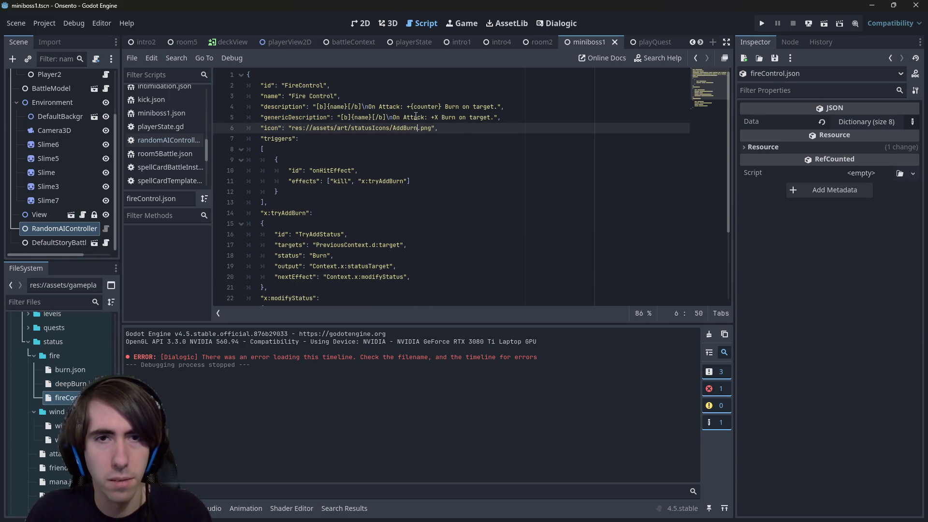
key("ctrl+s")
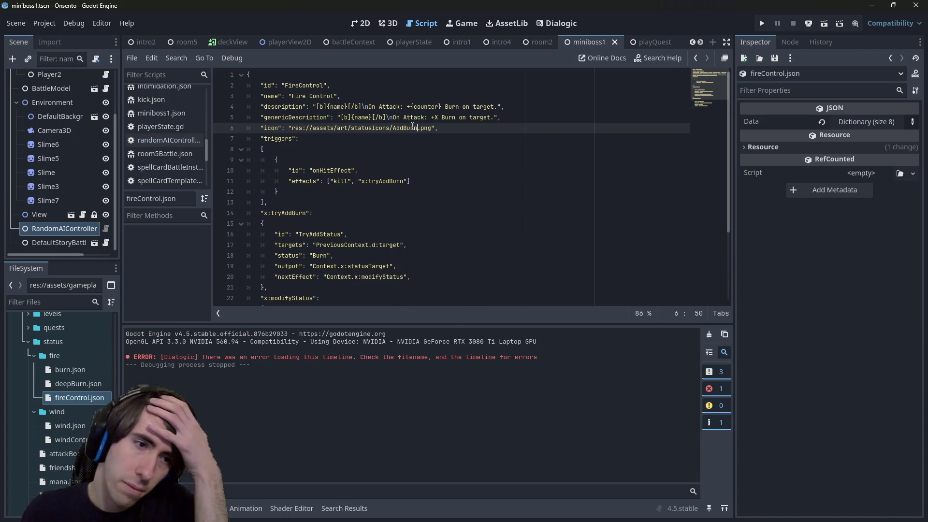
key("ctrl+s")
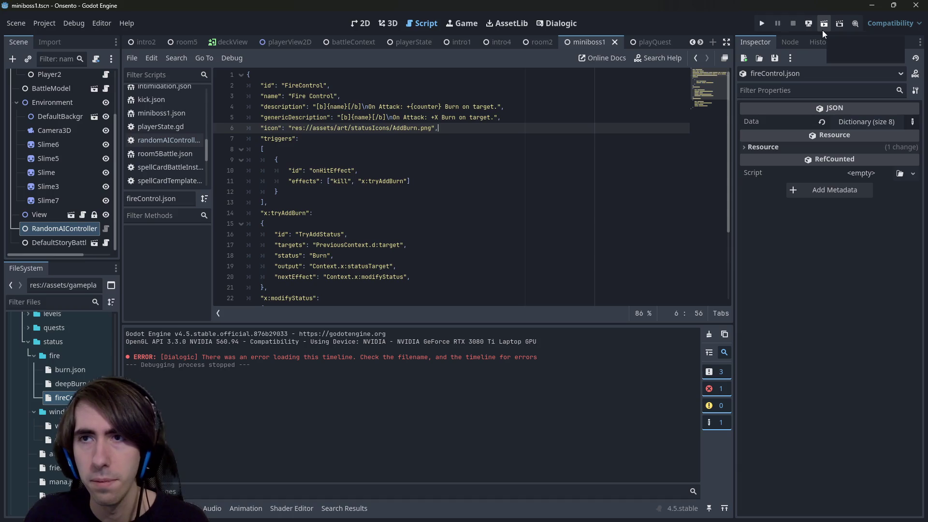
left_click(822, 30)
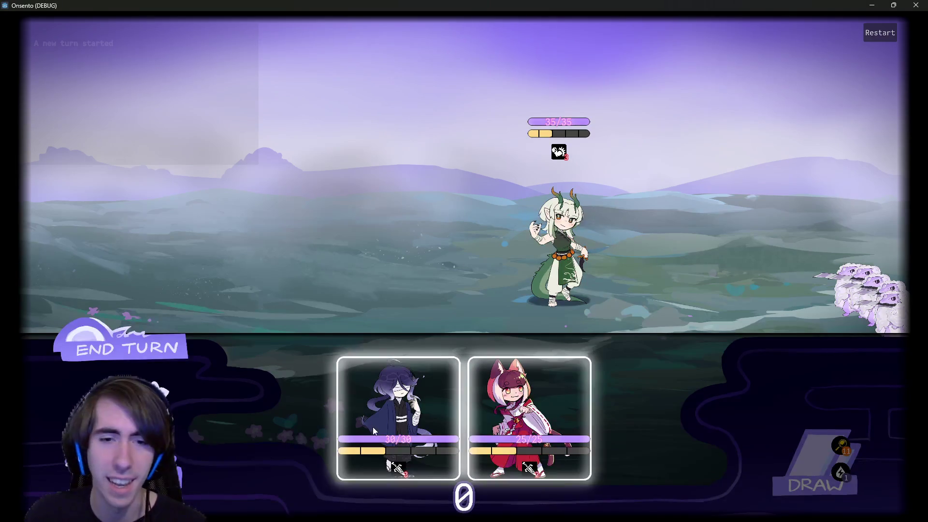
- Place both characters, end several turns past the draw warning, and play Guard Up on the cat ally
left_click_drag(372, 427, 380, 239)
left_click_drag(464, 416, 315, 237)
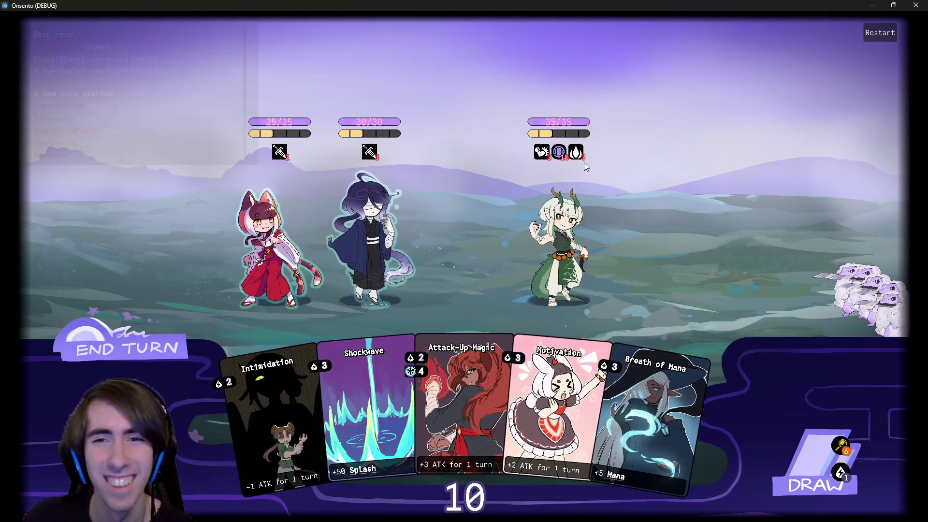
mouse_move(581, 162)
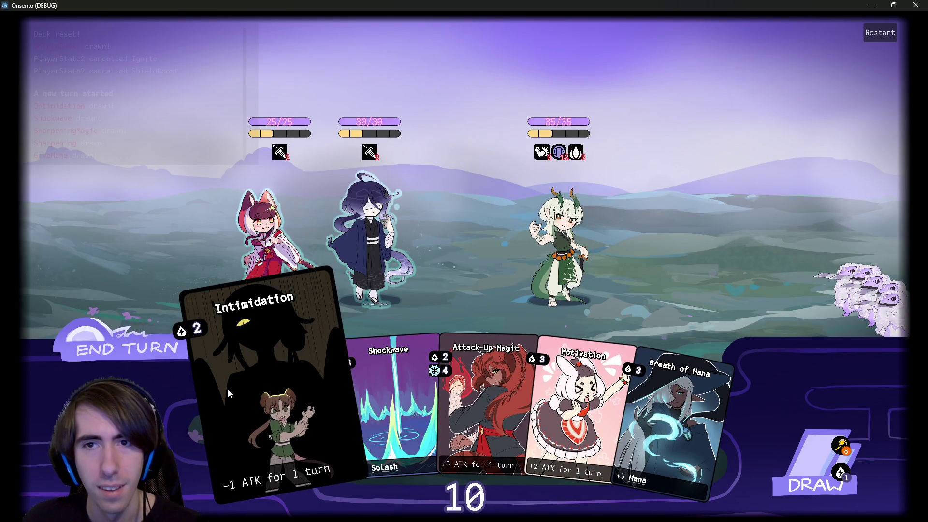
left_click(143, 346)
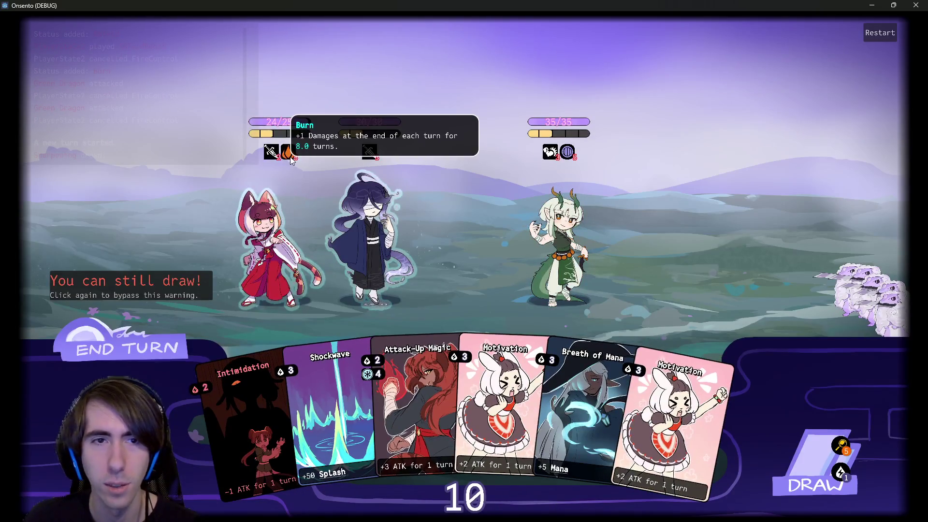
left_click(154, 336)
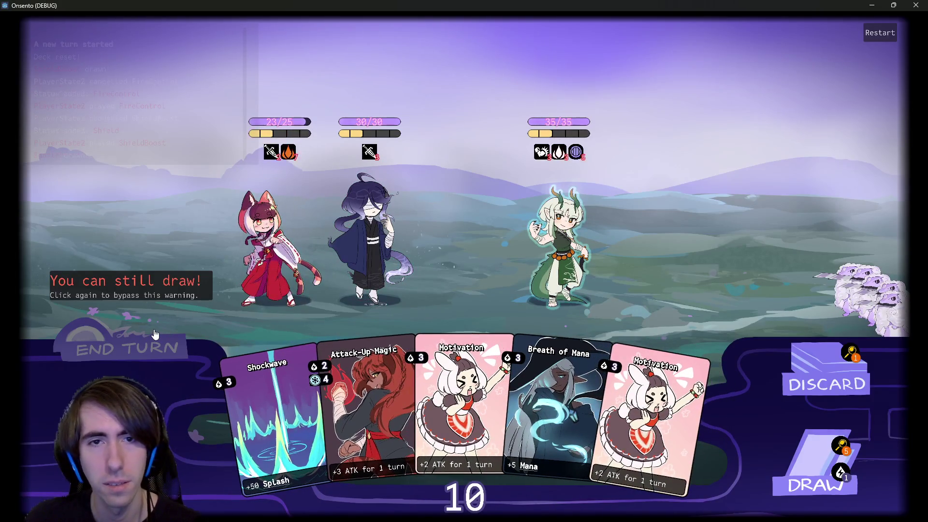
left_click(155, 360)
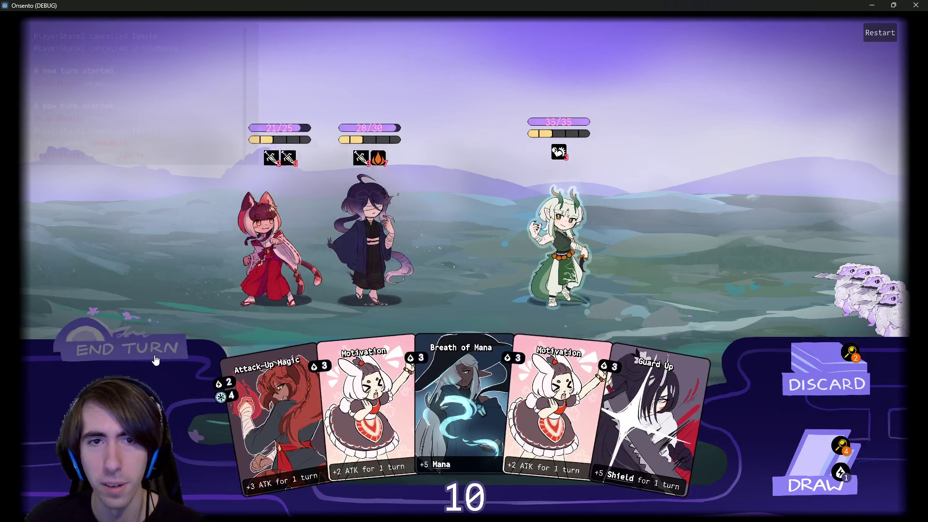
left_click(154, 360)
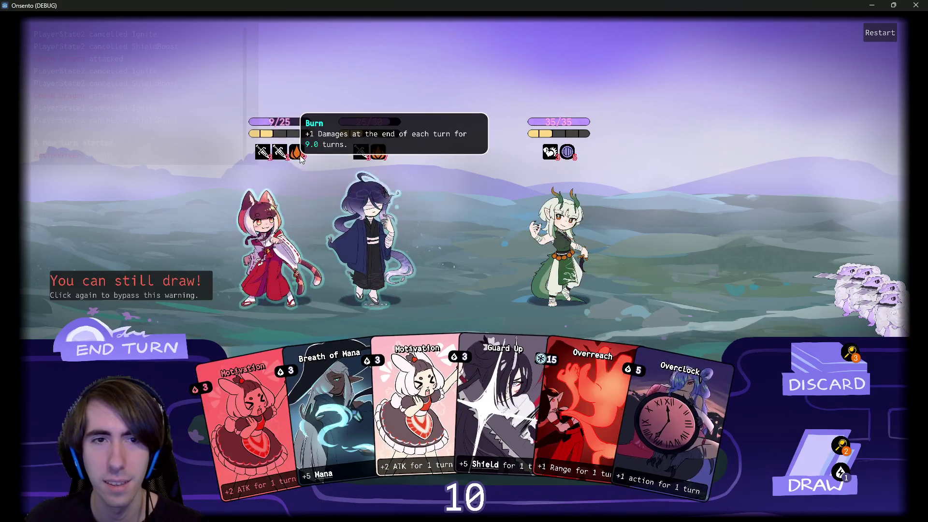
left_click(169, 342)
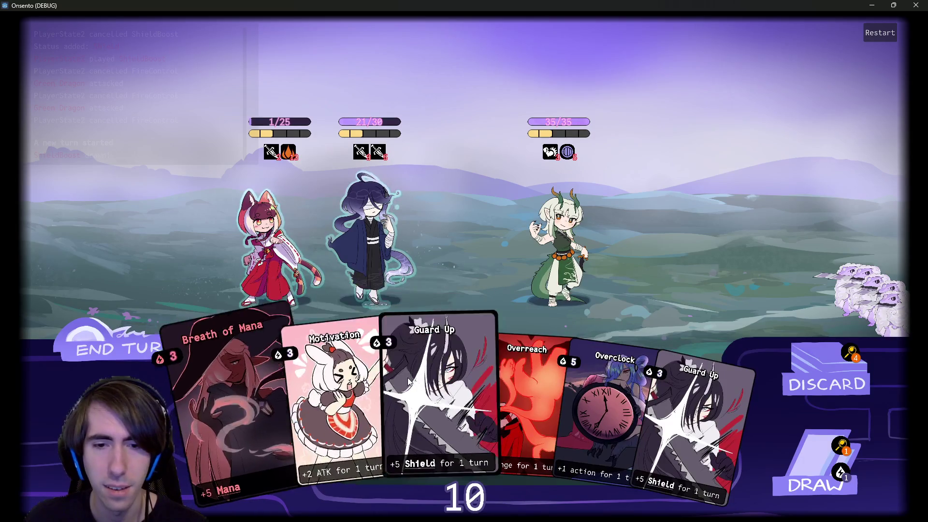
left_click_drag(425, 411, 304, 234)
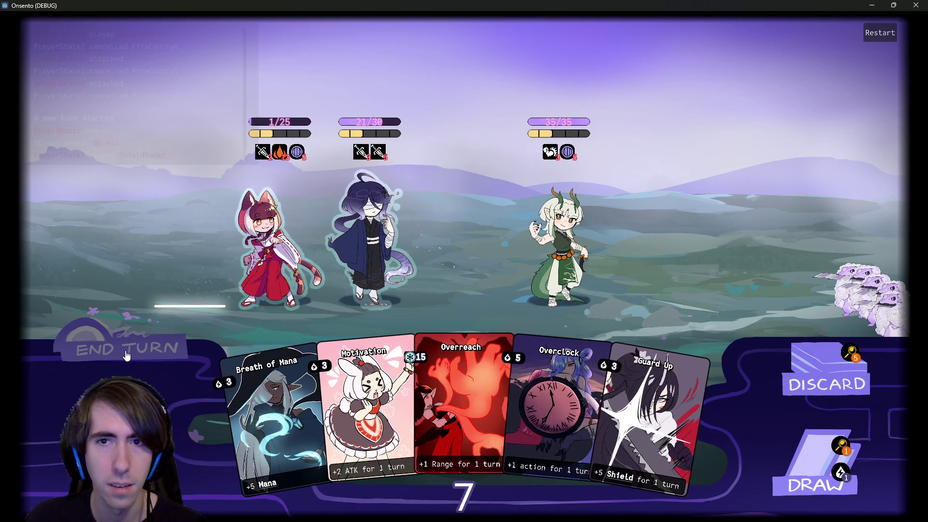
mouse_move(298, 161)
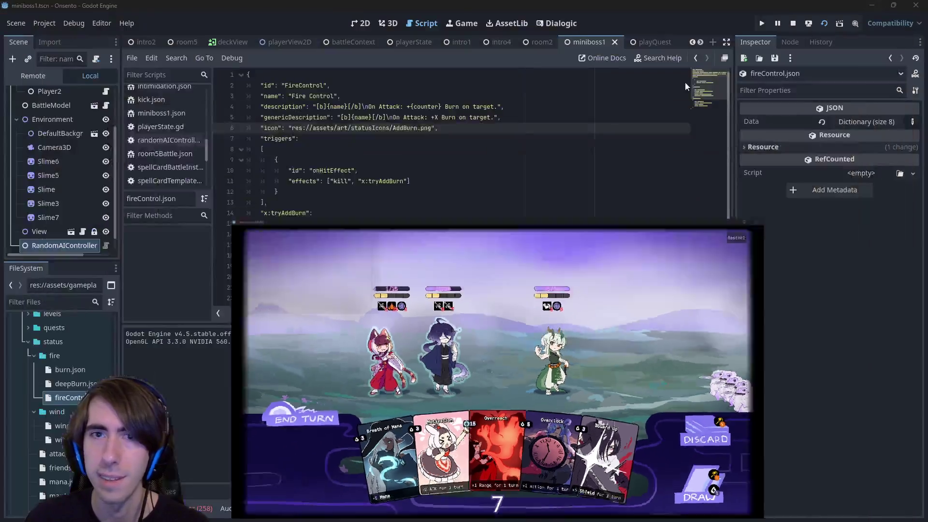
- Open deepBurn.json and check the debugger's error list
left_click(686, 86)
double_click(83, 384)
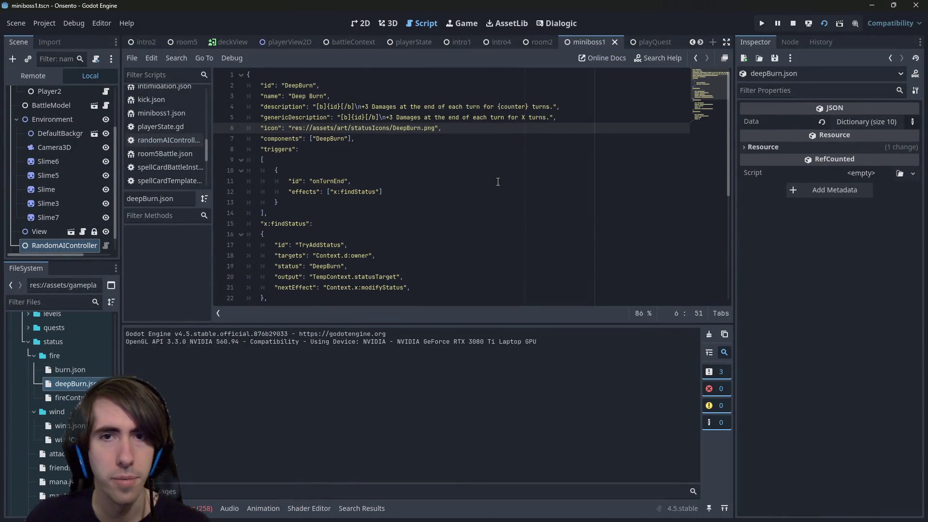
left_click(202, 509)
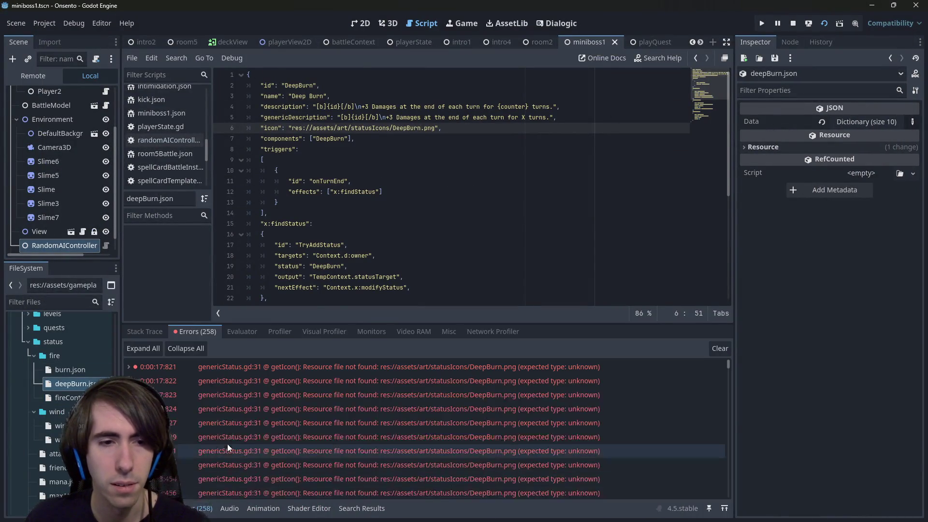
scroll(79, 372, "down", 5)
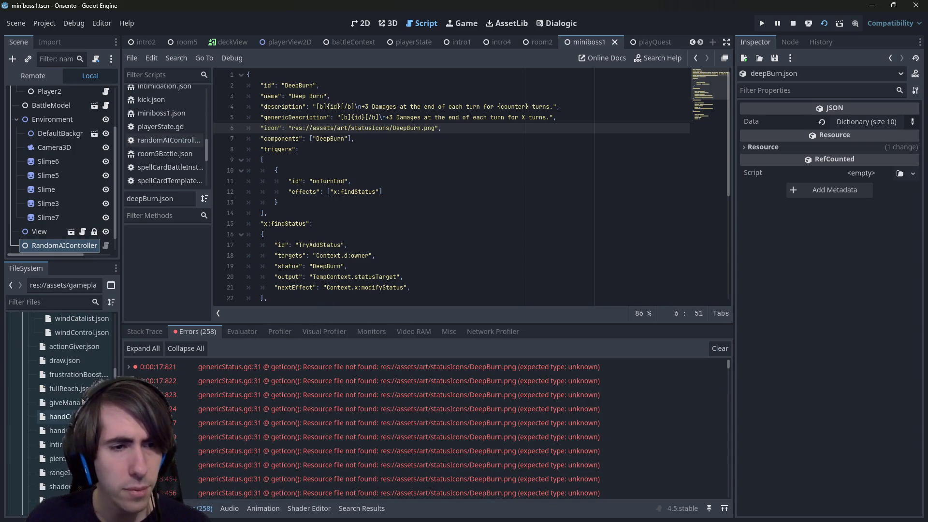
scroll(72, 411, "up", 15)
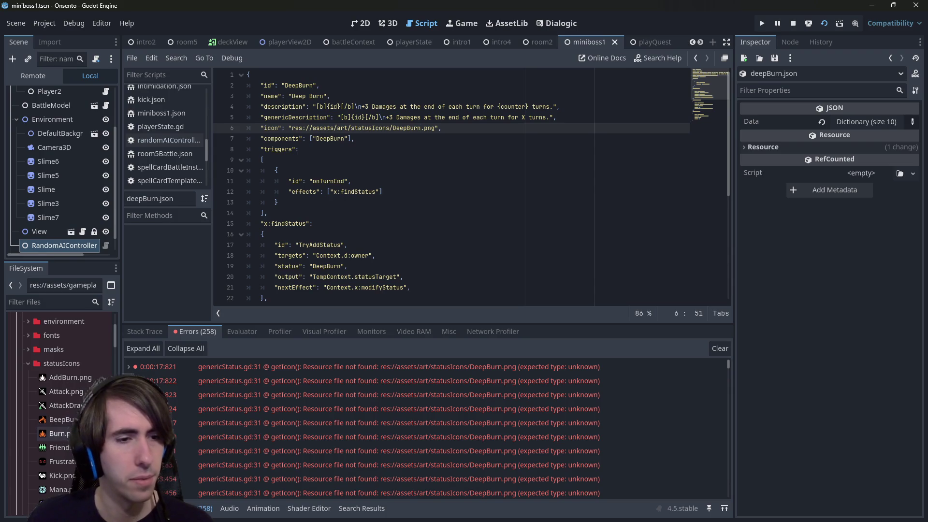
- Rename BeepBurn.png to DeepBurn.png and run the game again
left_click(72, 419)
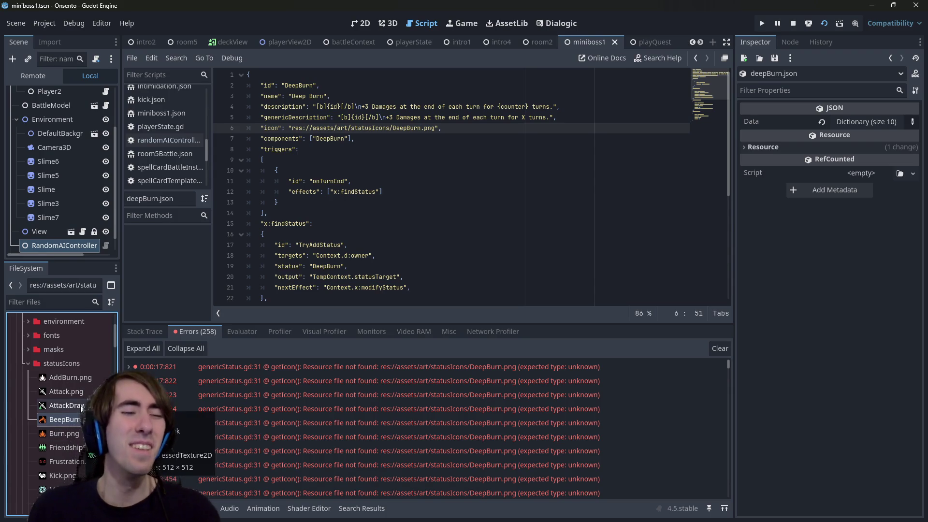
key("F2")
type("DeepBurn")
key("Return")
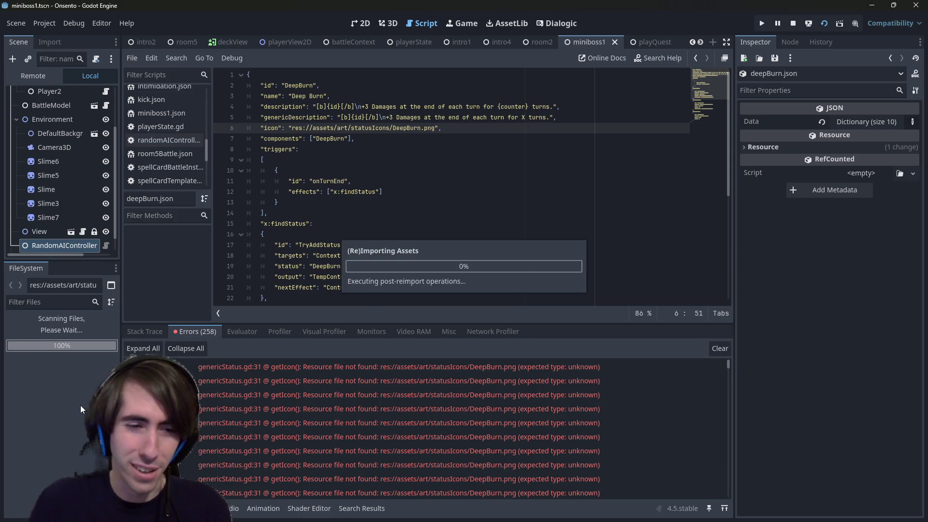
left_click(338, 213)
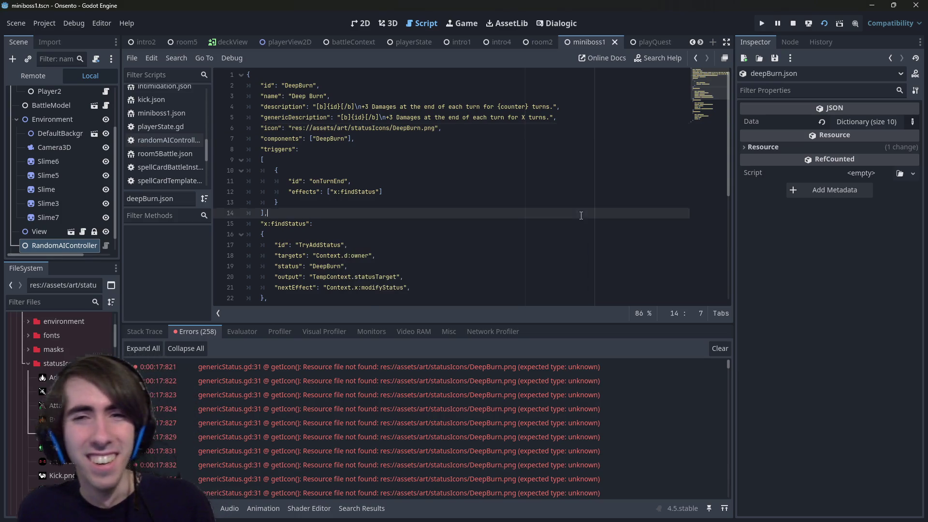
left_click(808, 23)
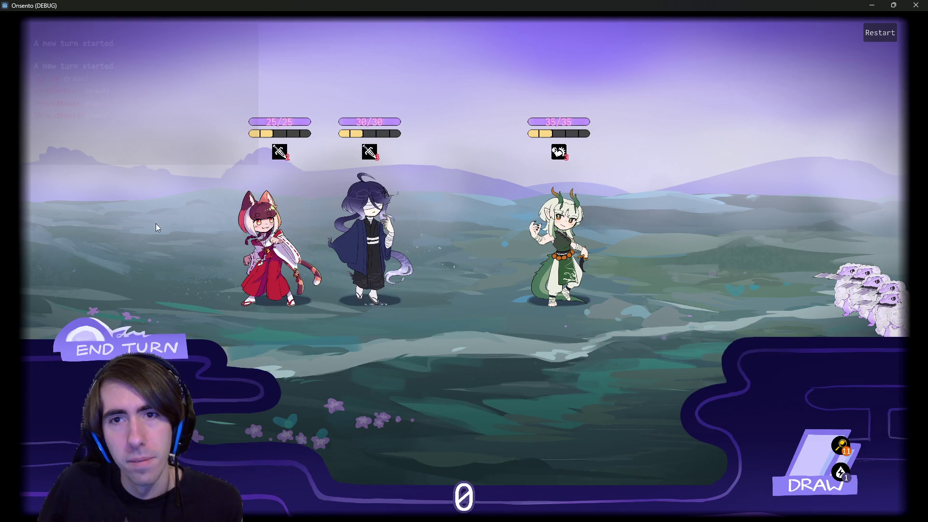
- Play Guard Up cards to shield the allies
mouse_move(161, 132)
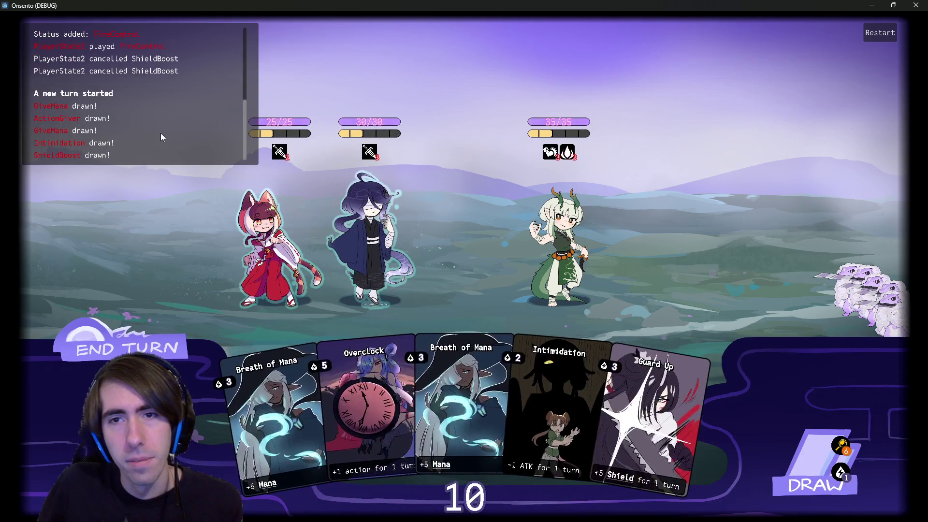
mouse_move(549, 152)
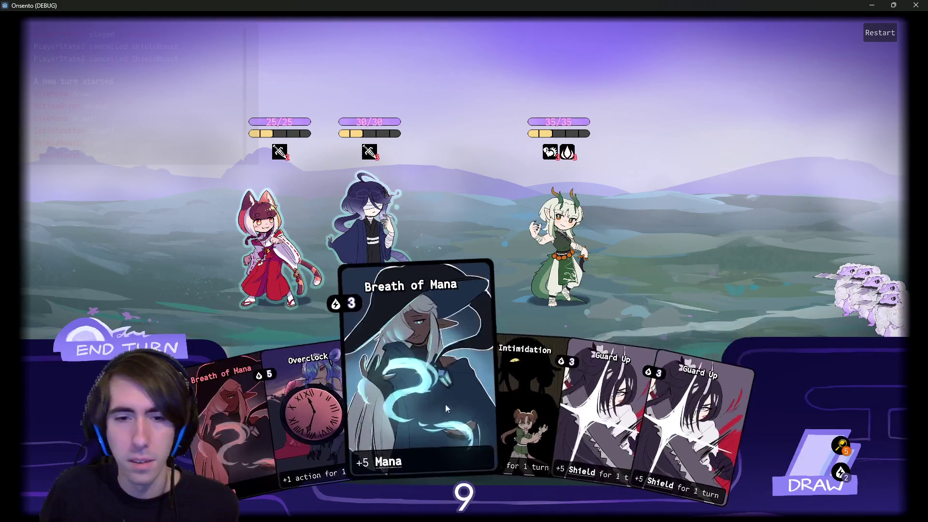
mouse_move(570, 410)
left_mouse_down()
mouse_move(251, 240)
mouse_move(621, 395)
mouse_move(372, 242)
left_mouse_up()
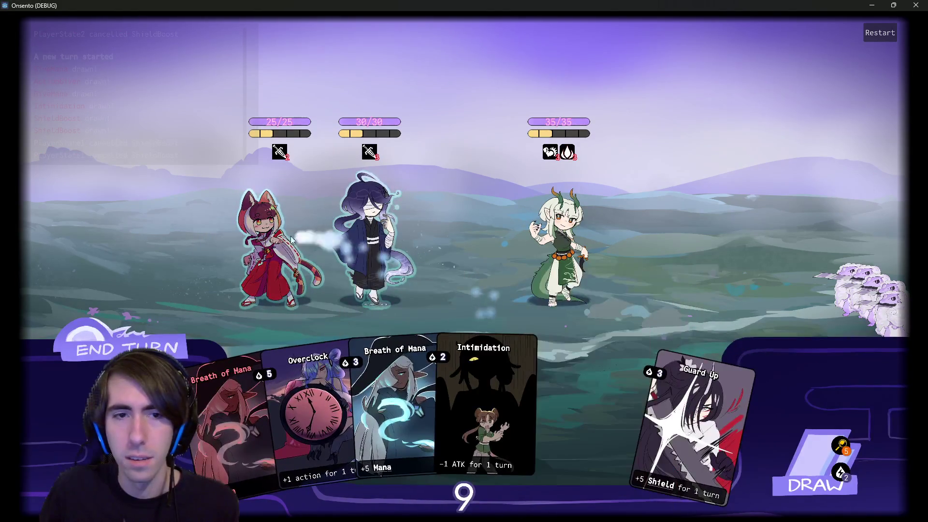
left_click_drag(686, 410, 398, 257)
- End several turns past the draw warning until burn drains the character to 2/30 HP, then minimize
left_click(138, 323)
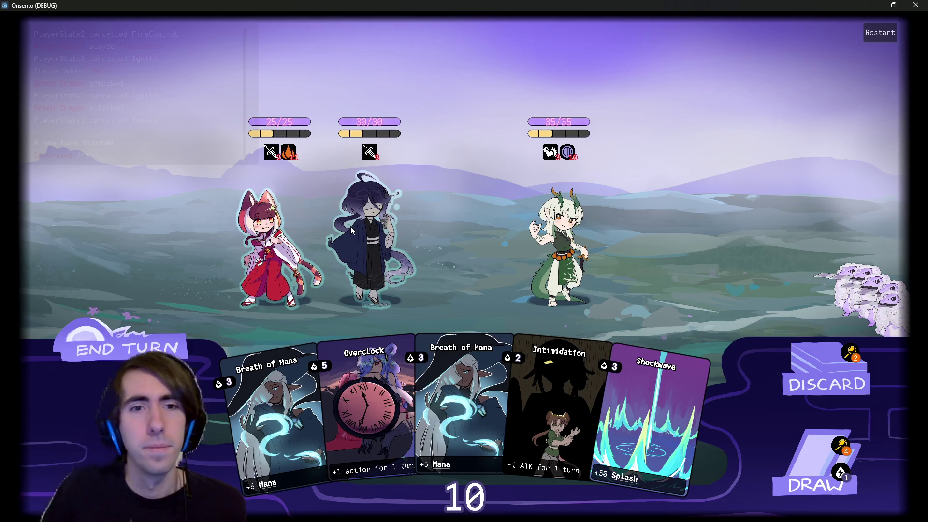
left_click(166, 340)
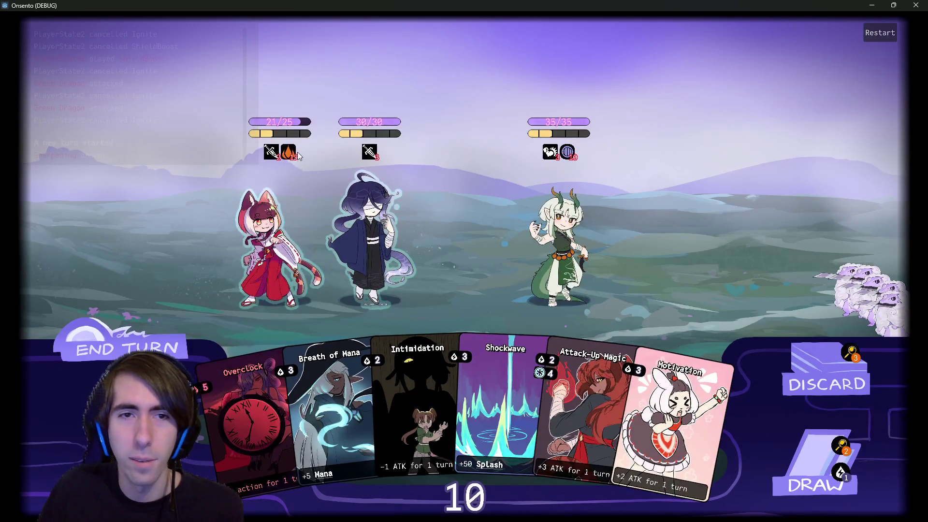
left_click(159, 346)
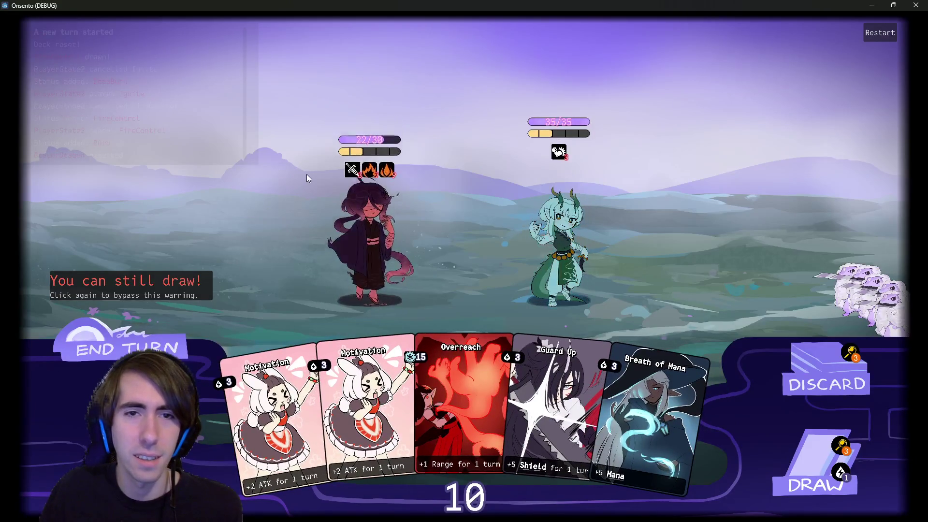
mouse_move(360, 171)
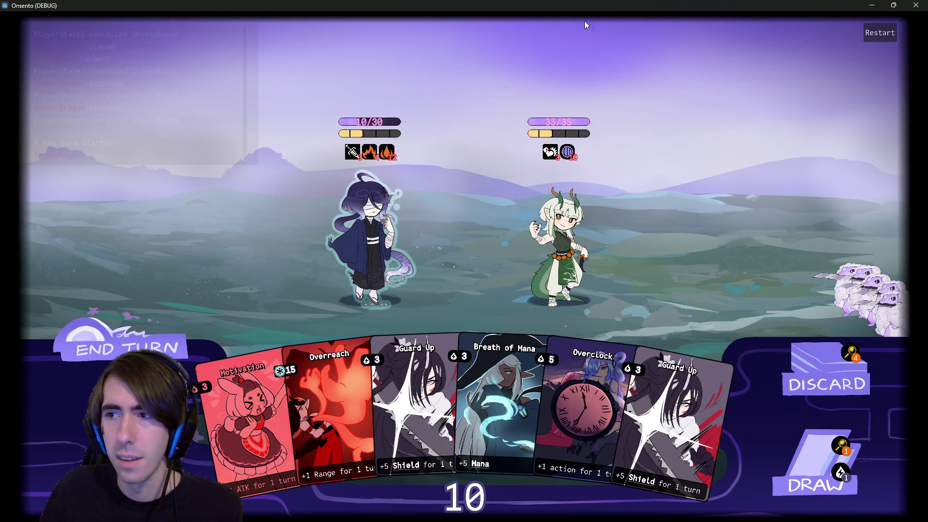
left_click(159, 347)
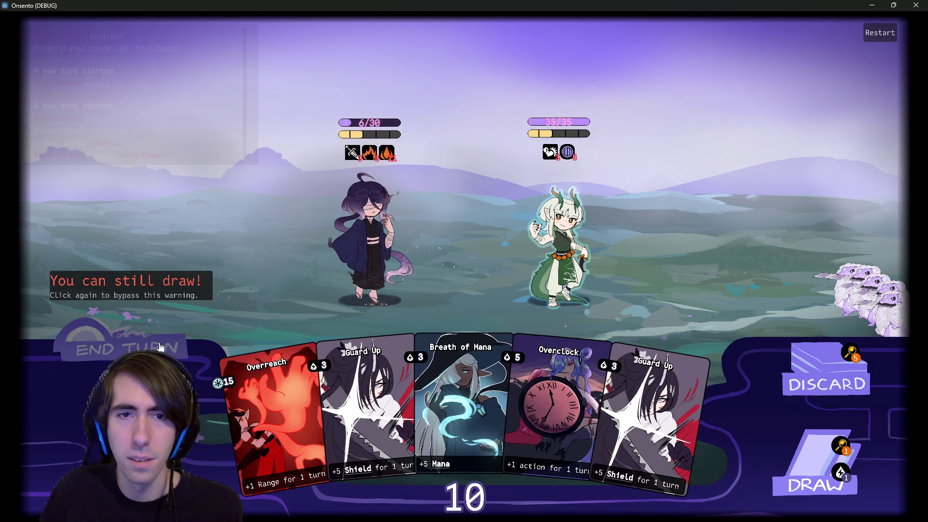
left_click(160, 347)
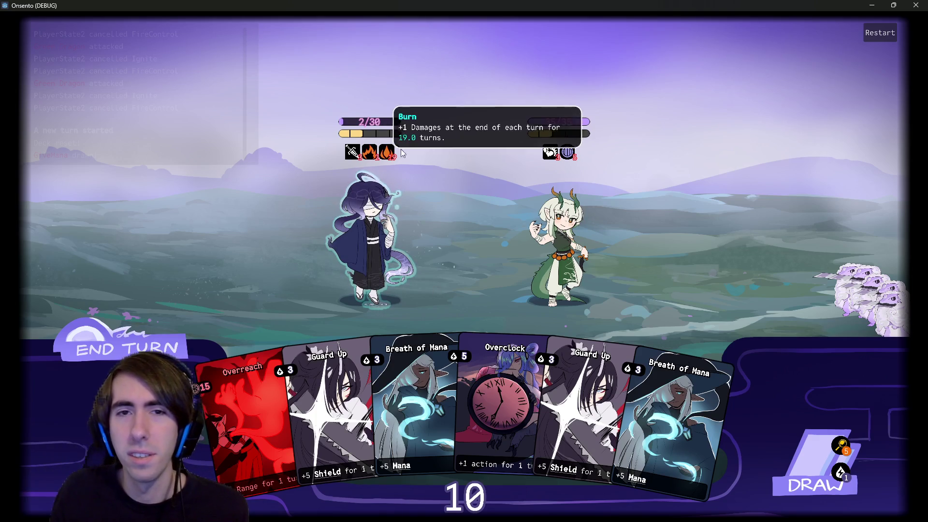
left_click(872, 5)
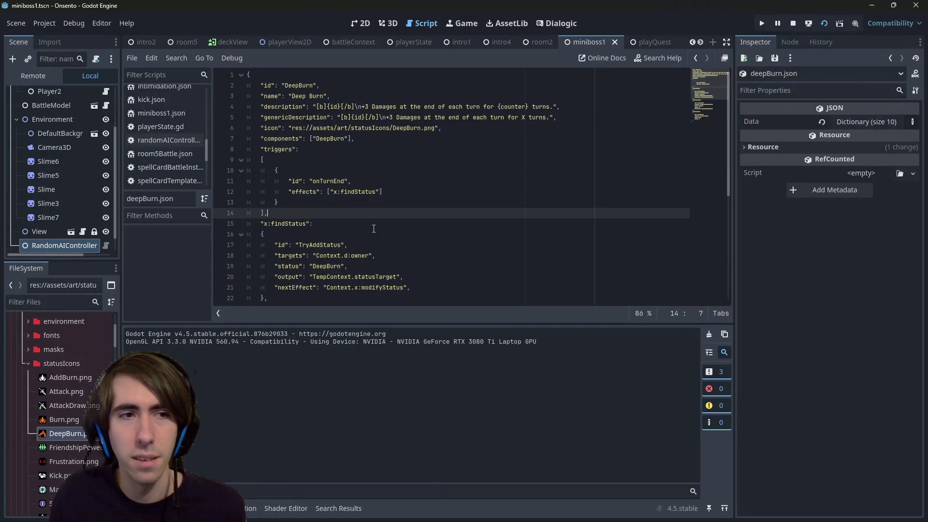
- Collapse the art folder in FileSystem and open cards/fire/ignite.json
scroll(88, 397, "up", 5)
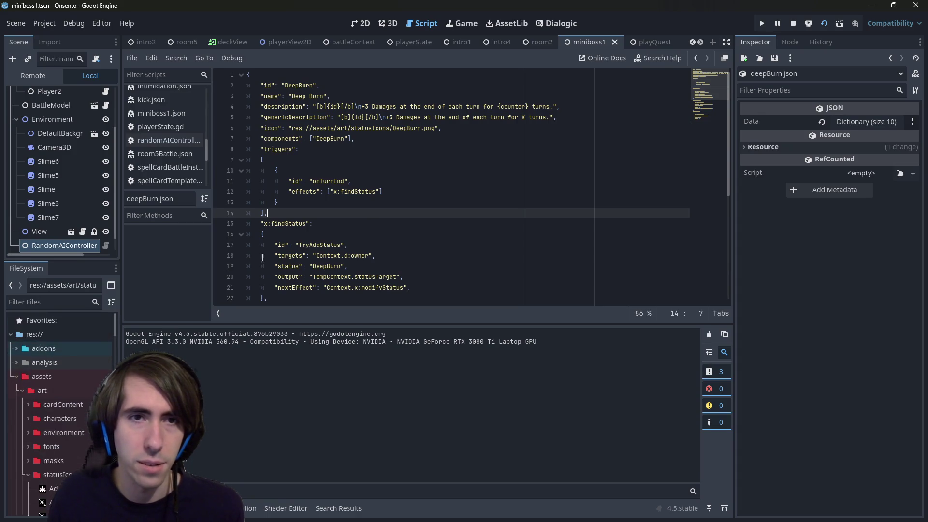
scroll(306, 232, "down", 5)
scroll(306, 232, "down", 1)
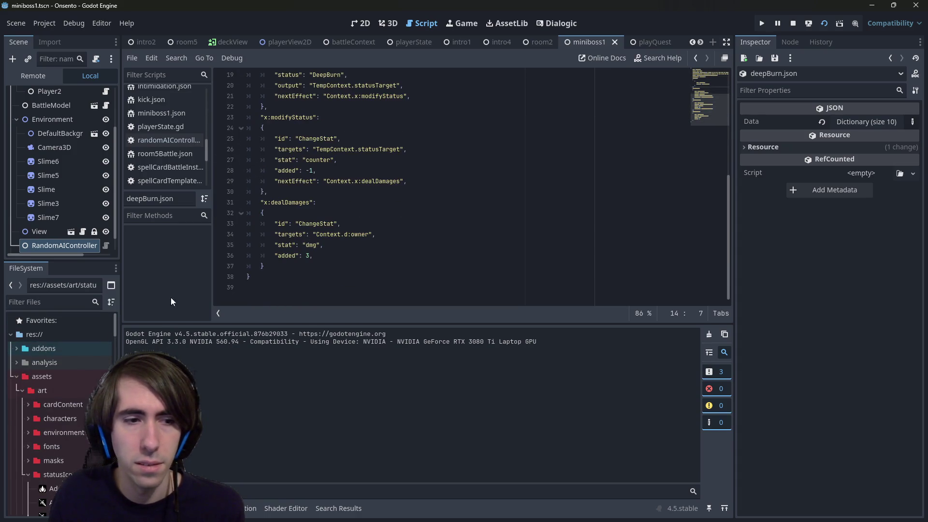
scroll(78, 383, "down", 2)
double_click(52, 341)
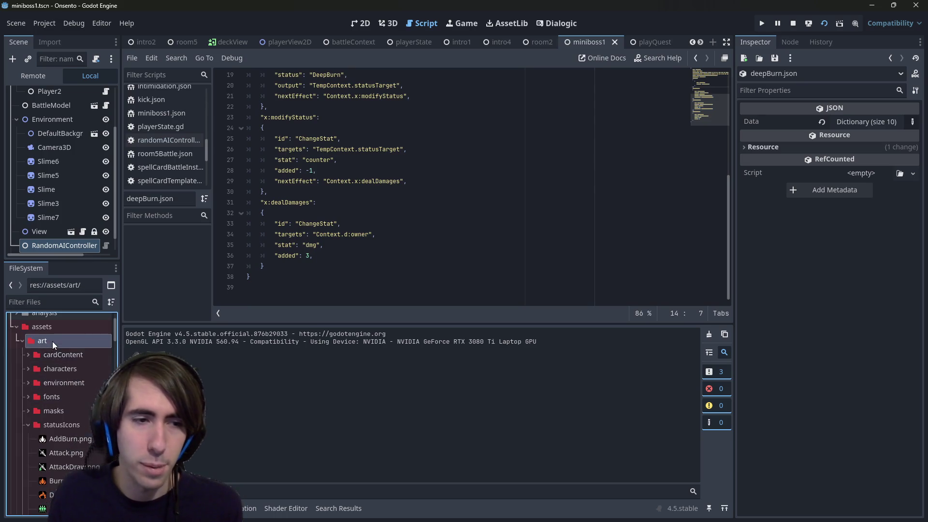
scroll(65, 422, "down", 3)
scroll(72, 414, "down", 1)
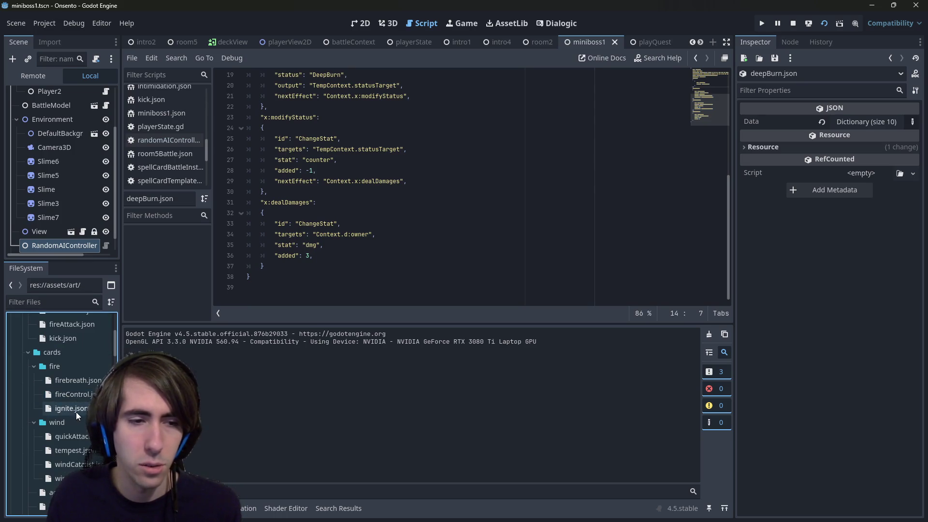
double_click(77, 410)
- Review ignite.json's burn conversion, highlight the "Burn": 4 AI cost line, then return to 2D
scroll(308, 287, "down", 4)
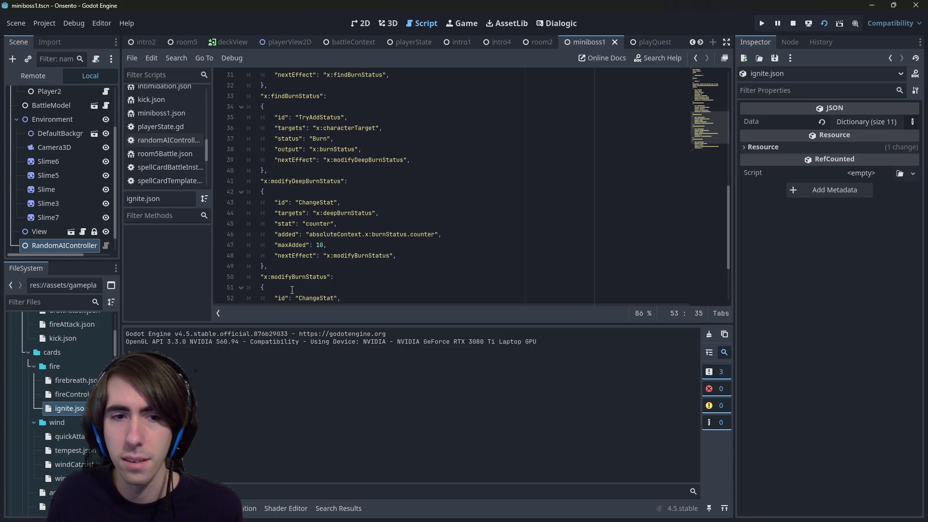
scroll(293, 290, "down", 1)
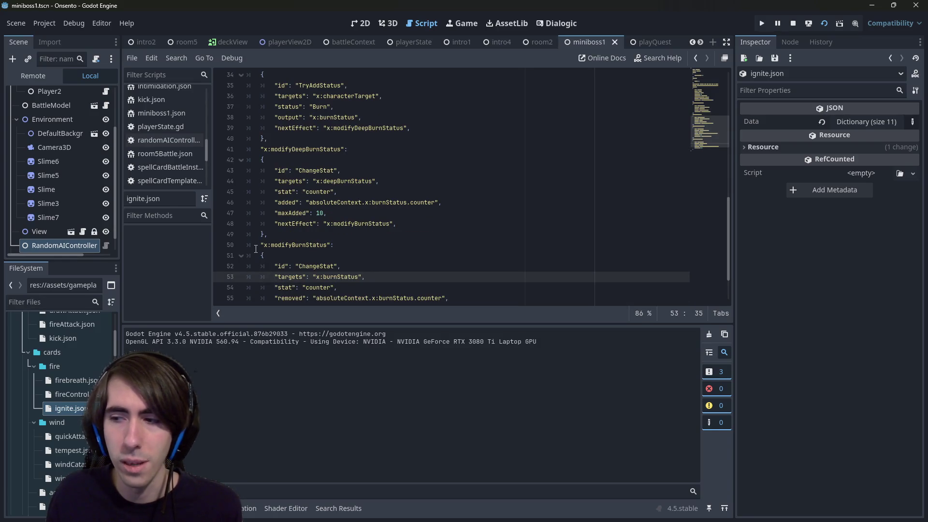
scroll(316, 244, "down", 1)
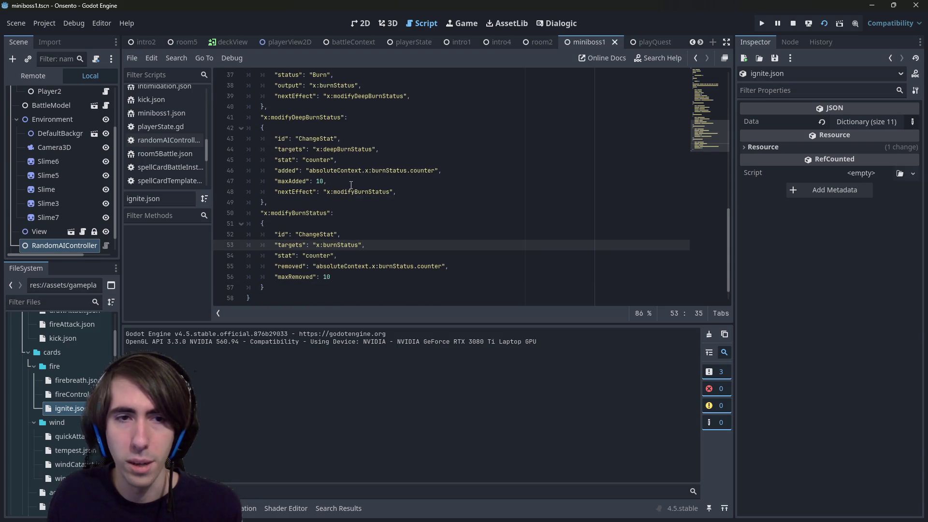
left_click(357, 275)
scroll(357, 276, "up", 12)
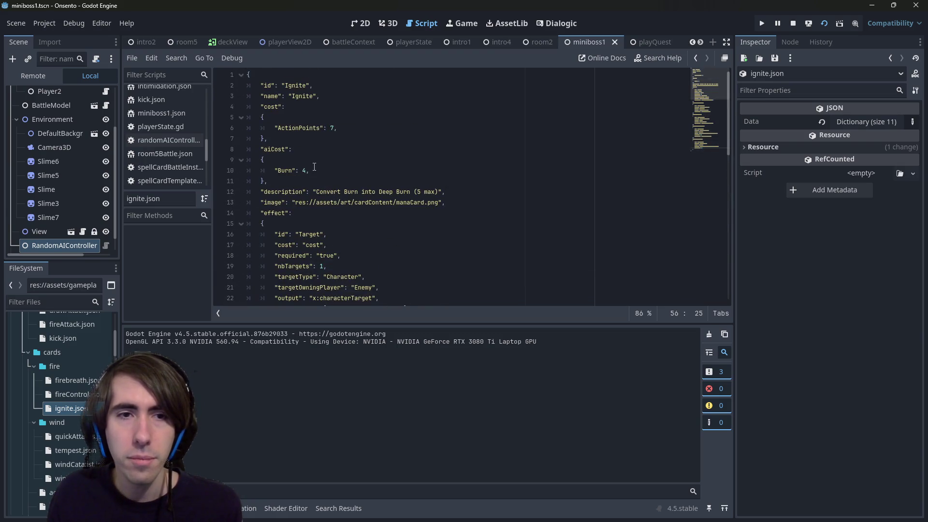
left_click_drag(314, 166, 211, 167)
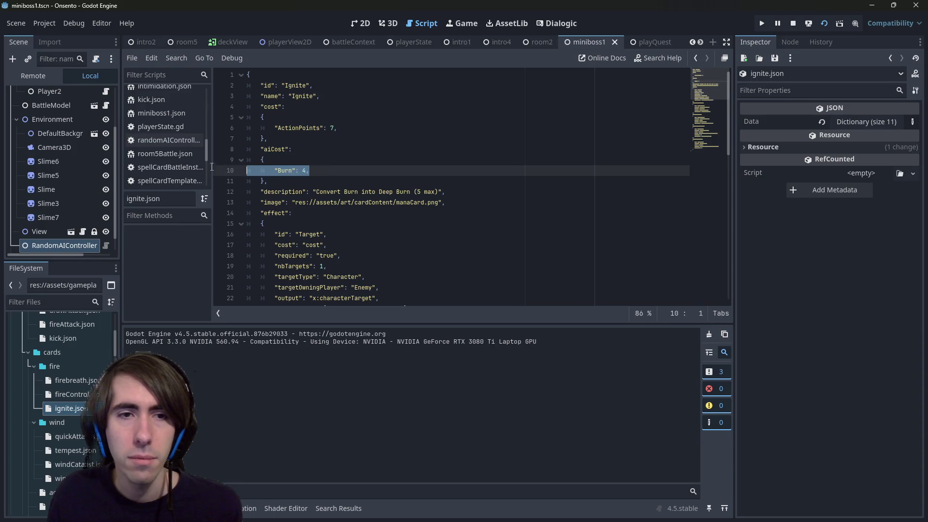
left_click(421, 233)
key("ctrl+F1")
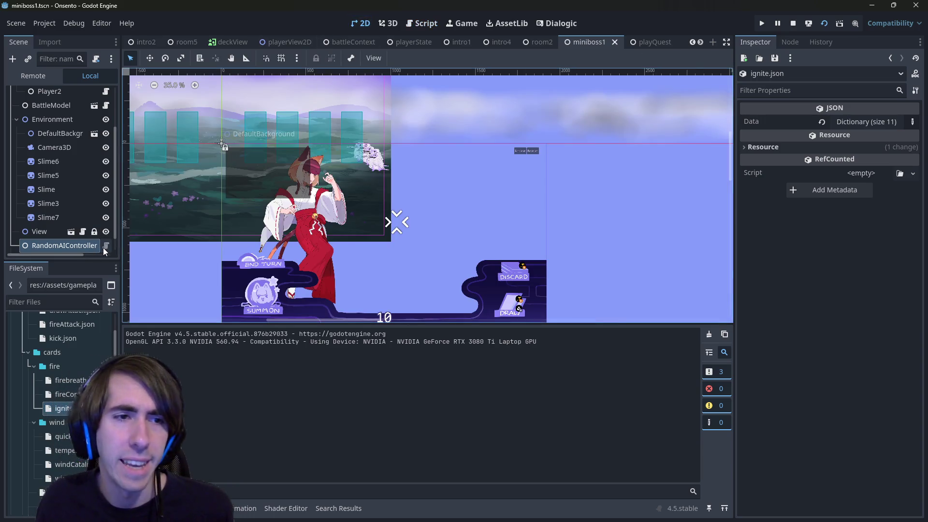
- Open RandomAIController's script at line 115, play Guard Up cards in the running game, then close it
left_click(105, 247)
left_click_drag(505, 205, 207, 212)
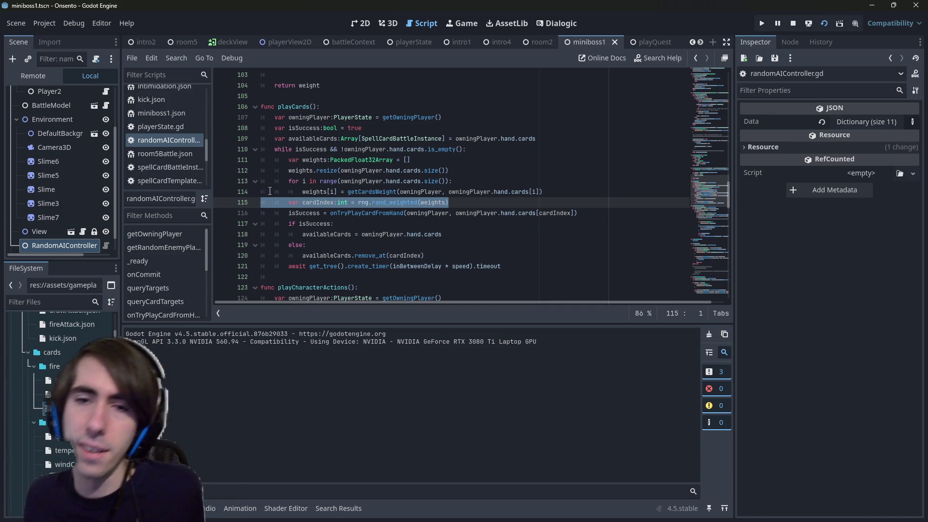
mouse_move(598, 511)
left_click(550, 514)
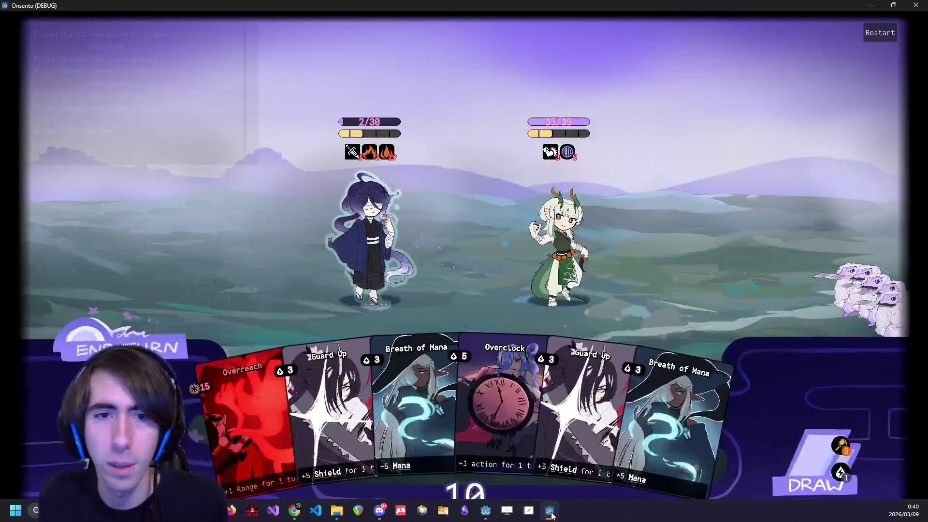
left_click_drag(583, 411, 372, 227)
mouse_move(357, 396)
left_mouse_down()
mouse_move(372, 225)
mouse_move(379, 361)
left_mouse_up()
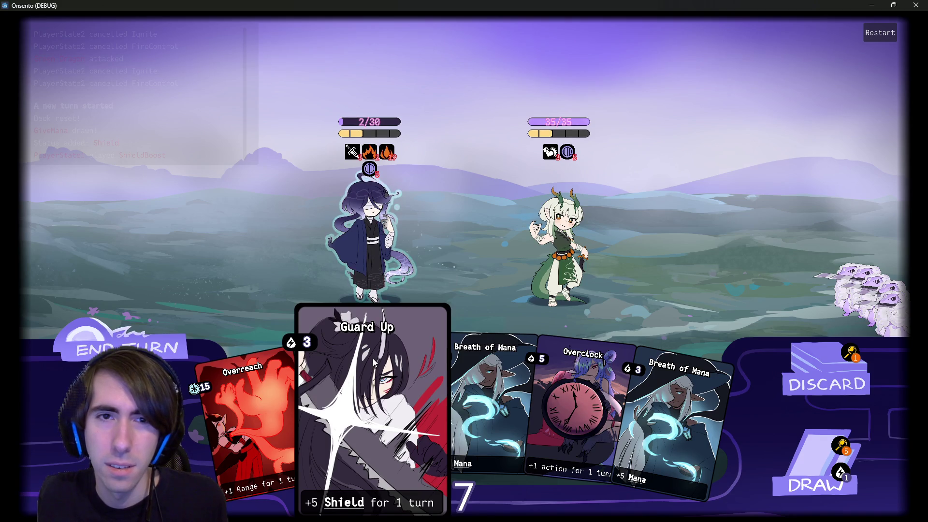
mouse_move(372, 358)
left_mouse_down()
mouse_move(383, 339)
mouse_move(384, 358)
left_mouse_up()
left_click(916, 5)
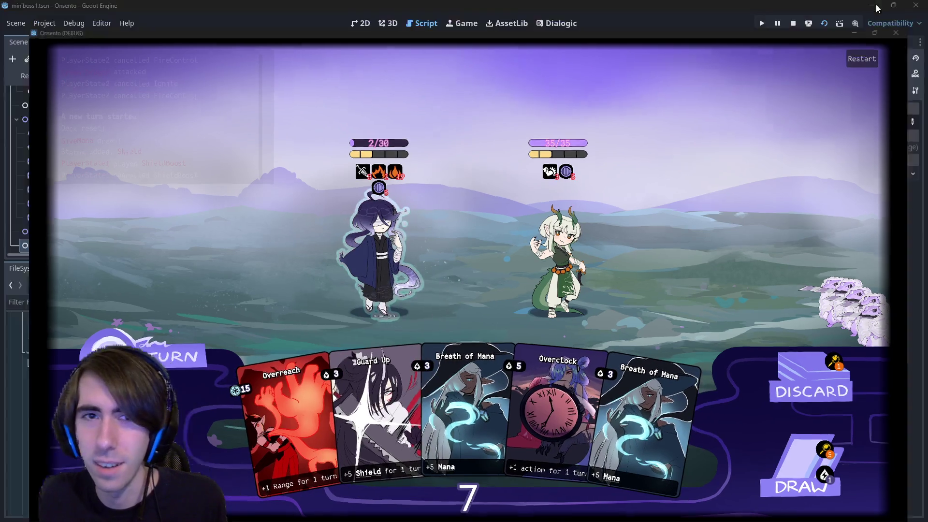
- Set a breakpoint on line 115, relaunch the game, and end the turn past the warning
left_click(221, 203)
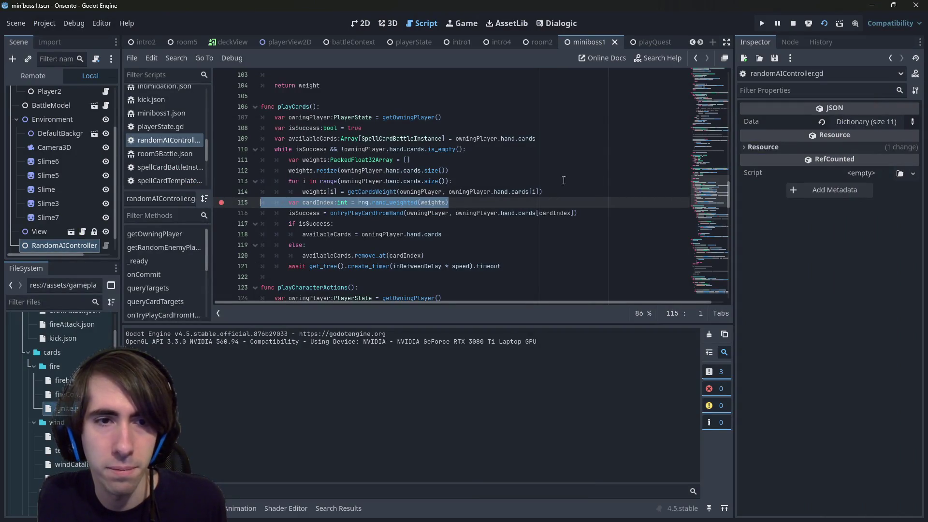
key("F5")
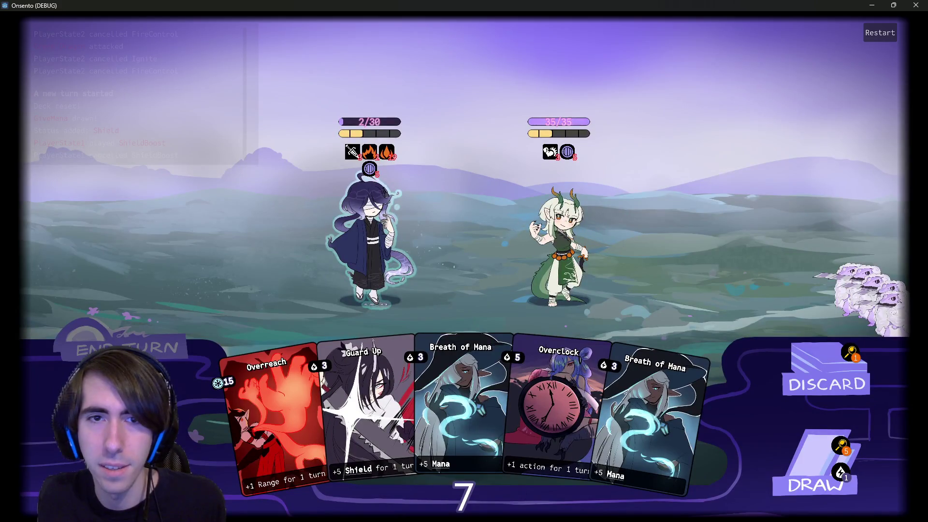
left_click(128, 347)
left_click(871, 4)
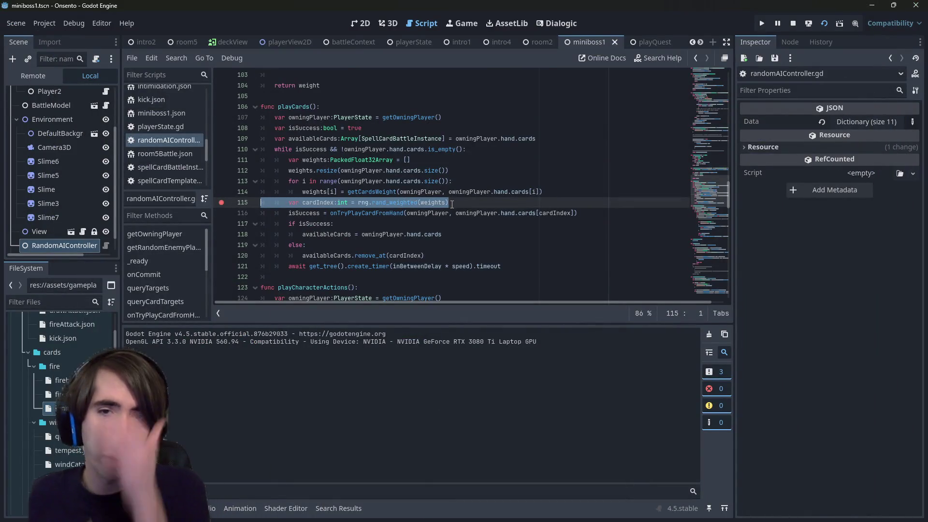
- Examine the owningPlayer.hand.cards references, isSuccess condition, and availableCards declaration on lines 109–114
left_click_drag(449, 192, 530, 192)
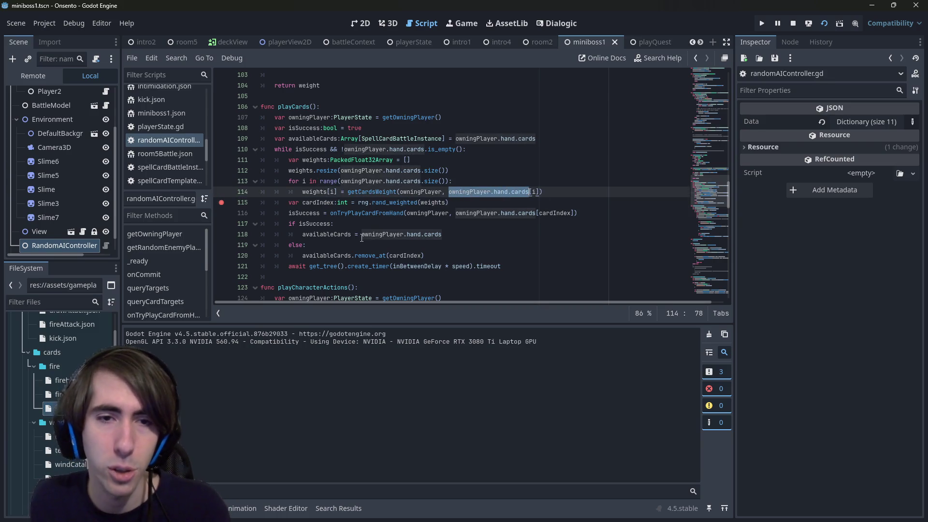
left_click(314, 138)
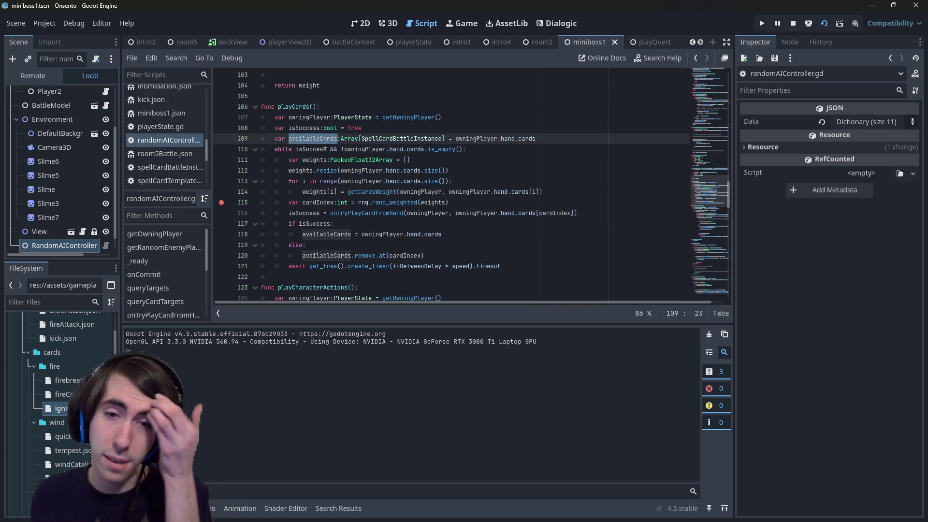
left_click(452, 192)
mouse_move(450, 192)
left_mouse_down()
mouse_move(541, 192)
mouse_move(530, 191)
left_mouse_up()
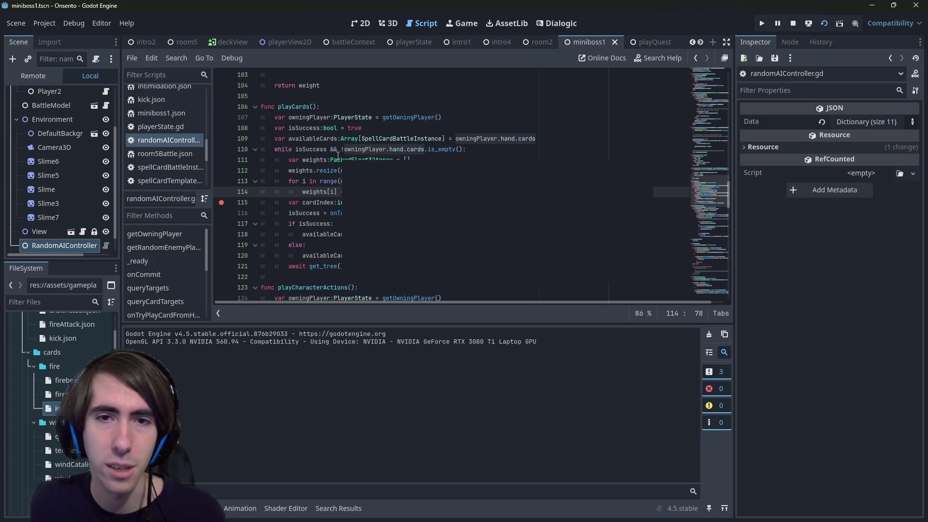
left_click_drag(344, 150, 425, 150)
double_click(307, 151)
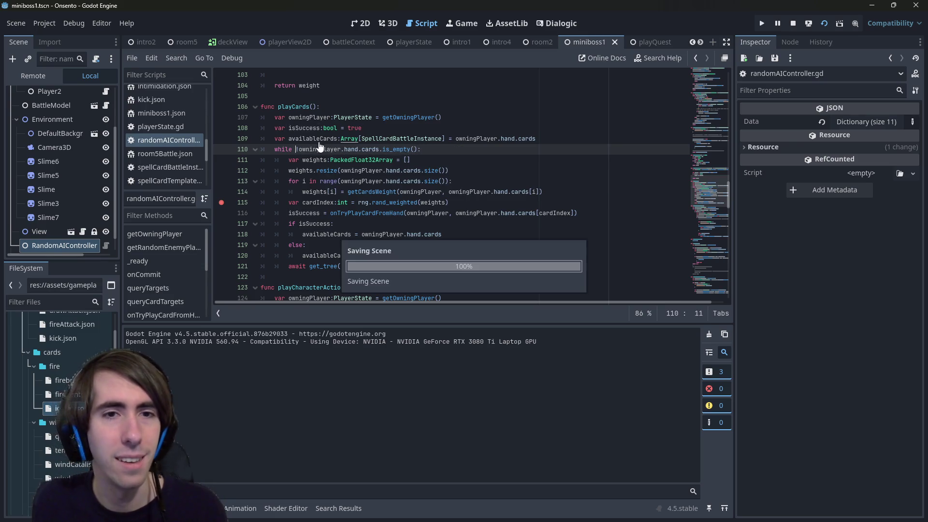
left_click_drag(299, 148, 377, 145)
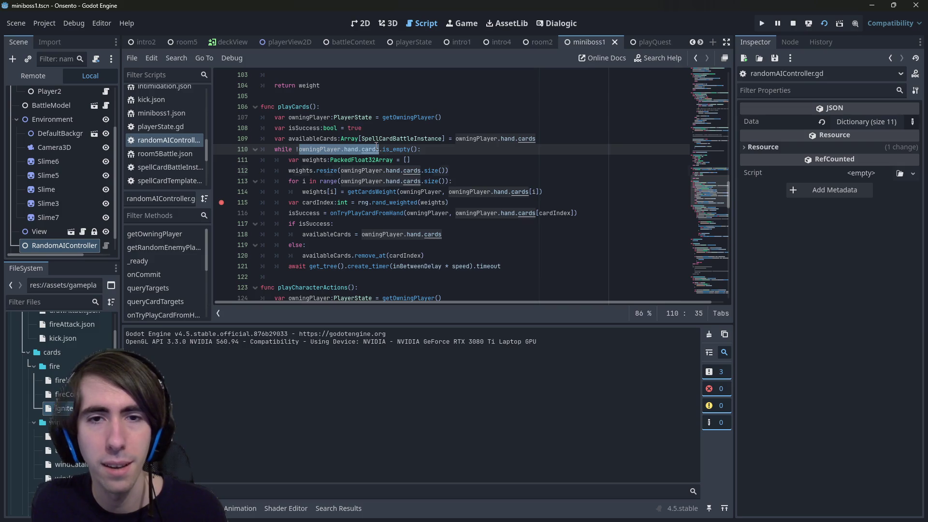
mouse_move(299, 148)
left_mouse_down()
mouse_move(397, 148)
mouse_move(373, 139)
mouse_move(380, 150)
left_mouse_up()
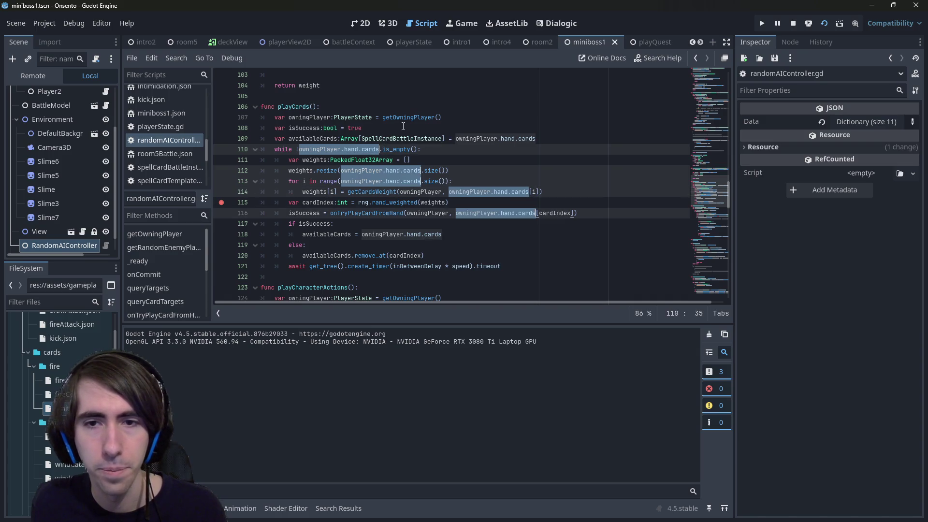
left_click(377, 150)
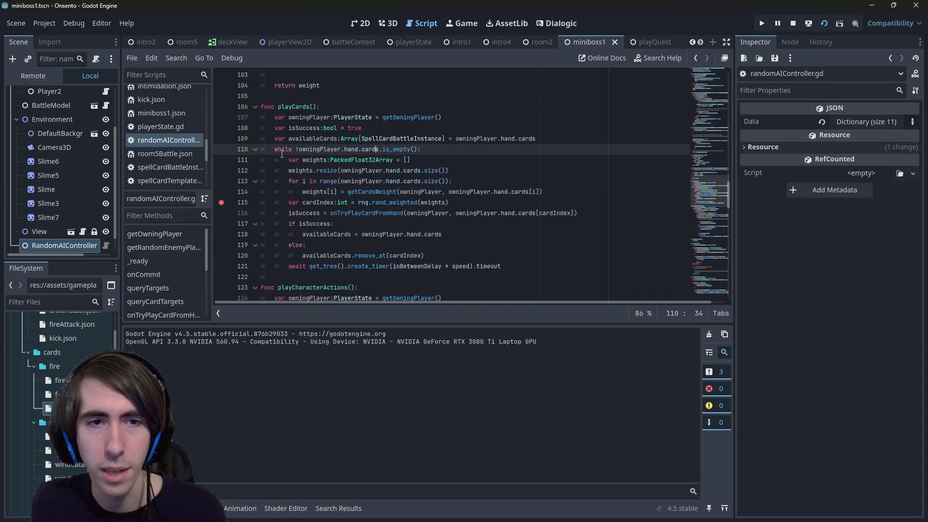
- Replace every owningPlayer.hand.cards occurrence with availableCards, then stop and relaunch the game
left_click_drag(389, 149, 380, 149)
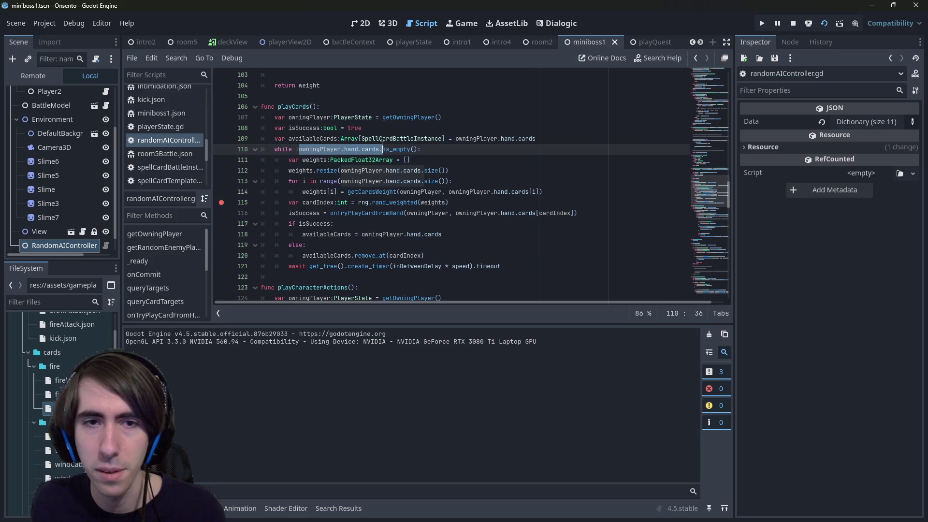
type("availableCards")
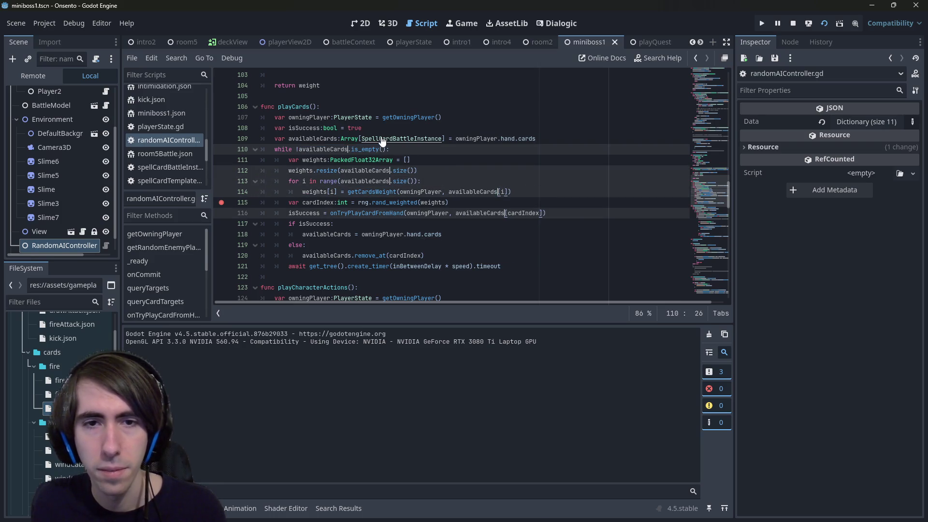
left_click(475, 185)
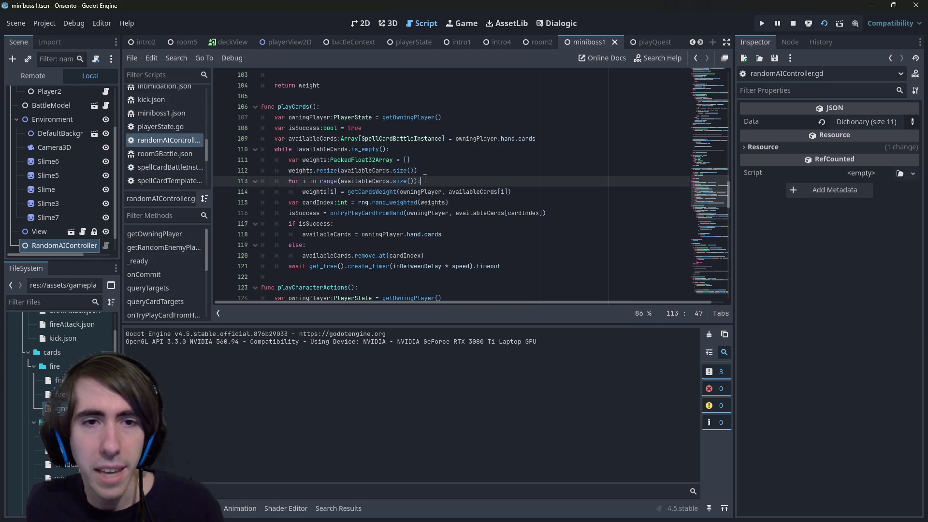
left_click(793, 24)
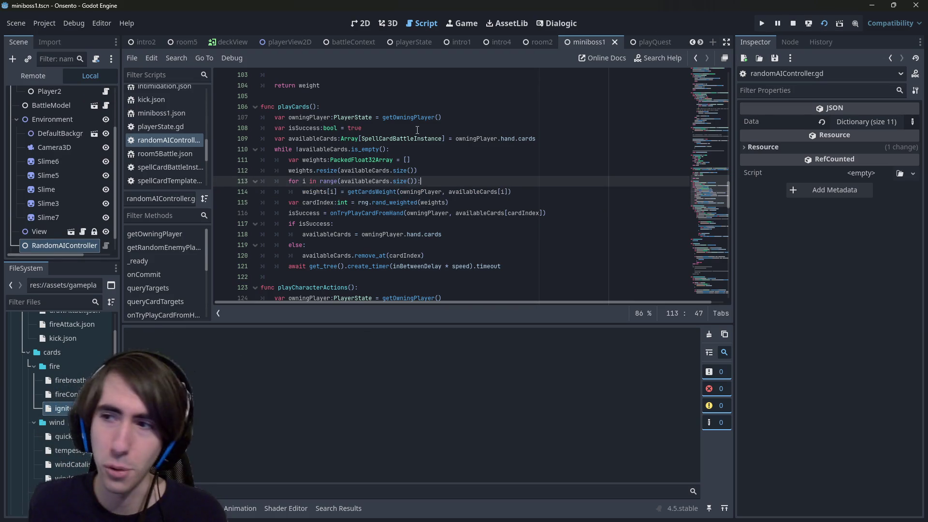
key("F5")
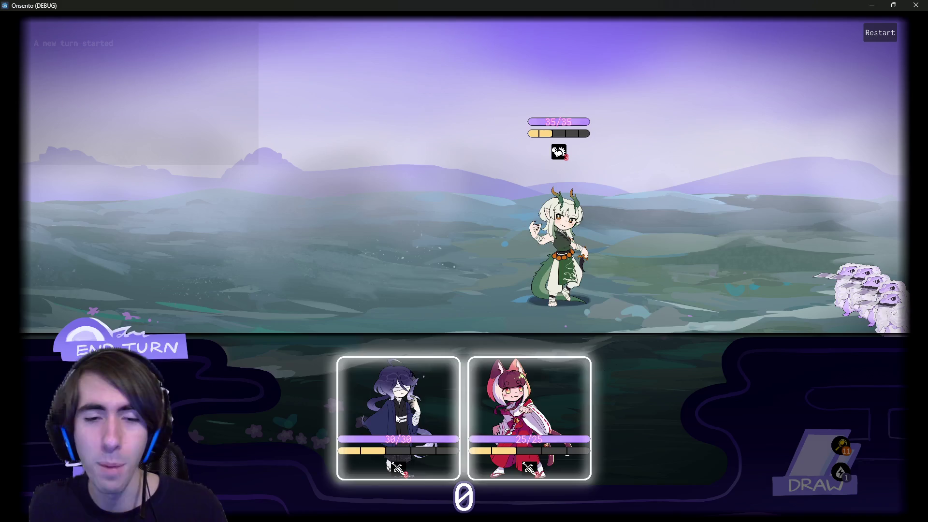
- Place two fighters, try Breath of Mana, then restart the battle and end the turn
mouse_move(396, 414)
left_mouse_down()
mouse_move(403, 227)
mouse_move(355, 238)
left_mouse_up()
left_click_drag(464, 415, 282, 237)
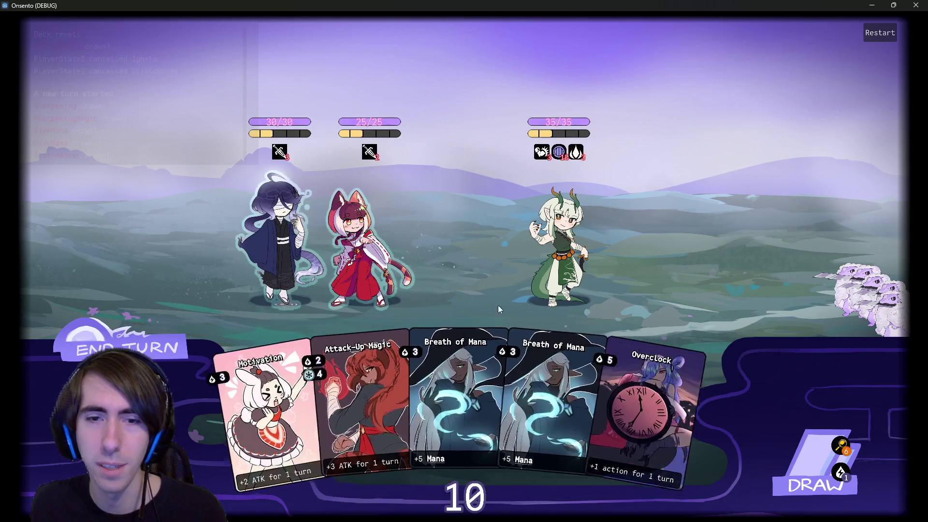
mouse_move(440, 390)
left_mouse_down()
mouse_move(406, 270)
mouse_move(423, 335)
mouse_move(465, 385)
mouse_move(368, 242)
left_mouse_up()
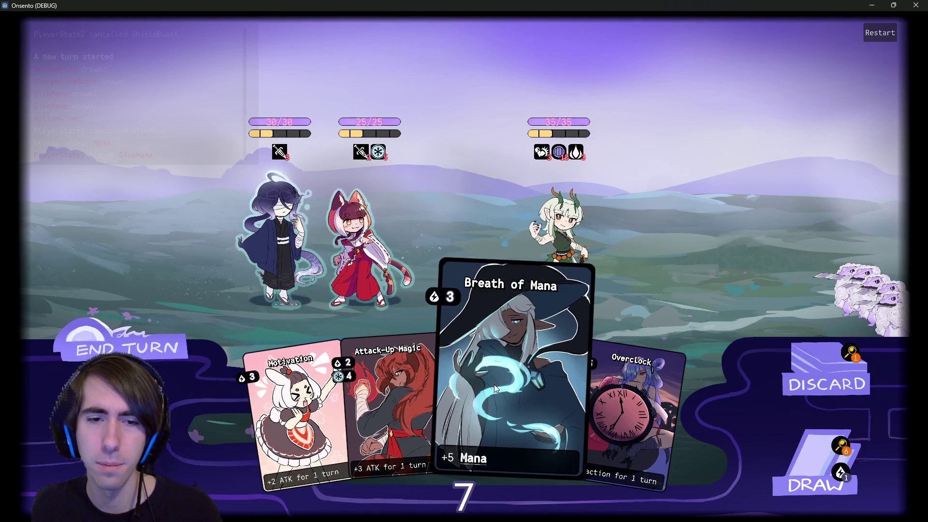
left_click(877, 40)
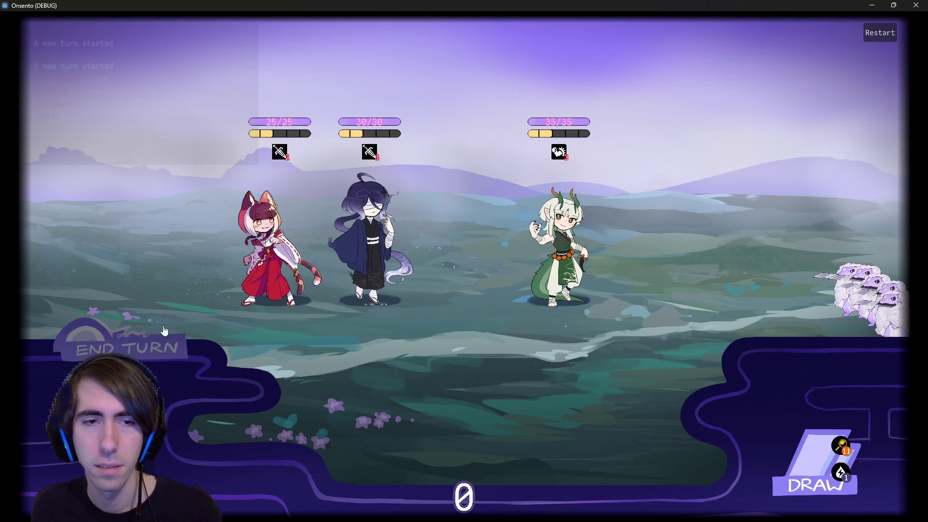
left_click(164, 330)
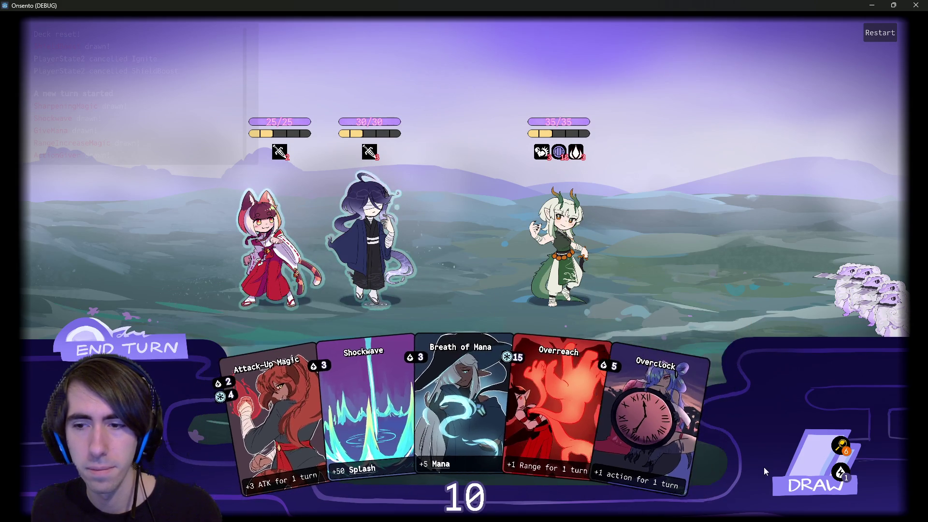
- Draw cards, play Breath of Mana twice on the middle character, and end the turn
left_click(812, 481)
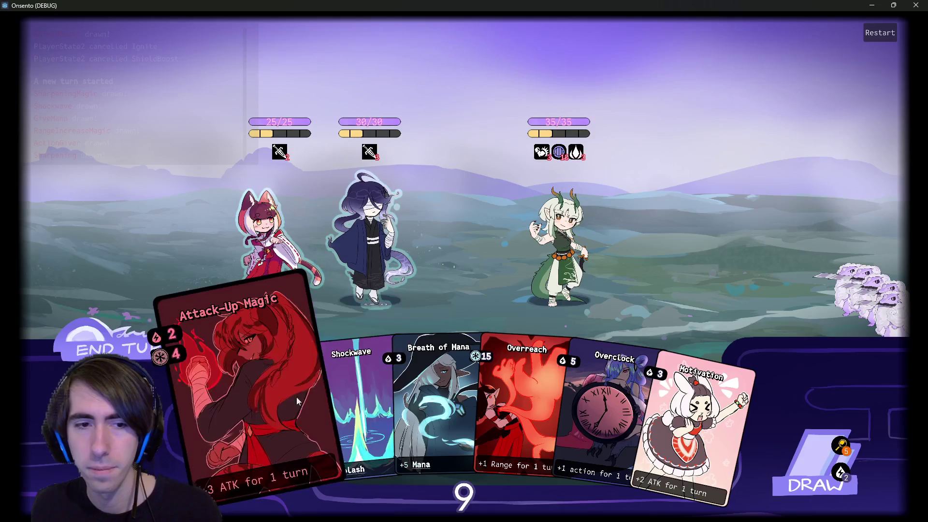
left_click_drag(436, 398, 384, 234)
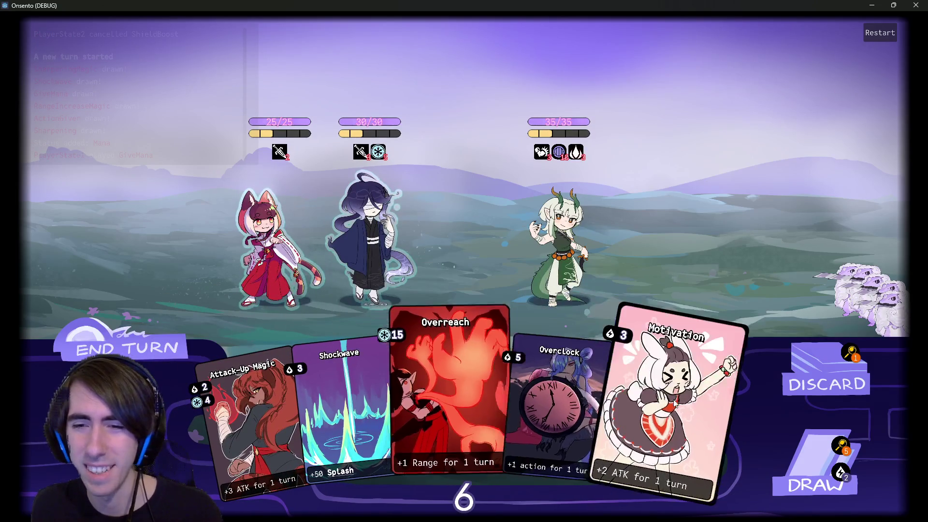
left_click(817, 479)
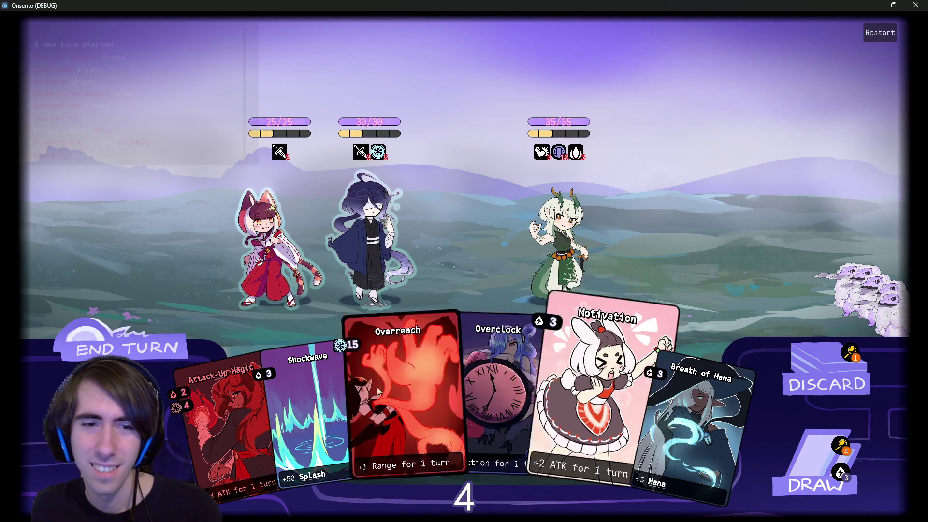
left_click_drag(205, 410, 359, 236)
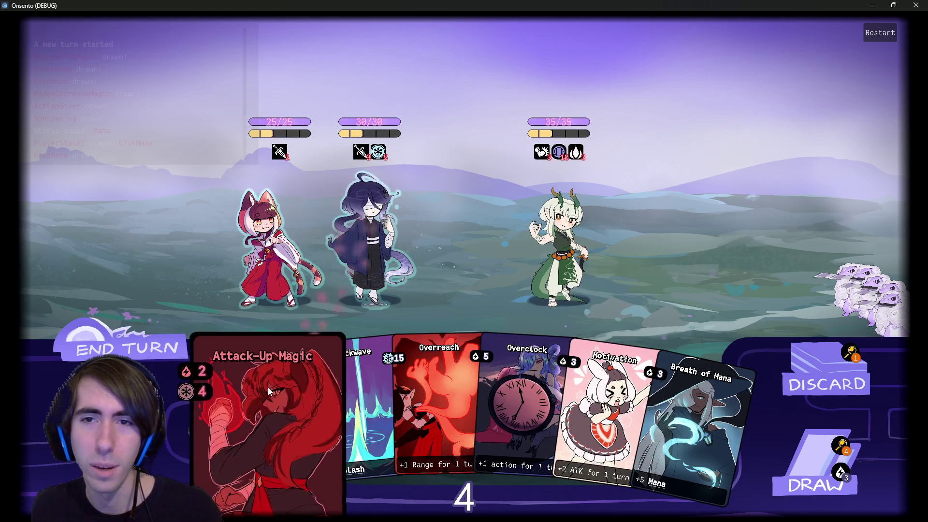
mouse_move(558, 153)
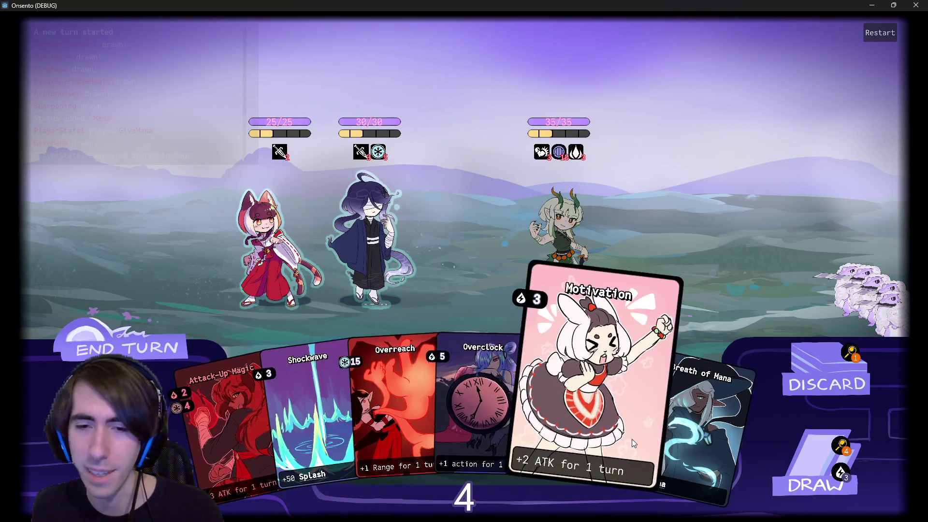
left_click_drag(720, 459, 370, 237)
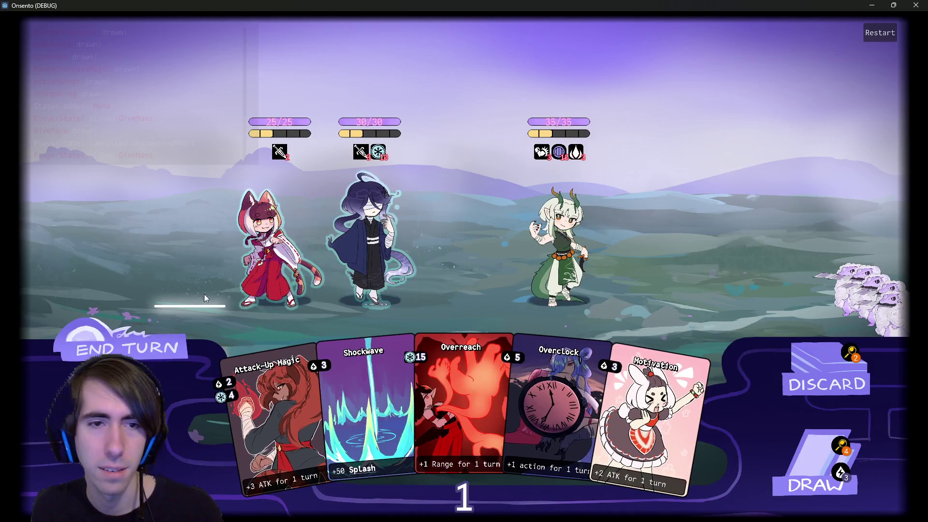
left_click(145, 345)
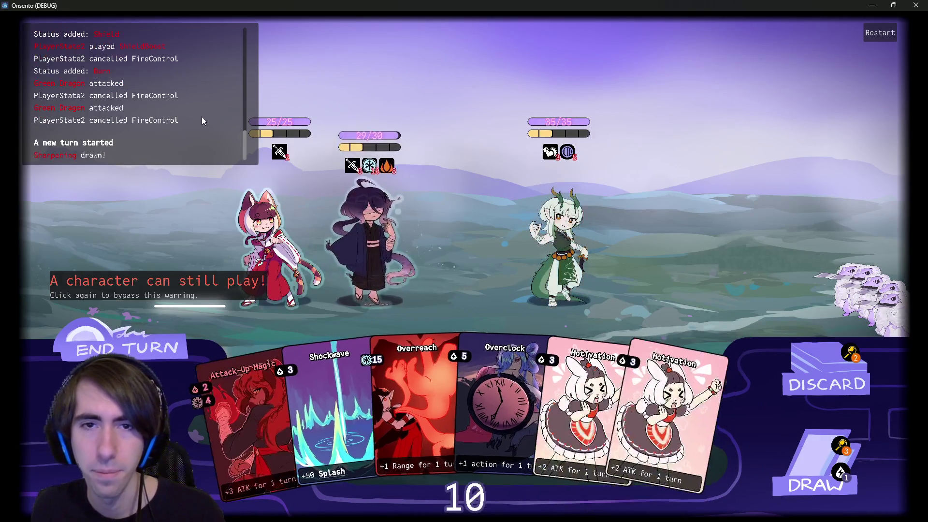
- Play Attack-Up Magic, Motivation and Overclock on characters, then end the turn
mouse_move(373, 122)
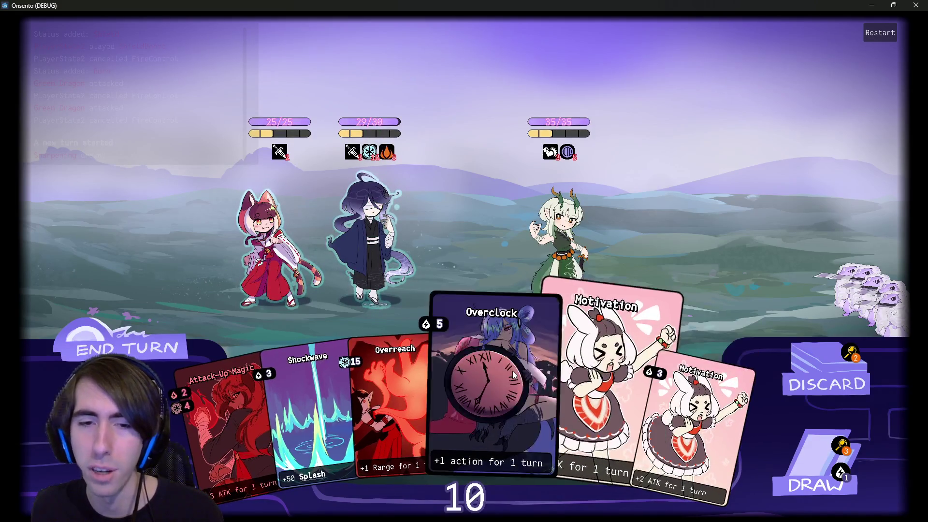
left_click_drag(213, 416, 356, 241)
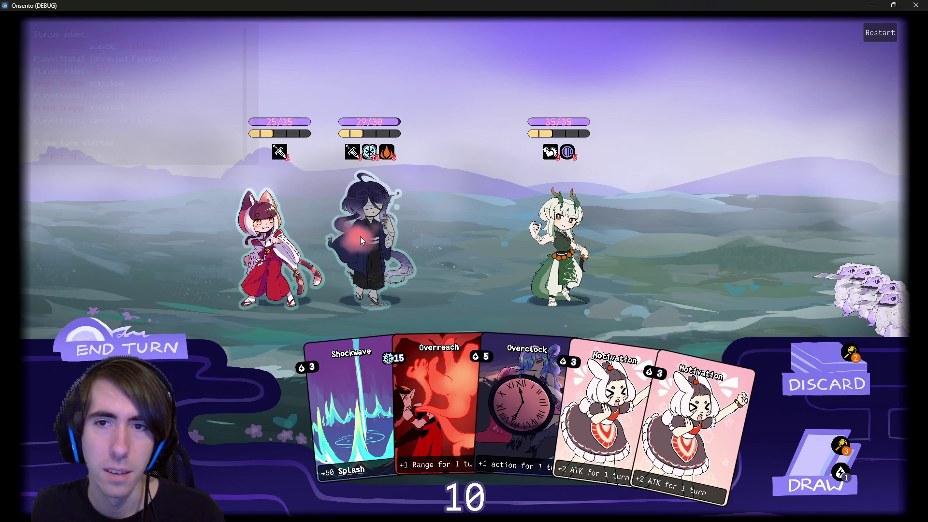
left_click_drag(454, 316, 379, 232)
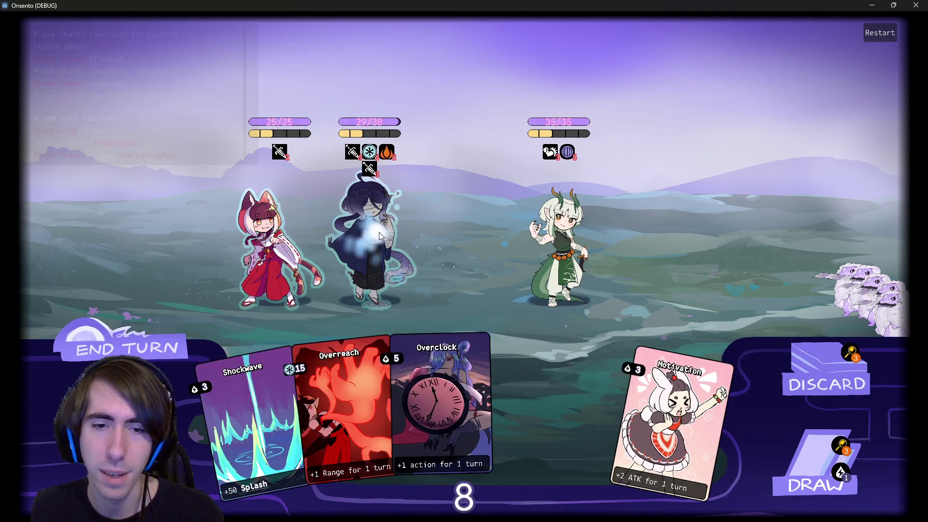
left_click_drag(463, 379, 374, 189)
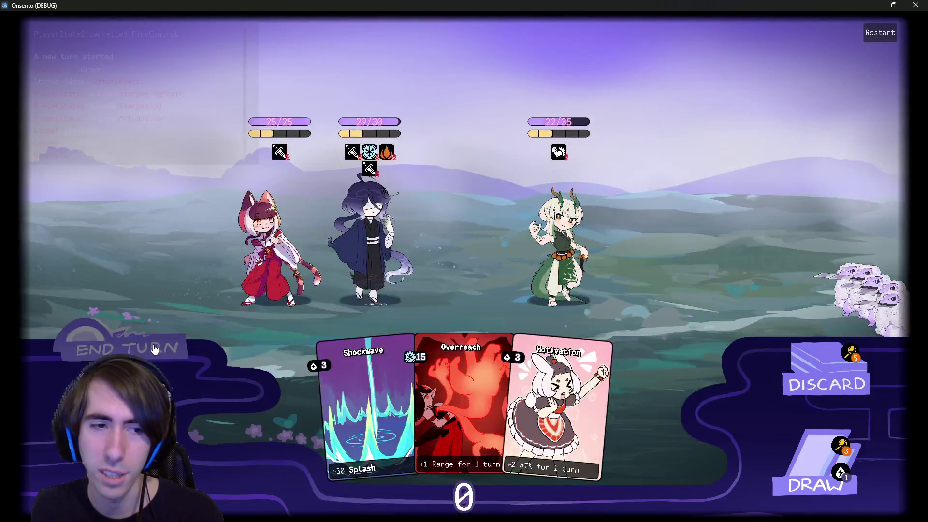
left_click(155, 349)
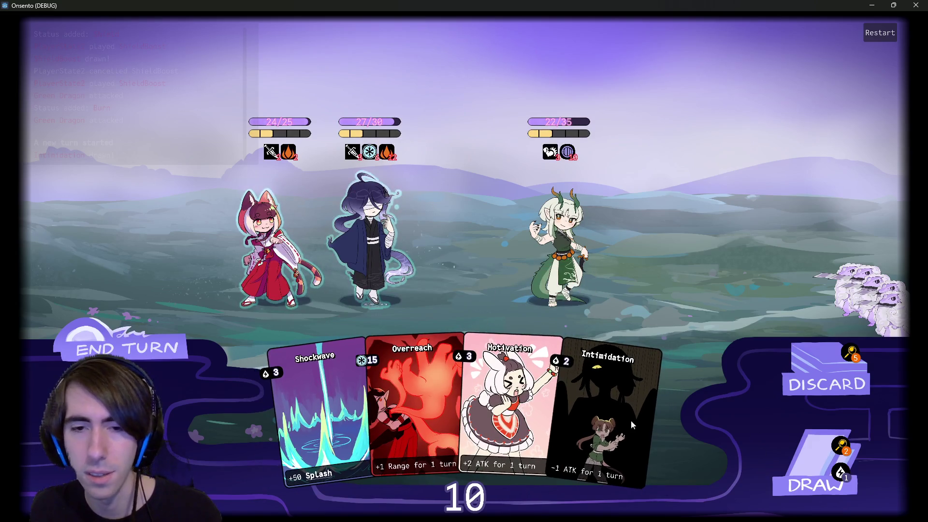
- Close the running game and add a breakpoint on line 115
left_click(893, 5)
key("F8")
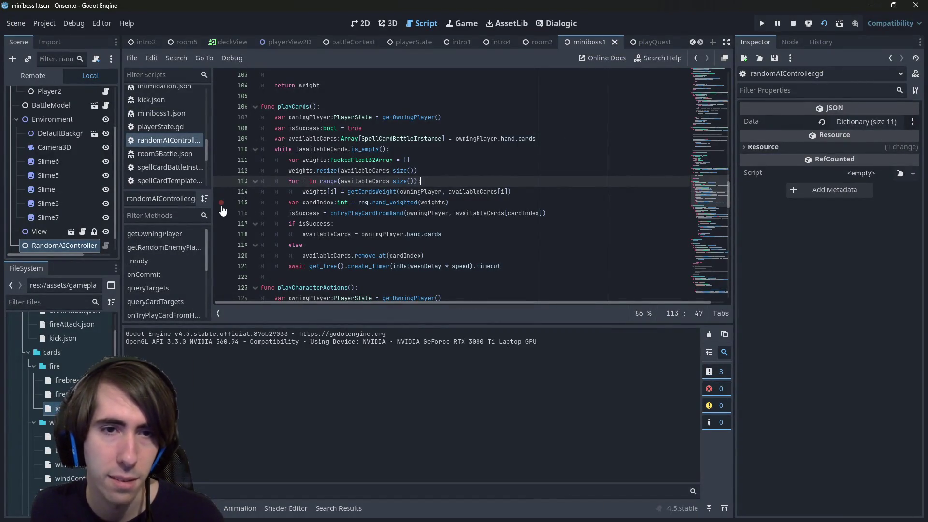
left_click(221, 207)
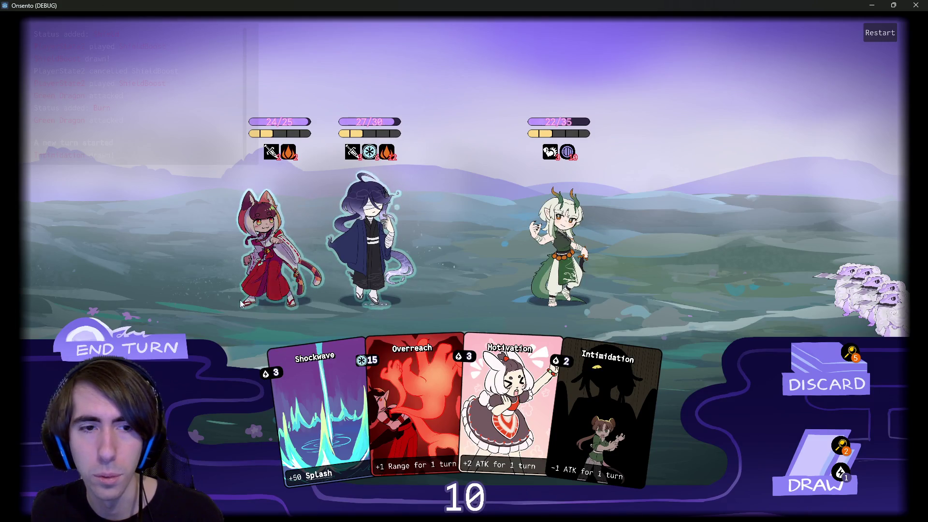
- Draw cards, play Intimidation on the dragon girl and Guard Up on the blindfolded character, ending the turn
mouse_move(575, 155)
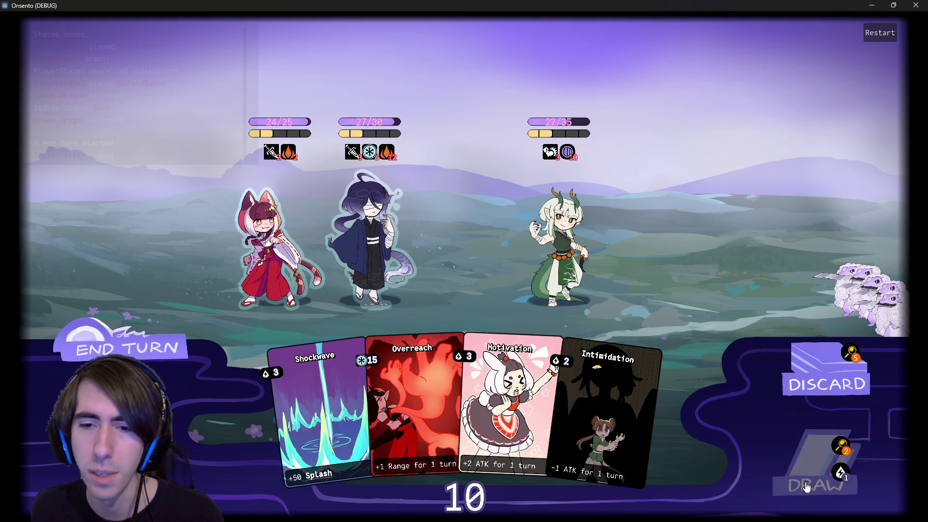
left_click(803, 471)
left_click_drag(565, 387, 559, 224)
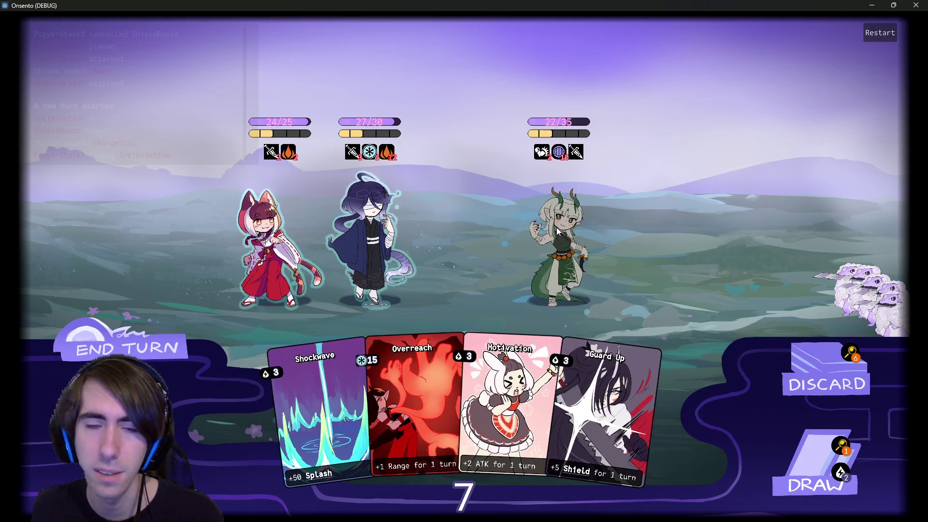
left_click_drag(515, 320, 370, 227)
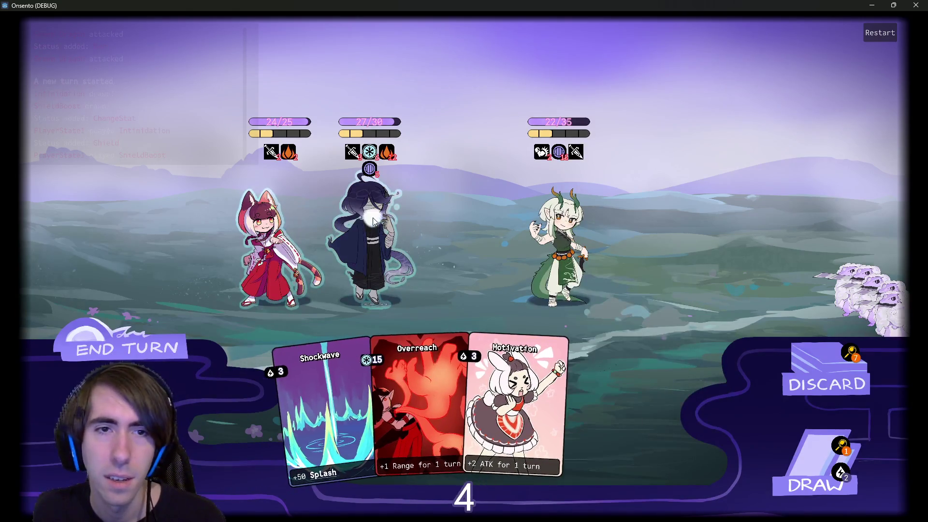
left_click(816, 478)
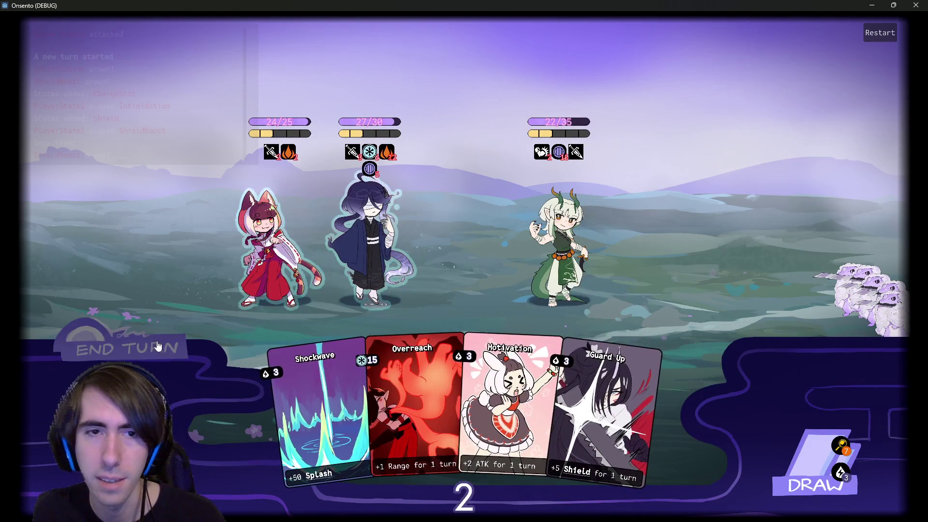
left_click(126, 348)
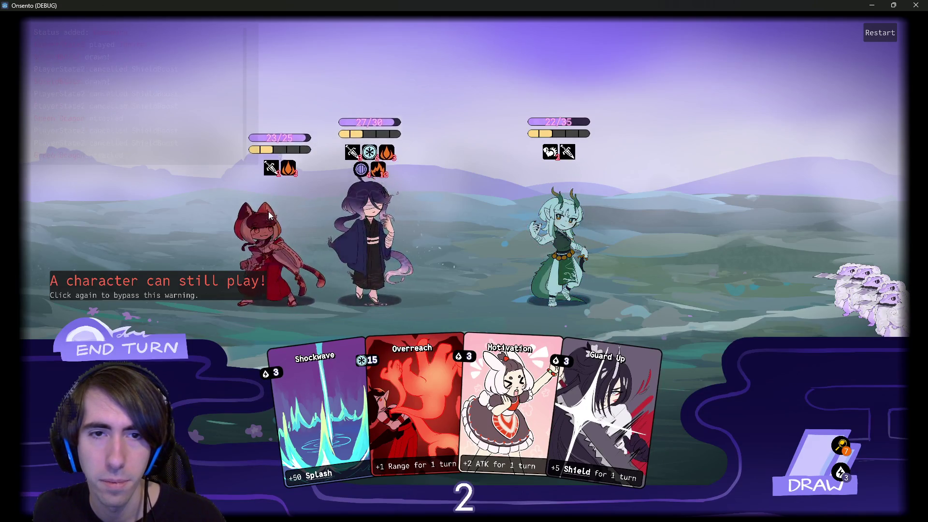
left_click(916, 5)
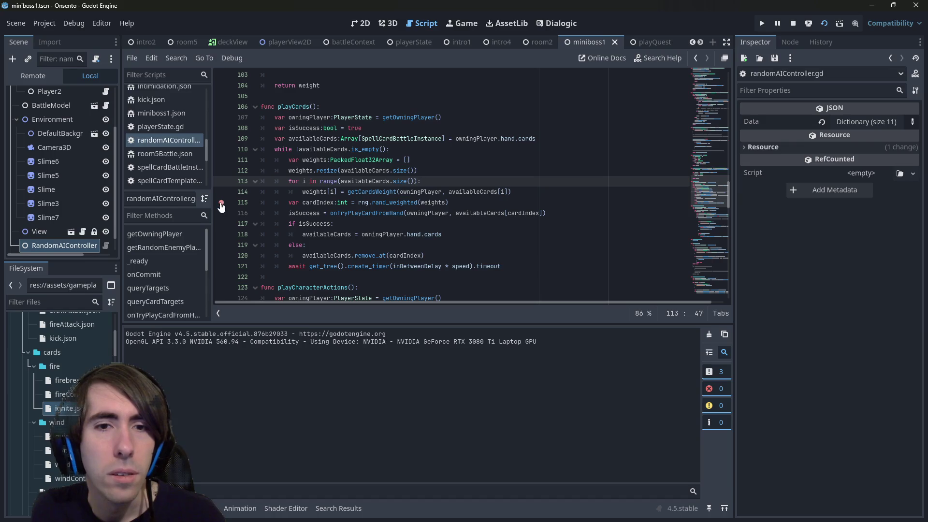
- Scroll from the playCards function down to tryPlayCard, placing the caret on line 153
scroll(326, 167, "down", 1)
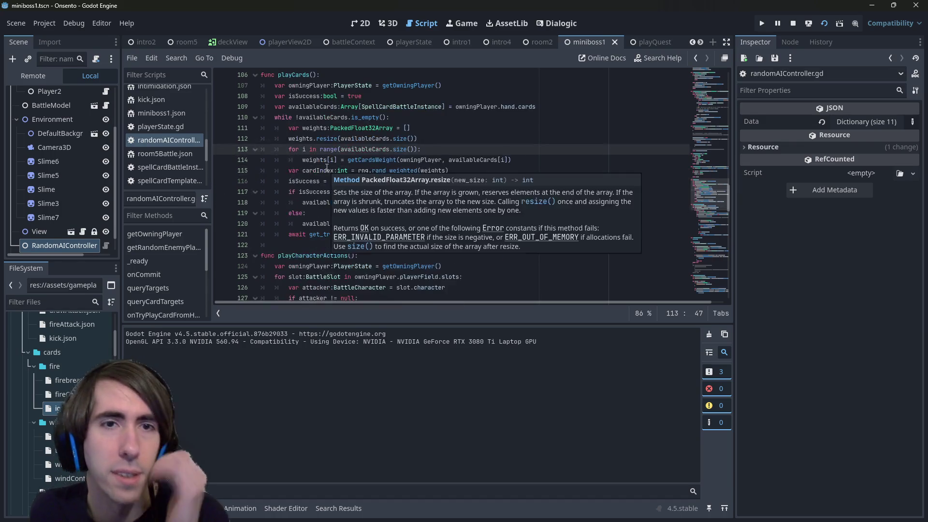
scroll(326, 167, "down", 3)
scroll(327, 167, "up", 5)
double_click(293, 140)
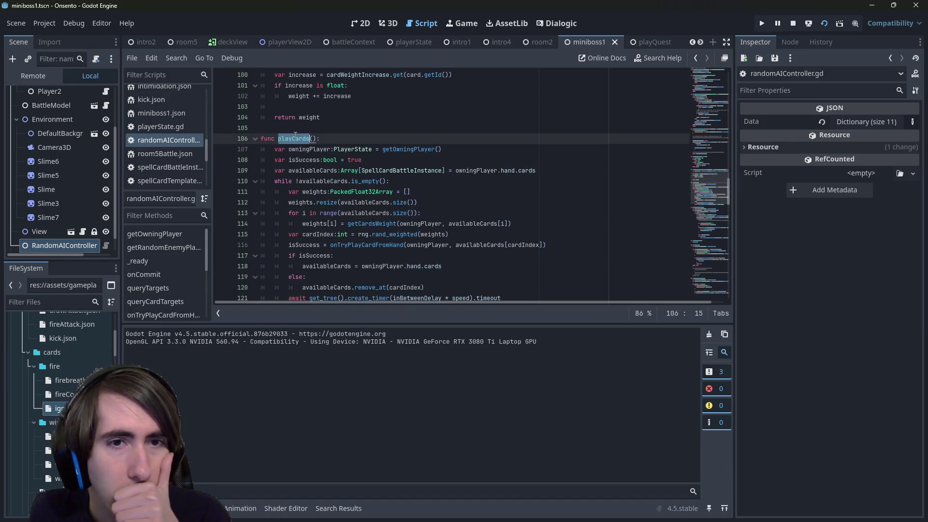
scroll(337, 242, "down", 5)
scroll(337, 242, "down", 9)
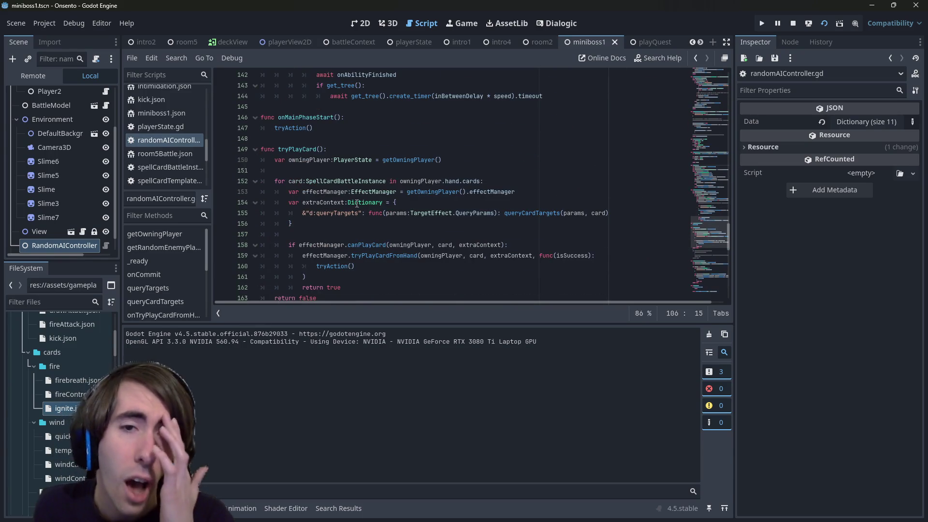
left_click(417, 193)
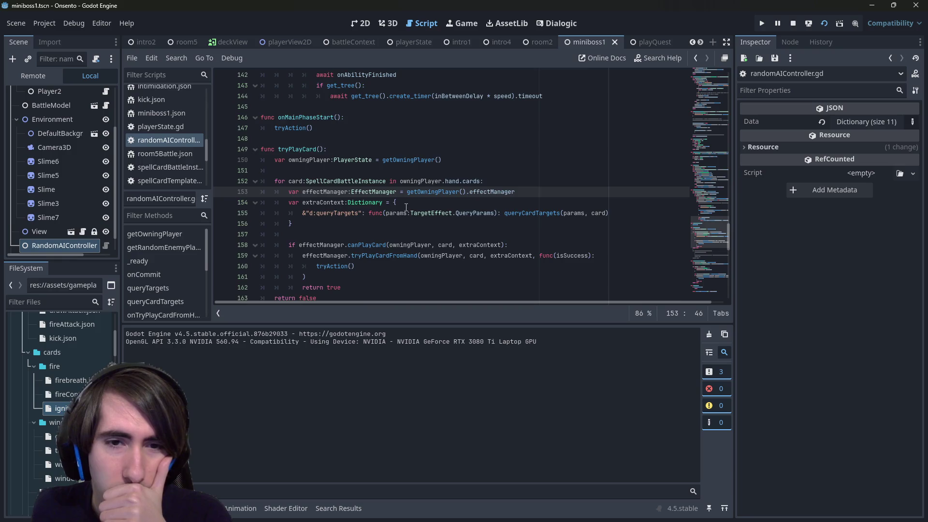
- Toggle a breakpoint on line 152's for-card loop with F9 and run the game
scroll(406, 207, "up", 10)
scroll(401, 215, "down", 5)
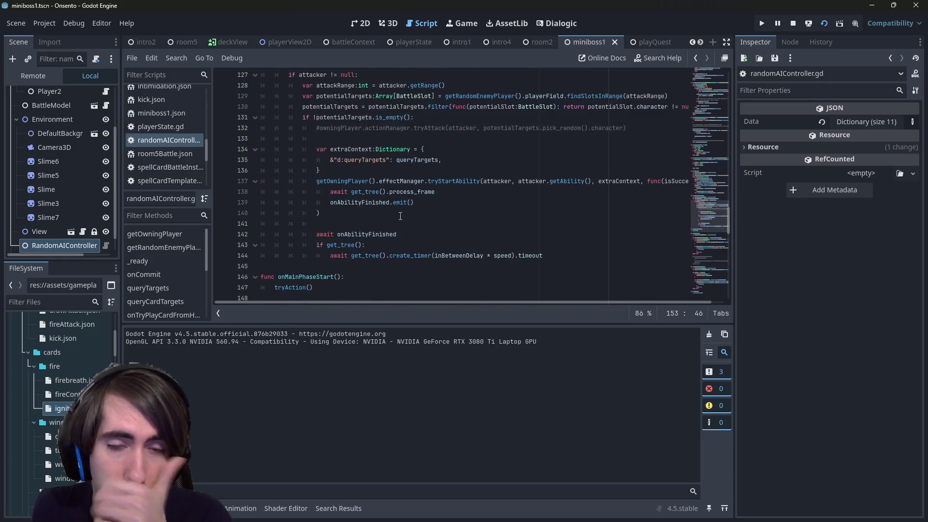
scroll(401, 215, "down", 6)
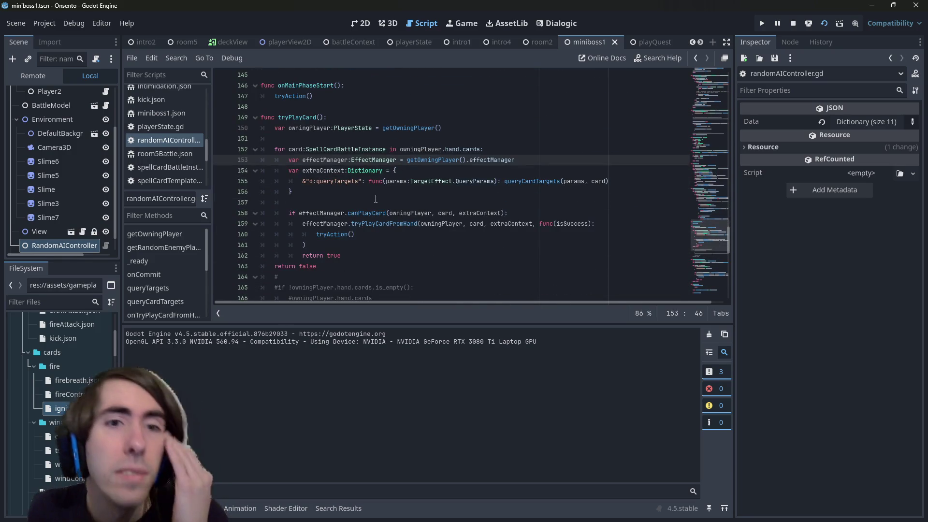
left_click(522, 182)
left_click(322, 171)
mouse_move(303, 149)
left_mouse_down()
mouse_move(329, 171)
mouse_move(496, 148)
left_mouse_up()
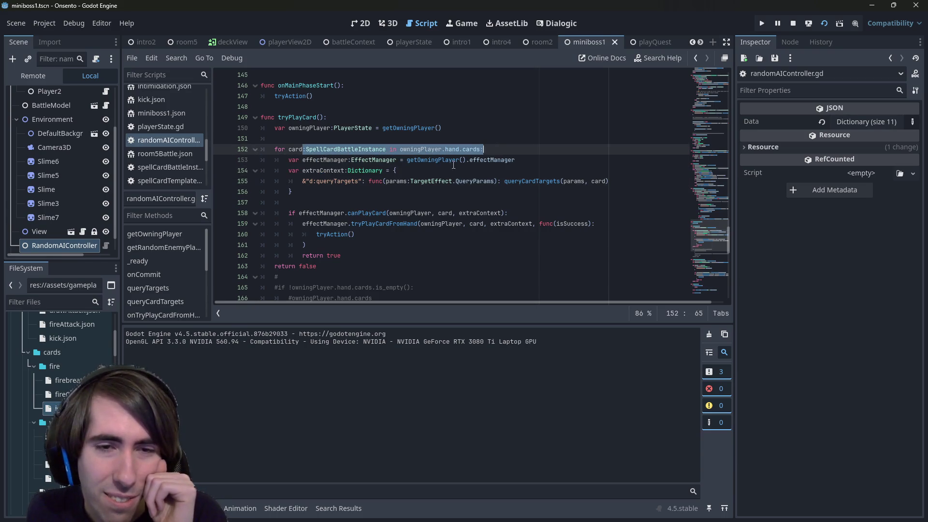
key("F9")
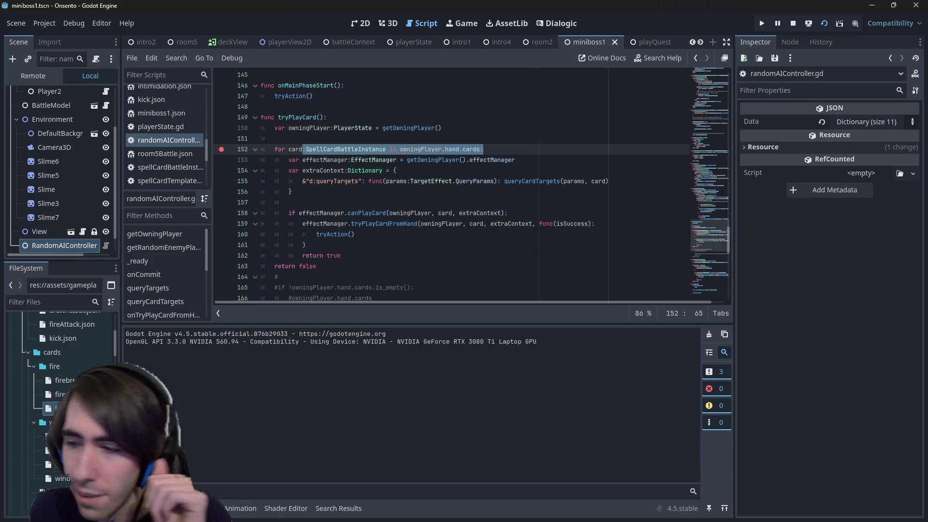
key("F6")
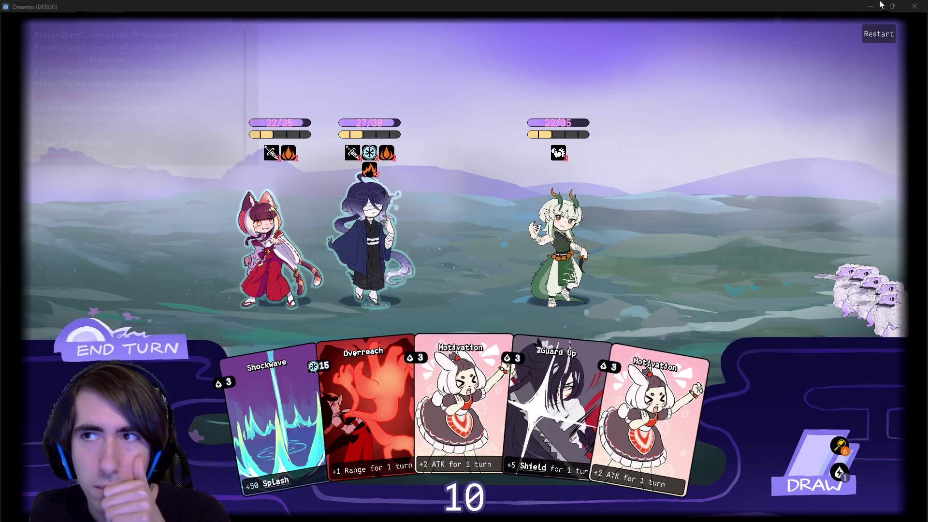
- Toggle the line 152 breakpoint in the editor, then end the player's turn past the draw warning
key("alt+Tab")
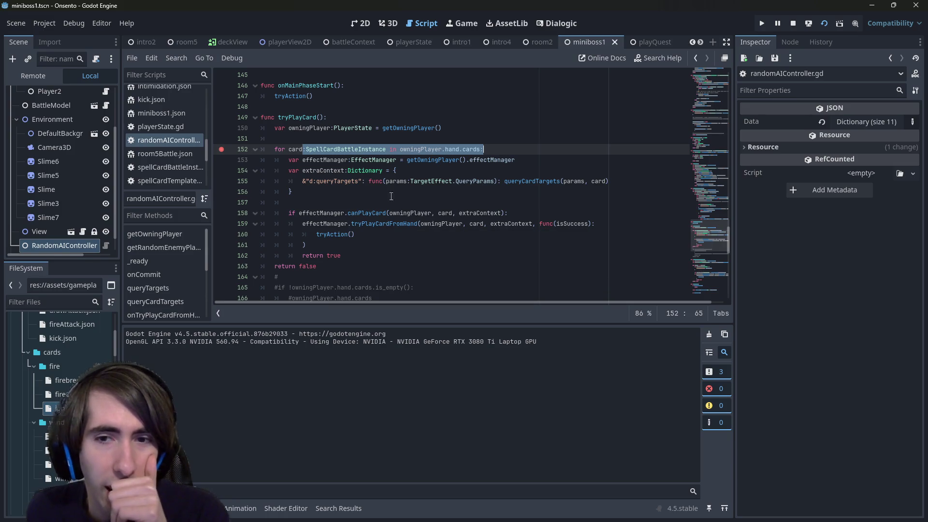
left_click(221, 150)
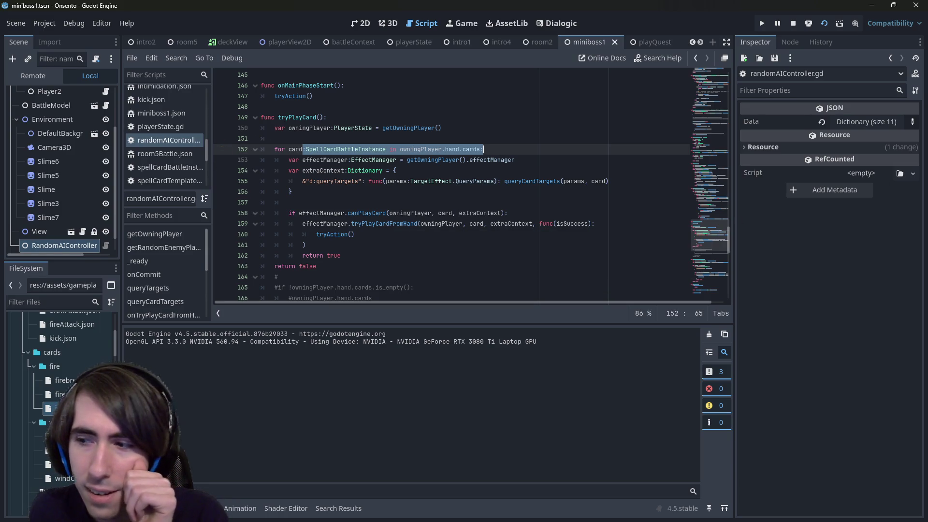
key("alt+Tab")
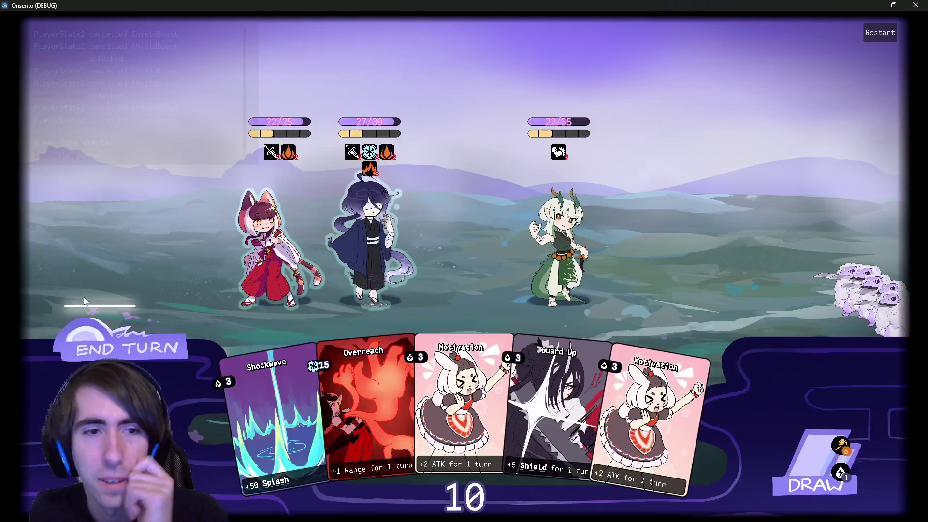
left_click(95, 337)
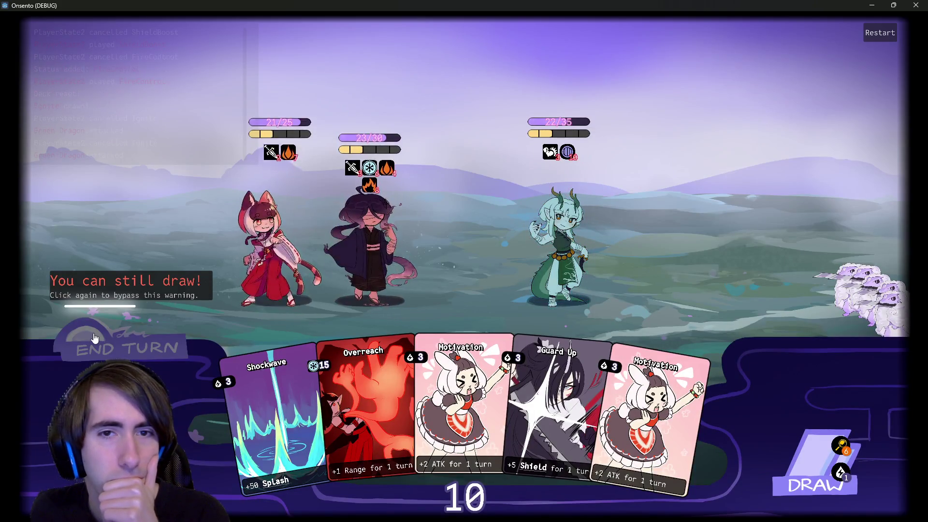
left_click(882, 5)
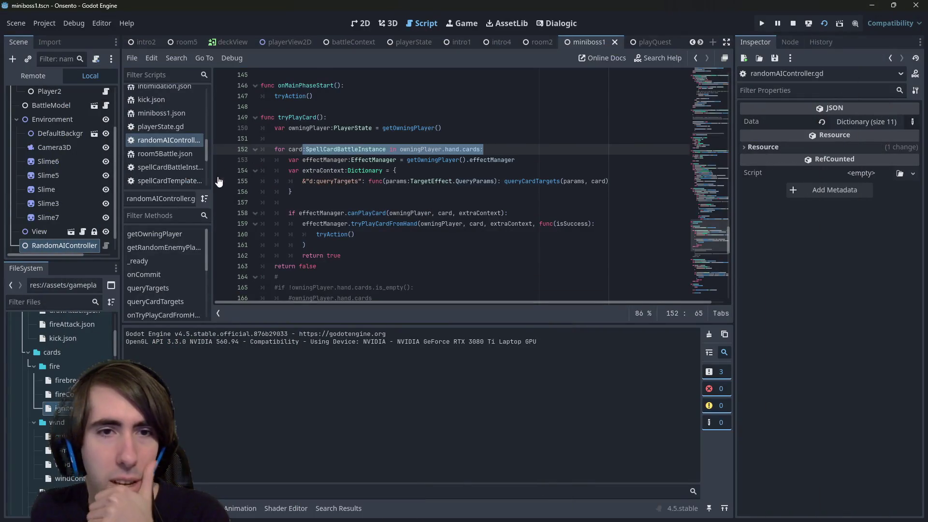
key("alt+Tab")
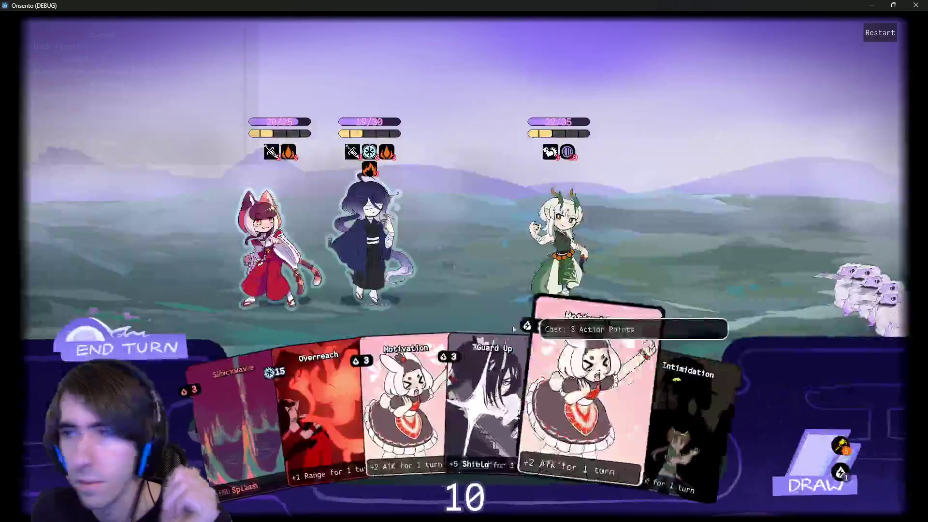
left_click(155, 351)
left_click(155, 350)
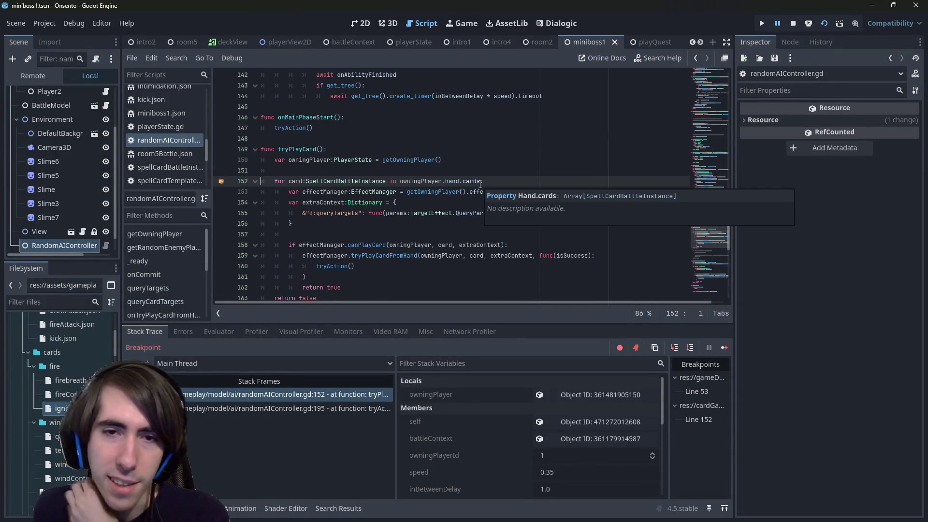
left_click(469, 182)
double_click(295, 182)
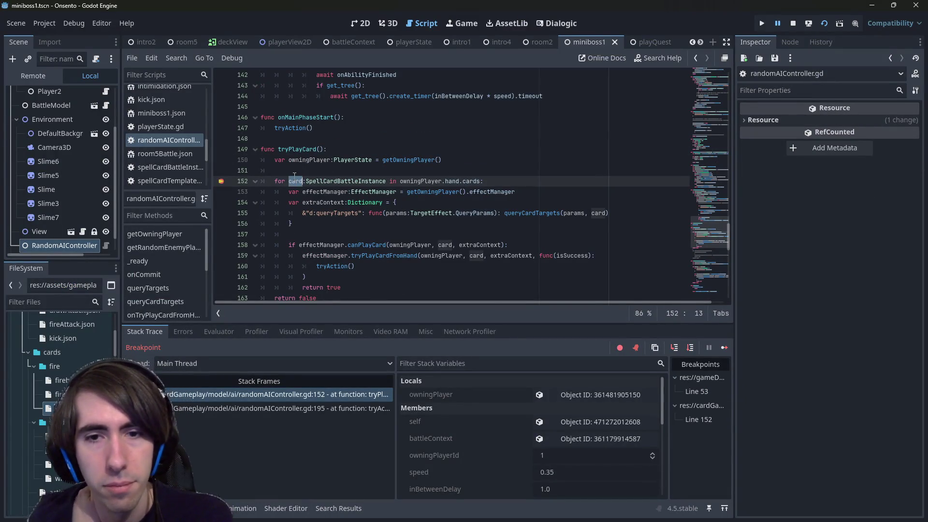
scroll(407, 164, "down", 1)
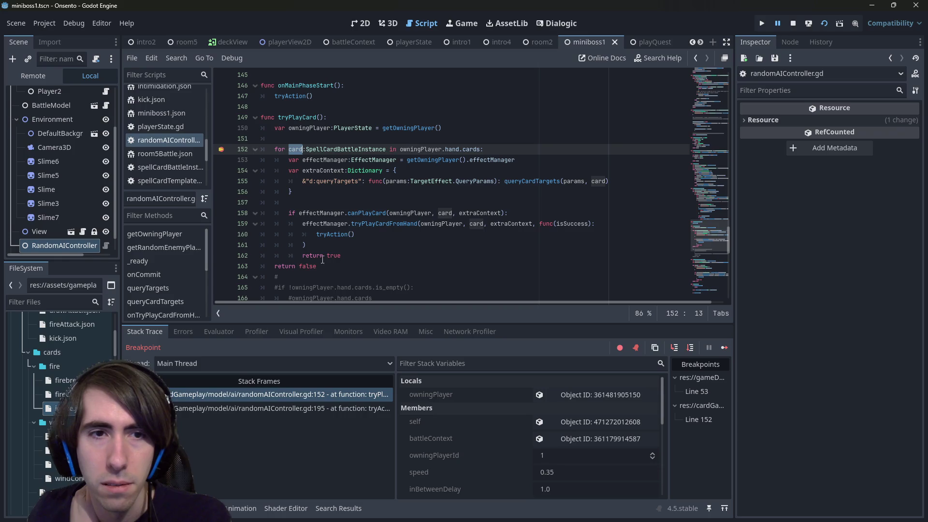
left_click_drag(350, 260, 262, 256)
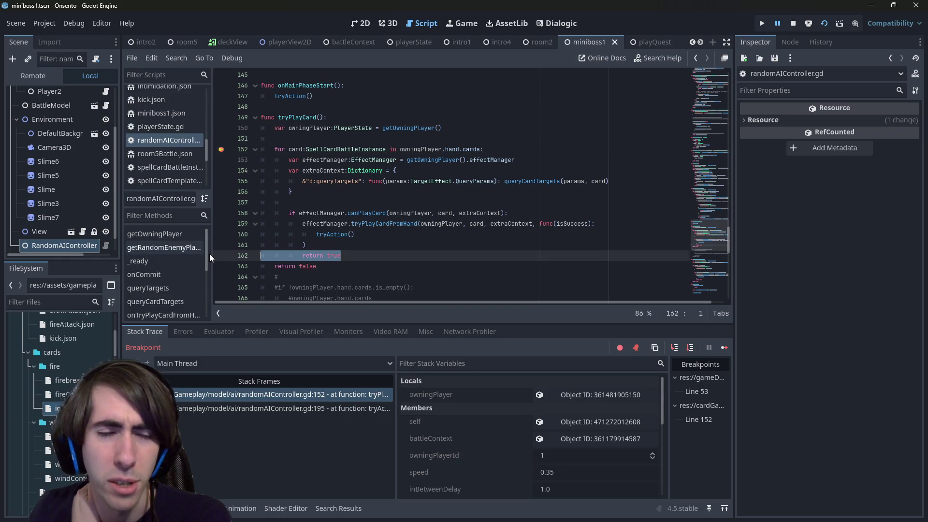
scroll(318, 229, "down", 2)
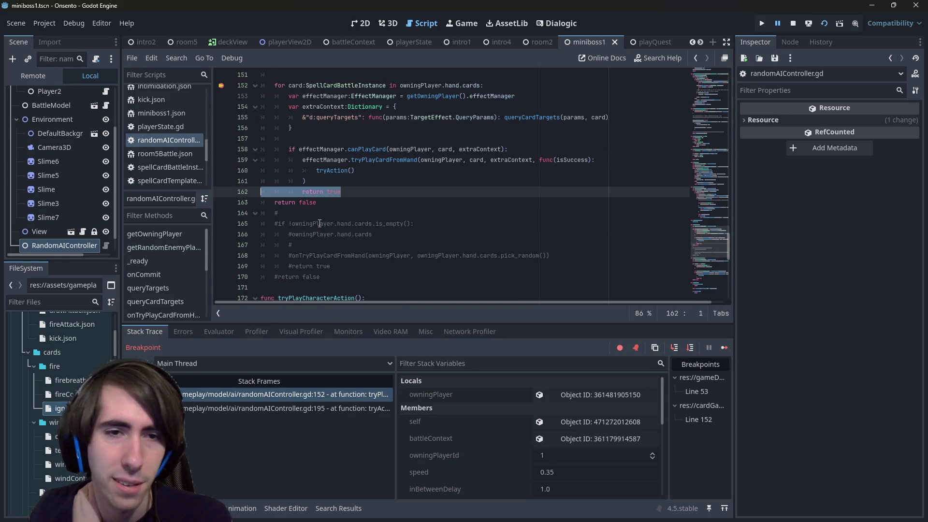
scroll(463, 208, "up", 2)
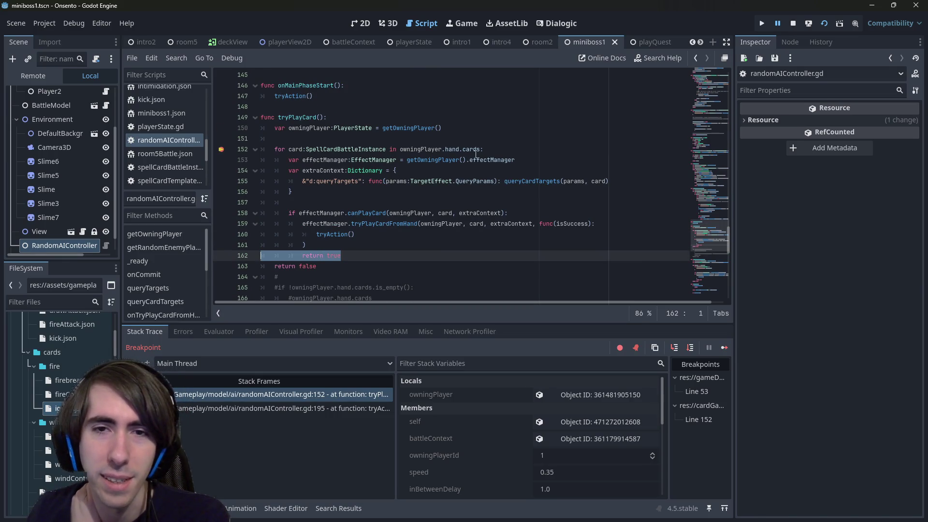
mouse_move(475, 147)
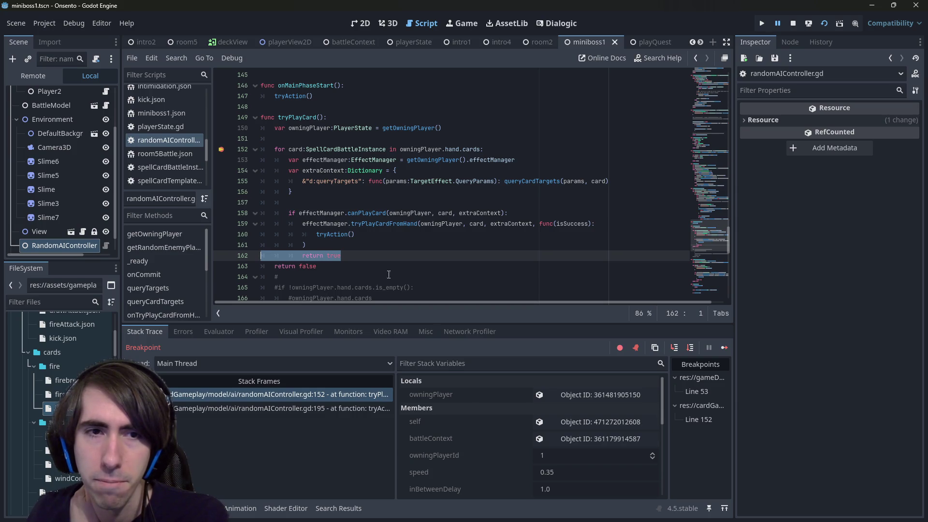
left_click(468, 139)
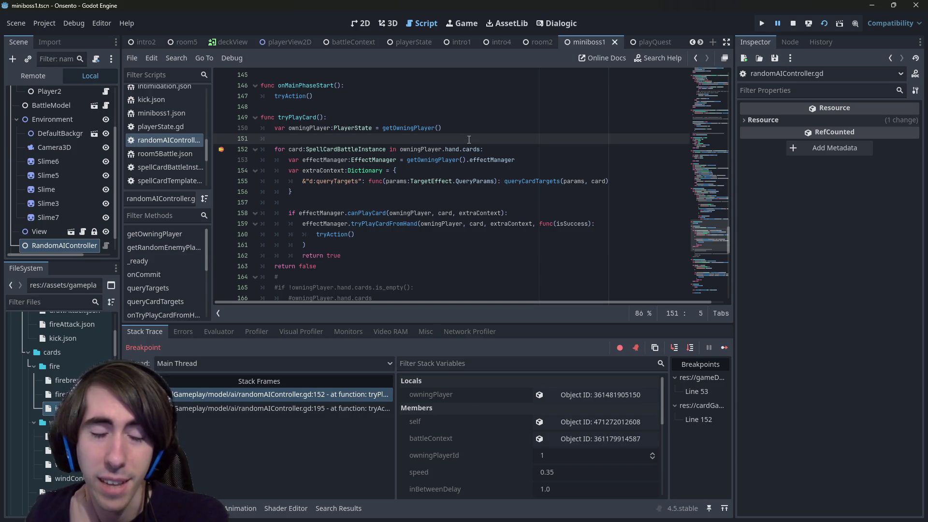
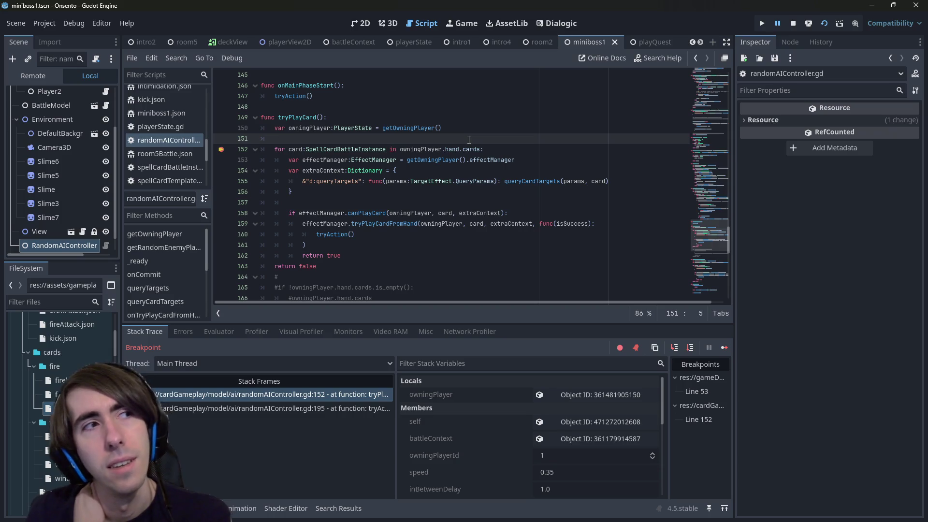
- Above the card loop, declare var cards:Array[SpellCardBattleInstance] assigned the hand's cards expression
key("Return")
key("Return")
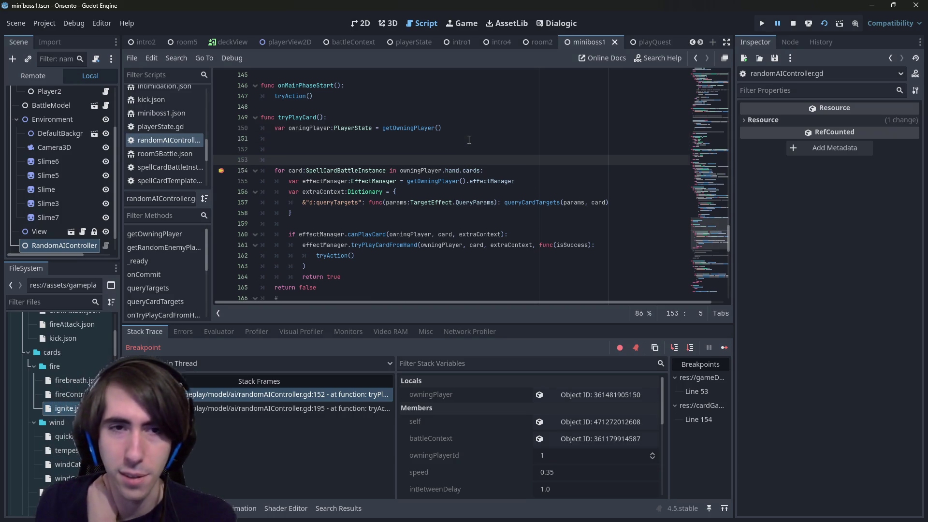
key("Up")
type("r cards")
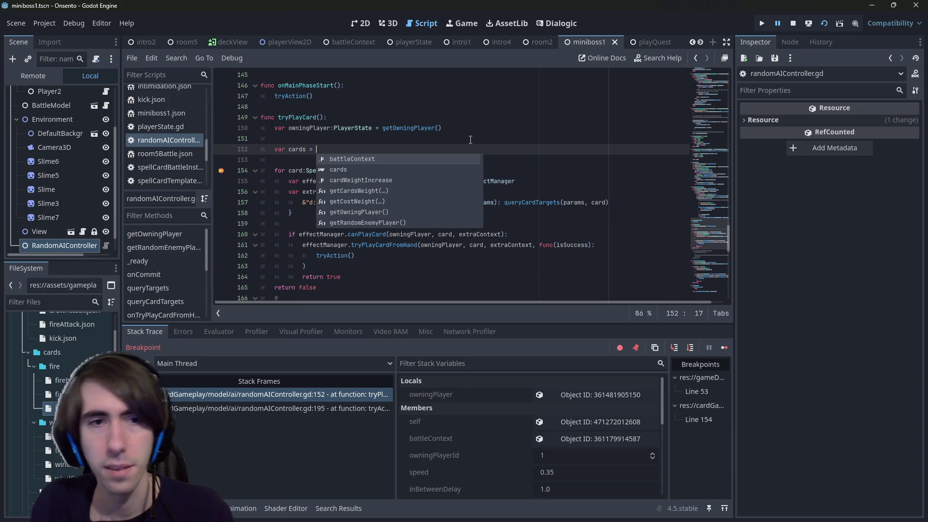
key("Left")
key("Left")
key("Left")
type(":Array[]")
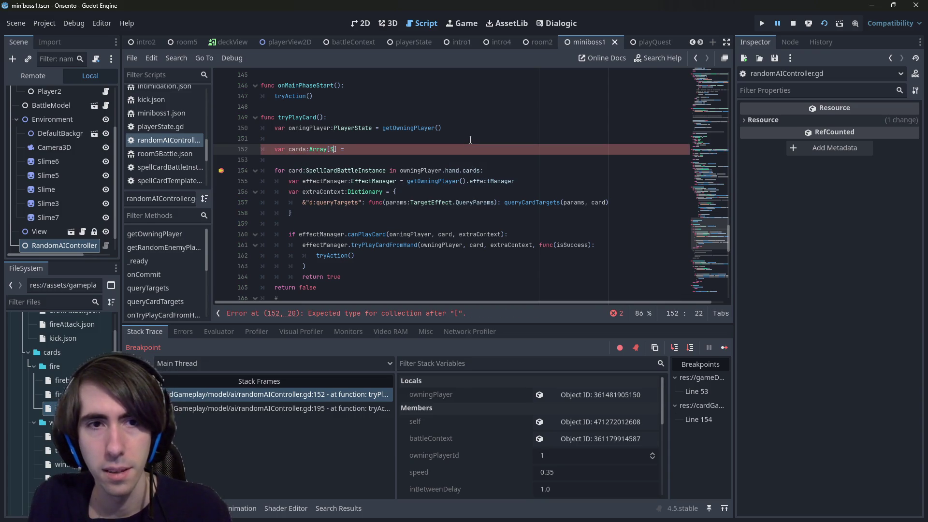
key("Return")
key("End")
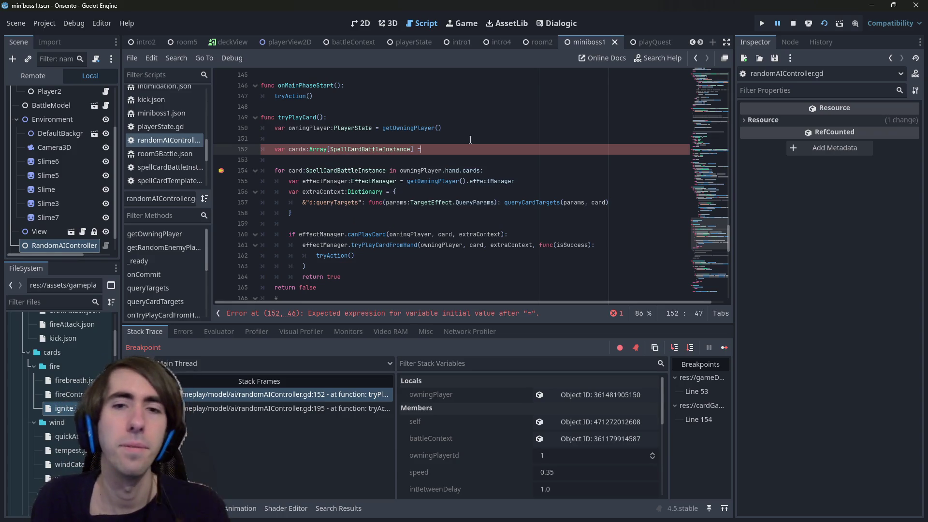
key("Down")
key("Down")
key("Down")
key("Up")
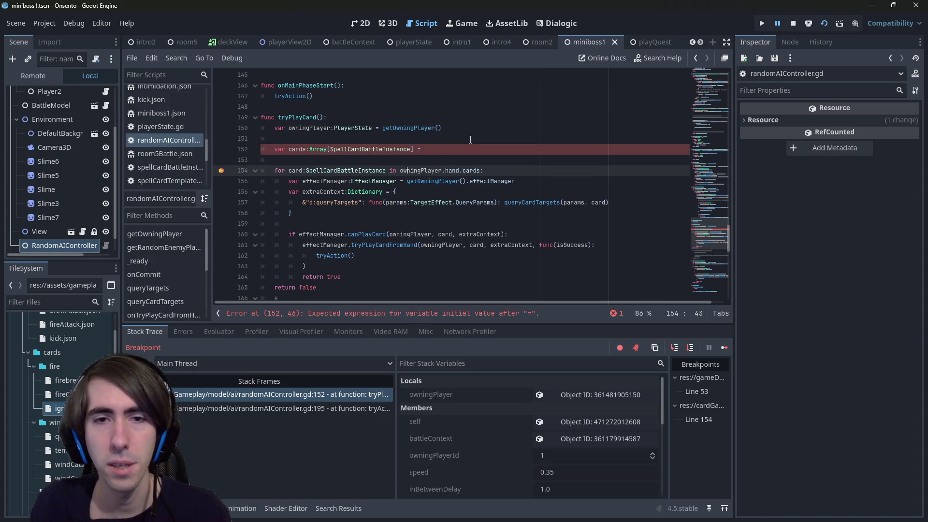
key("Up")
key("Up")
key("Up")
key("Down")
type("owningPlayer.hand.cards")
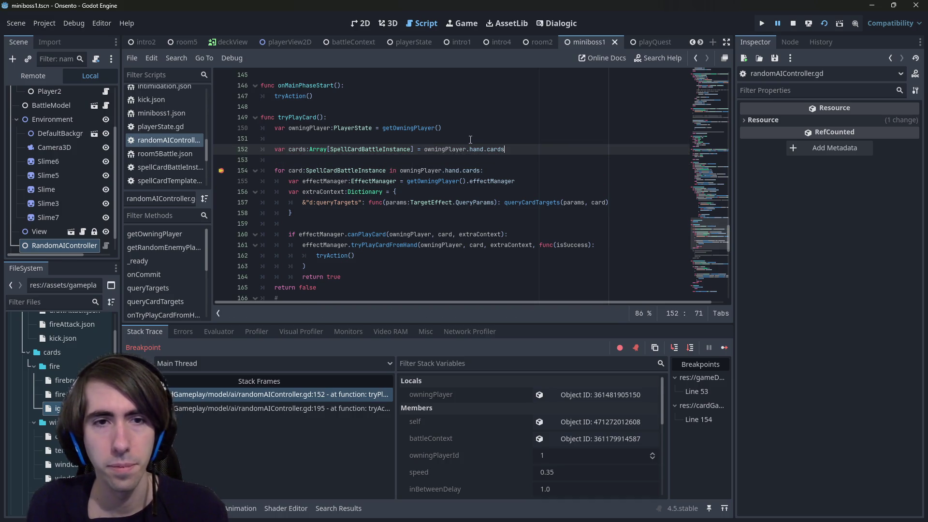
- Make the card loop iterate over cards instead of the hand's card list
key("Down")
key("Down")
key("Left")
key("ctrl+shift+Left")
key("ctrl+shift+Left")
key("ctrl+shift+Left")
type("card")
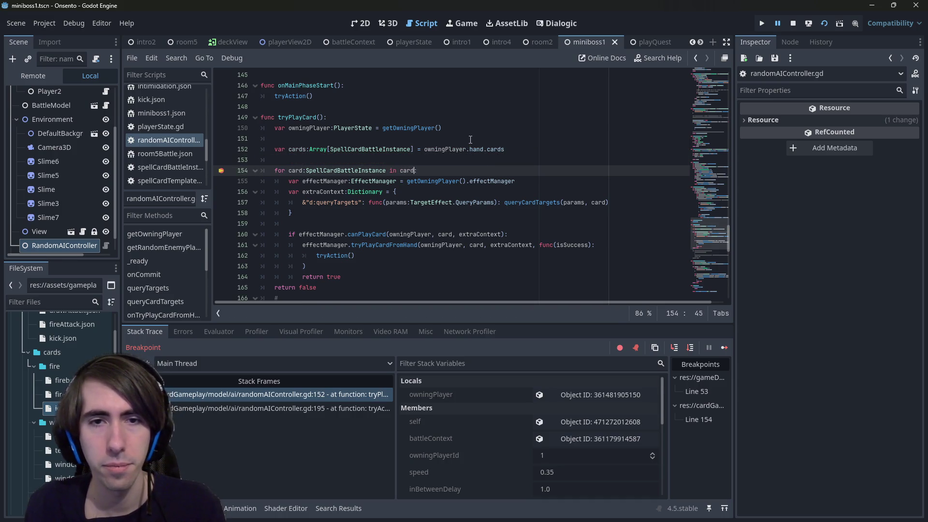
type("s")
key("Escape")
- Append .duplicate() to the cards declaration and start cards.sort_custom(func(): ) below it
key("Up")
key("Up")
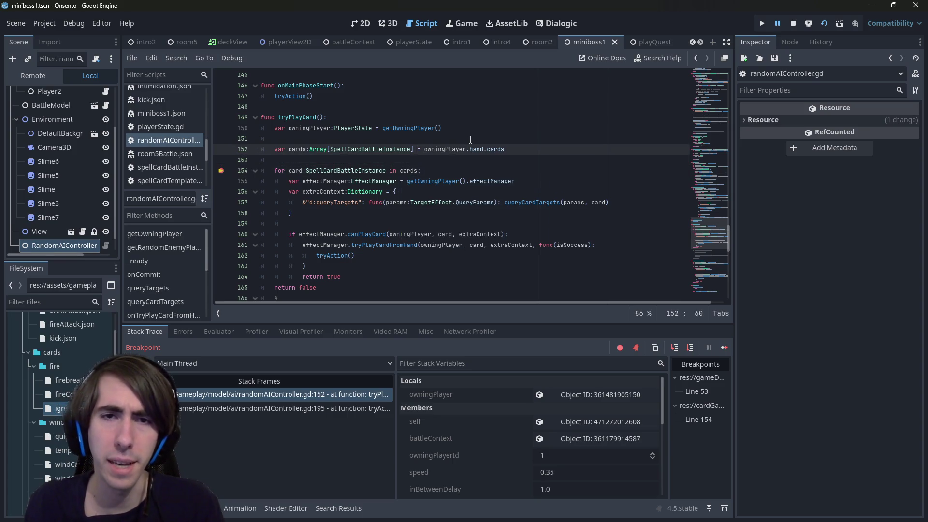
type(".dup")
key("Return")
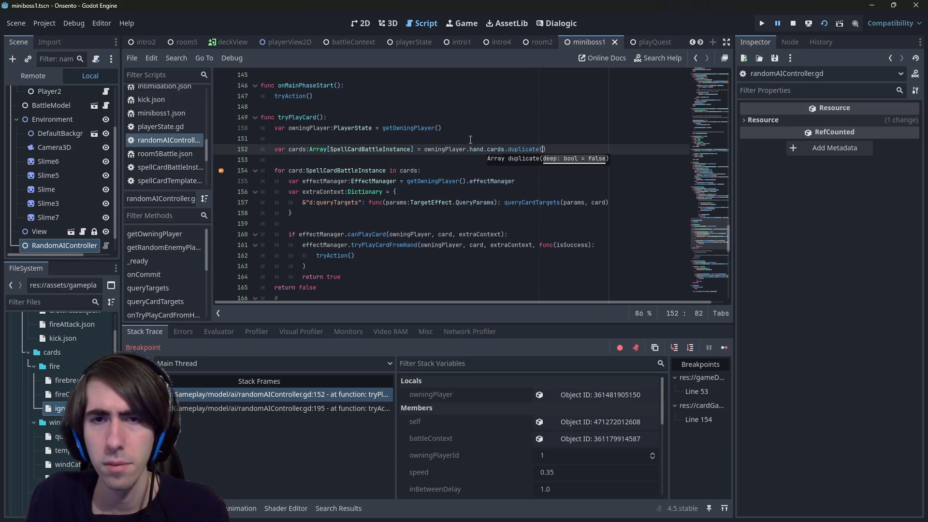
key("Right")
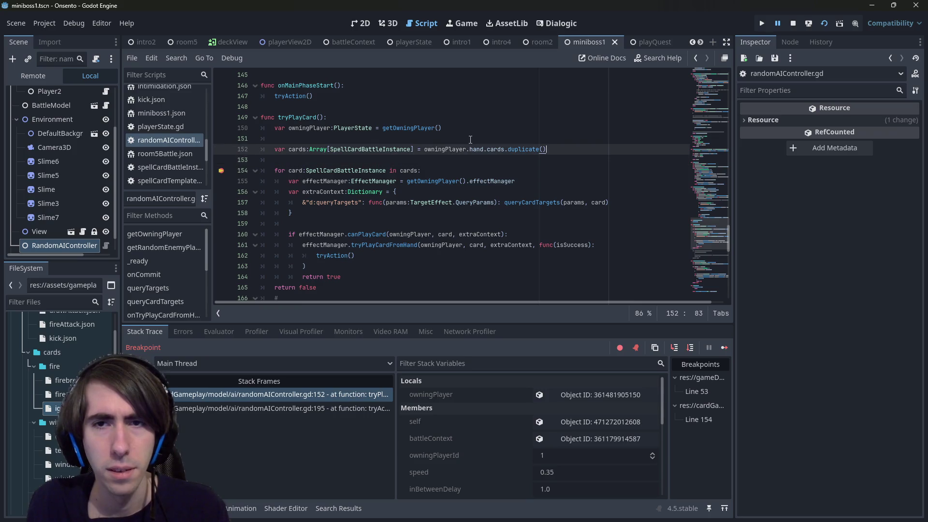
key("Return")
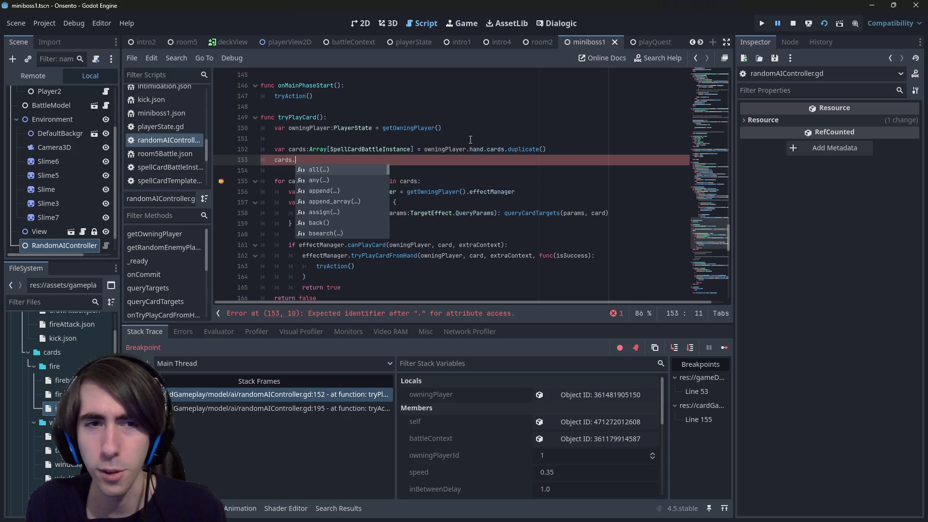
type("sort")
key("Down")
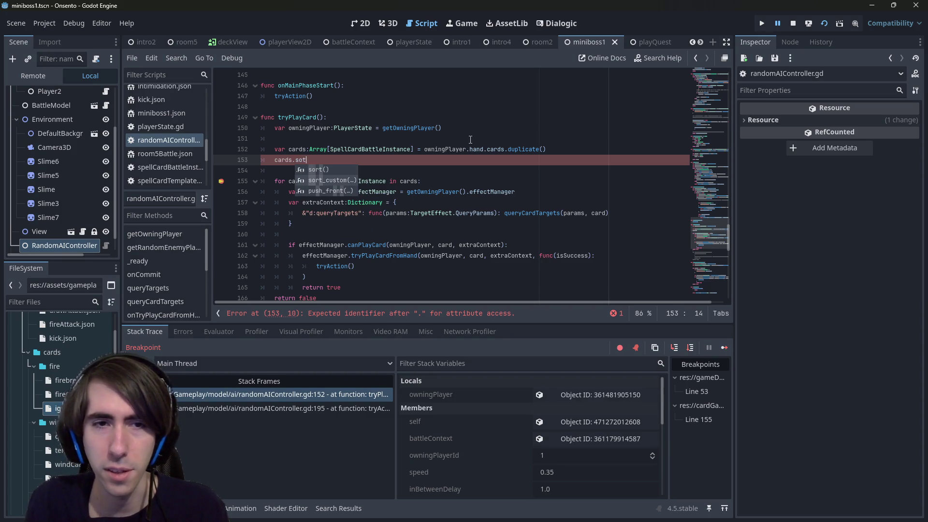
key("Return")
type("nc():")
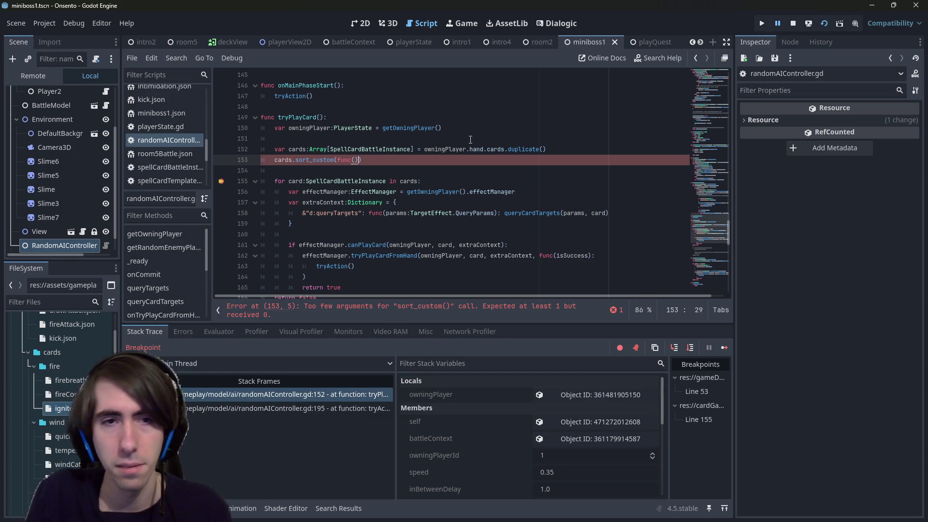
key("Left")
key("Left")
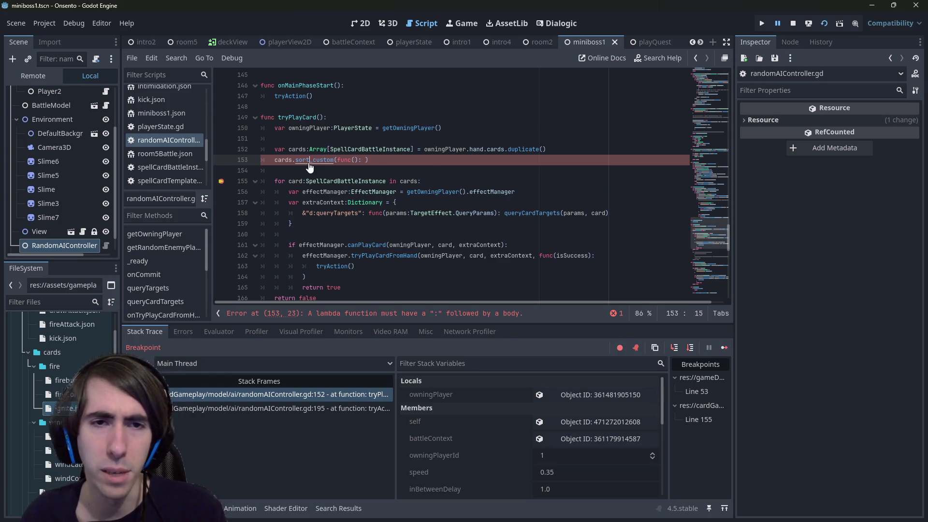
- Check the sort_custom docs, then type both lambda parameters as SpellCardBattleInstance
left_click(309, 161, "ctrl")
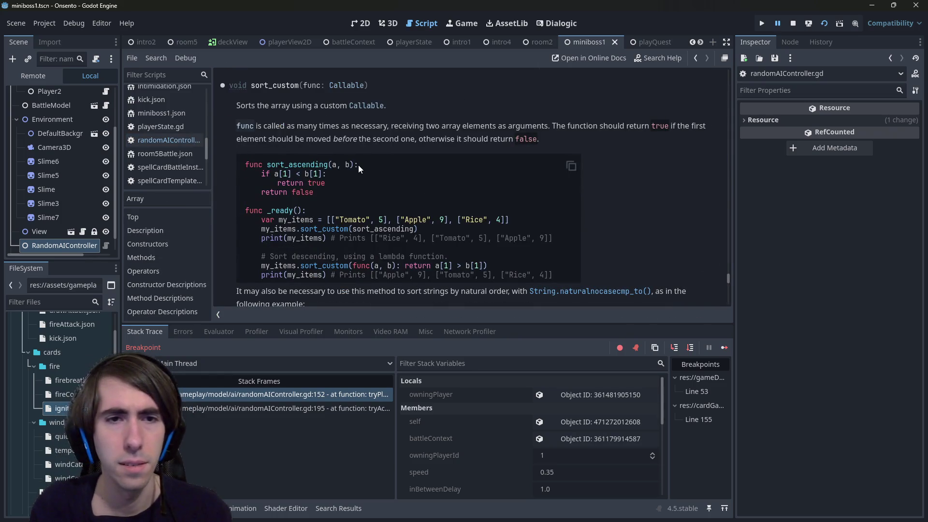
key("alt+Left")
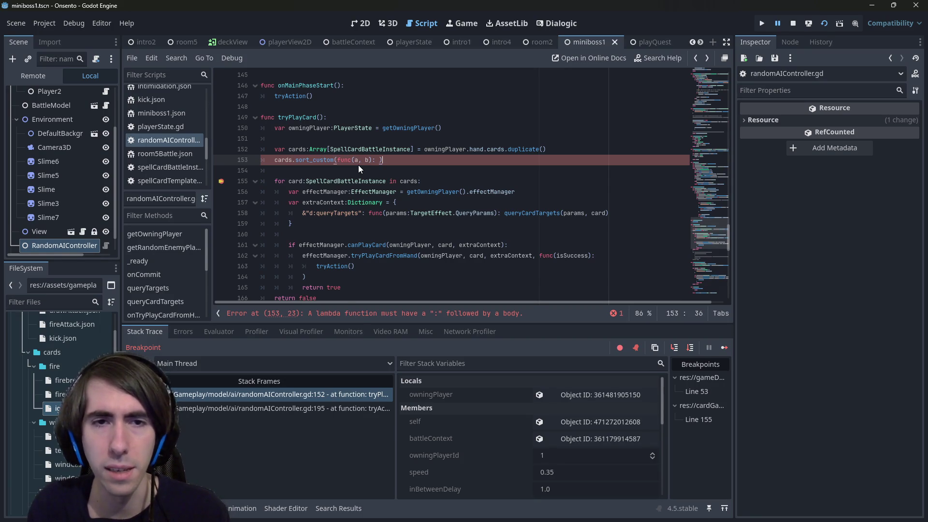
key("ctrl+Left")
key("ctrl+Left")
key("ctrl+Left")
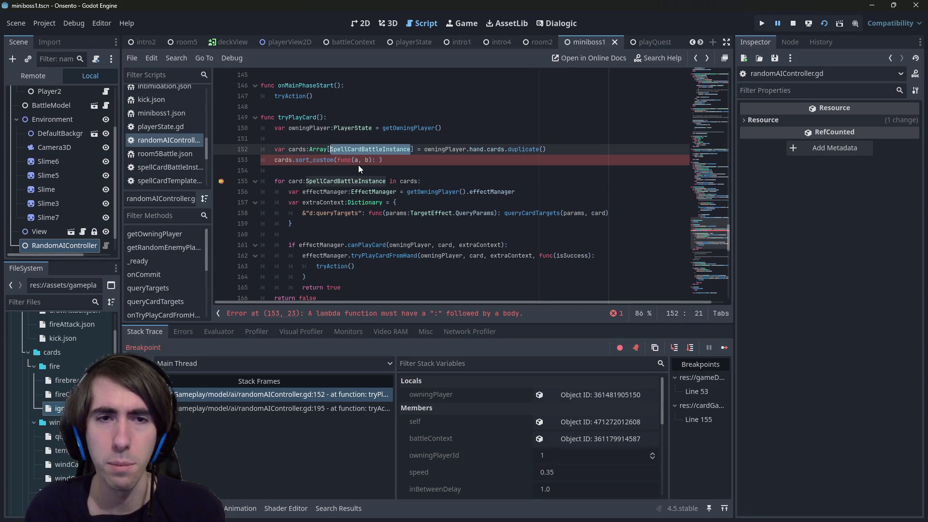
type(":SpellCardBattleInstance")
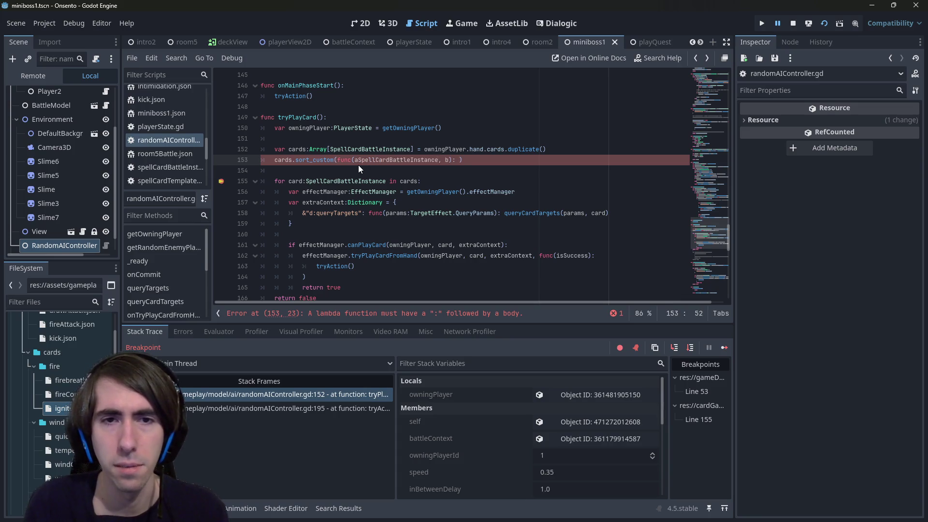
key("Right")
key("Right")
key("Right")
type(":SpellCardBattleInstance")
key("End")
key("Return")
- Write the comparator's return statement comparing getCostWeight(a) against b
type("return")
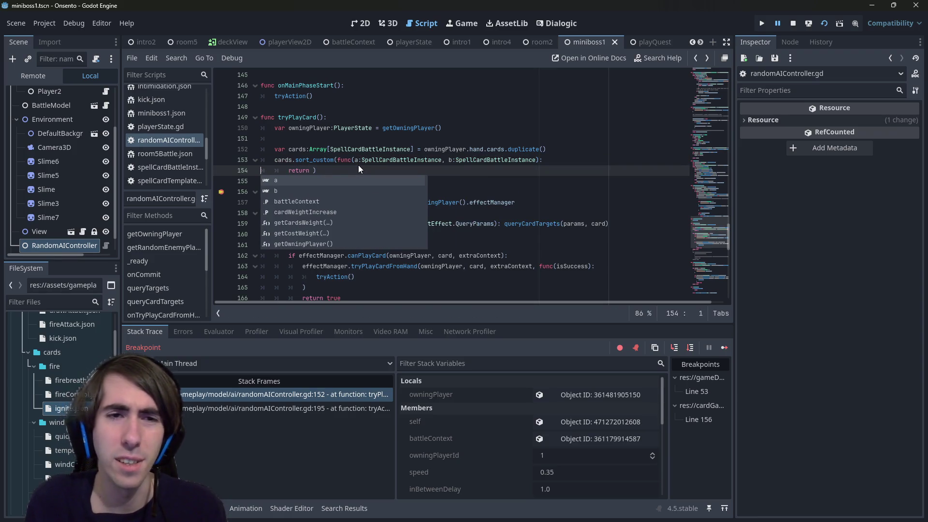
key("Escape")
key("Up")
key("End")
key("Up")
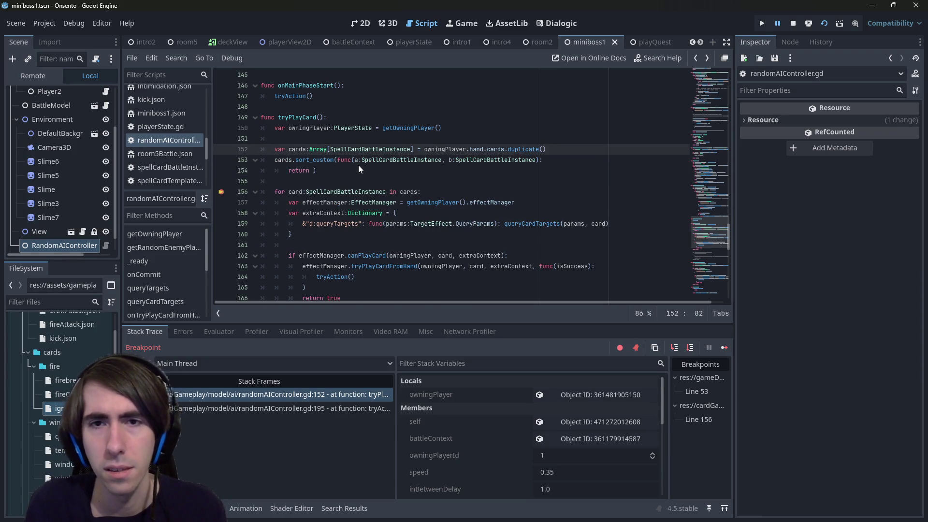
key("Down")
key("Down")
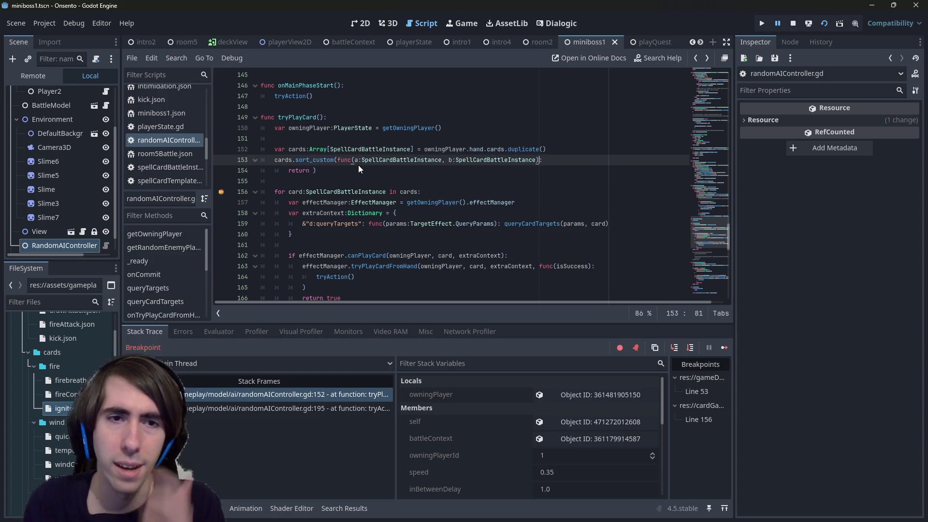
key("Left")
type("getCost")
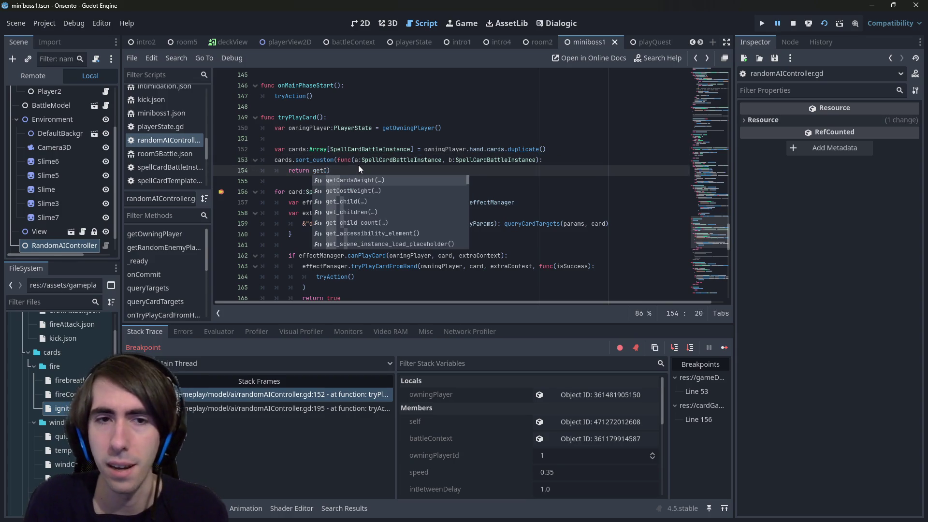
key("Return")
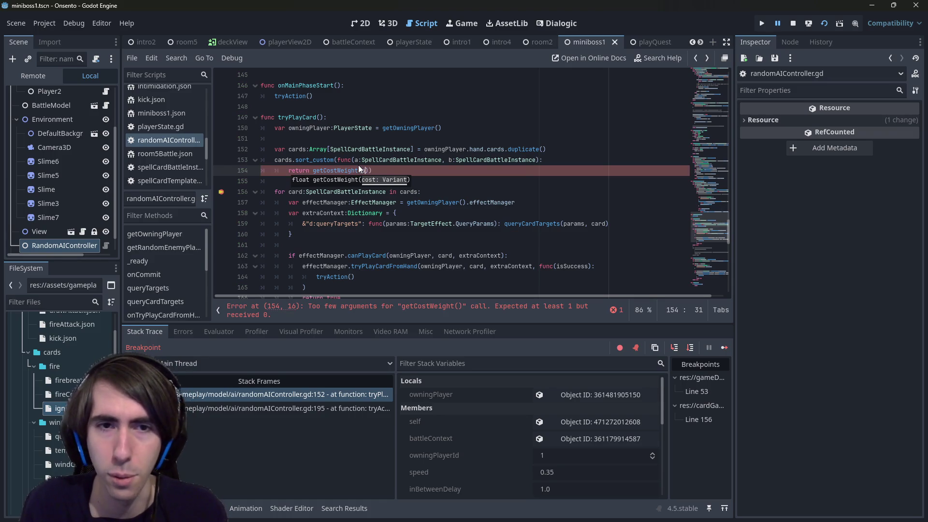
type("a.")
left_click(358, 166)
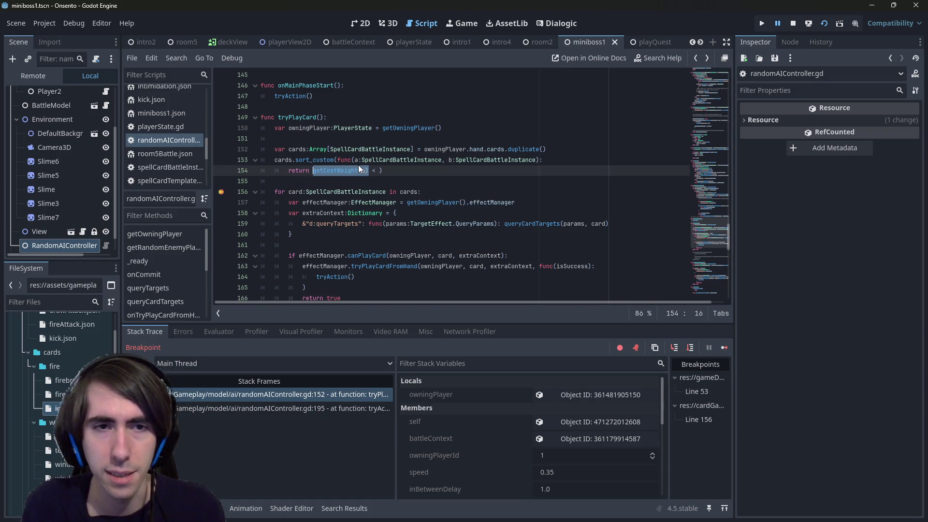
type("getCostWeight(a")
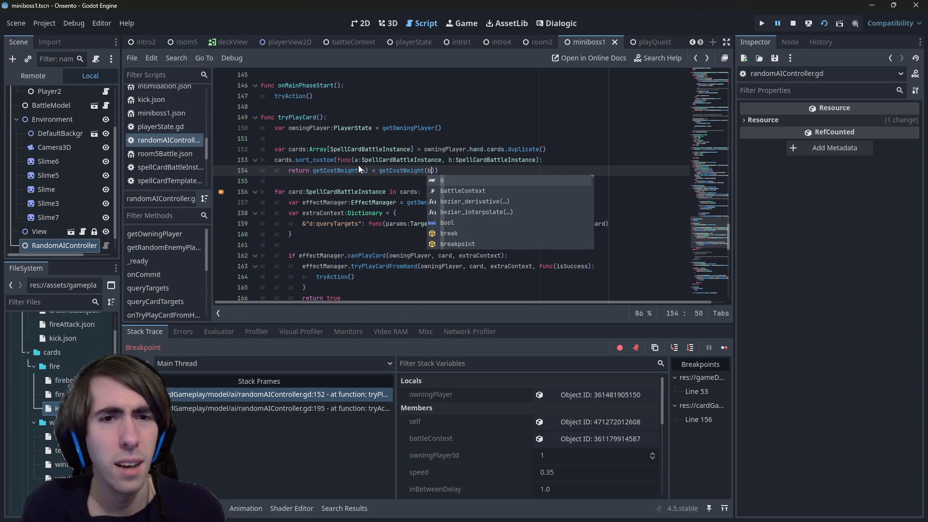
left_click(342, 179)
- Switch both comparison calls to getCardWeight after checking its parameter list
type("getCards")
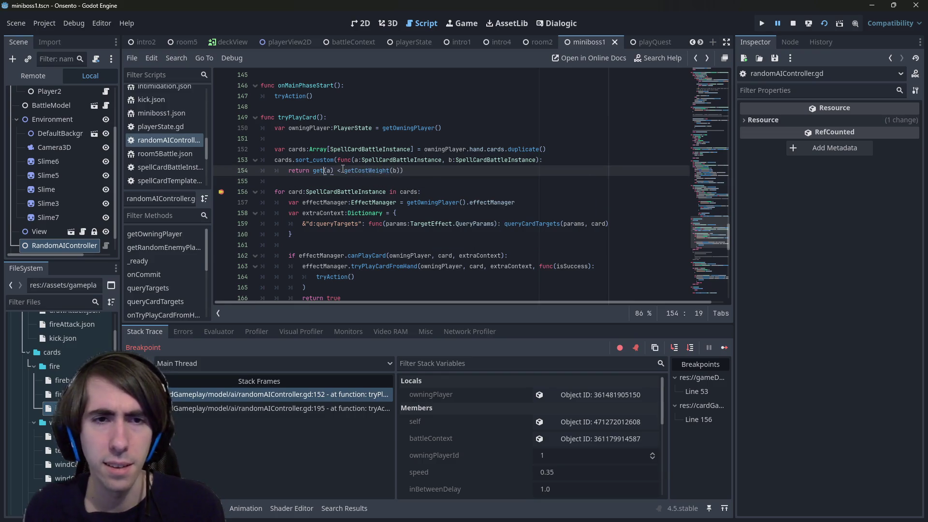
key("Return")
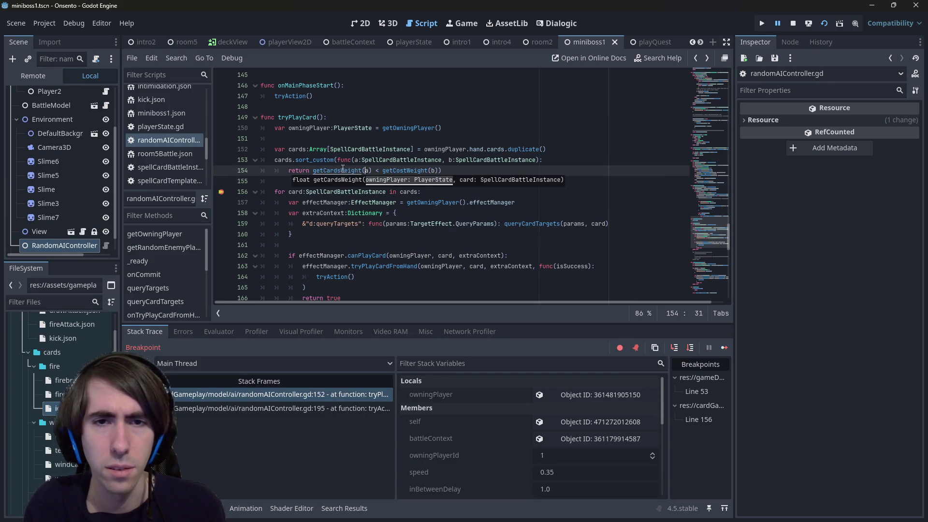
key("Left")
scroll(343, 169, "up", 12)
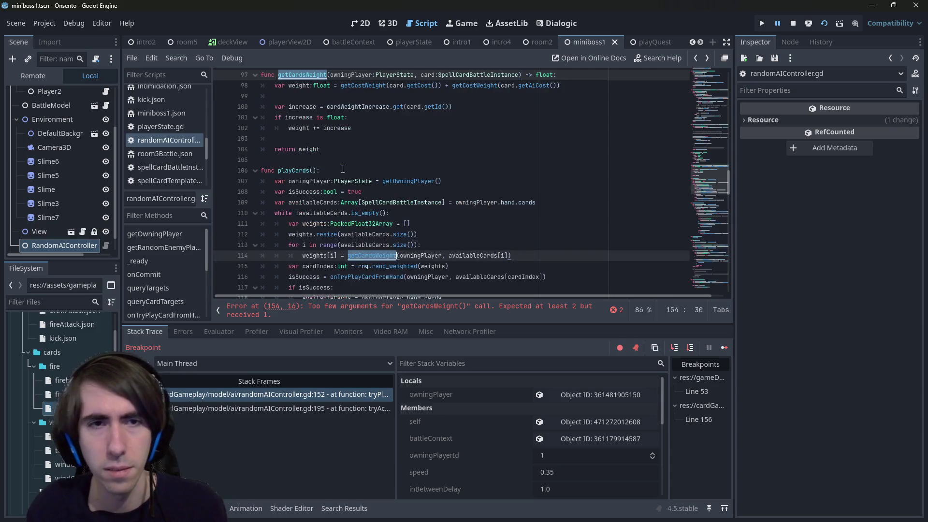
key("Left")
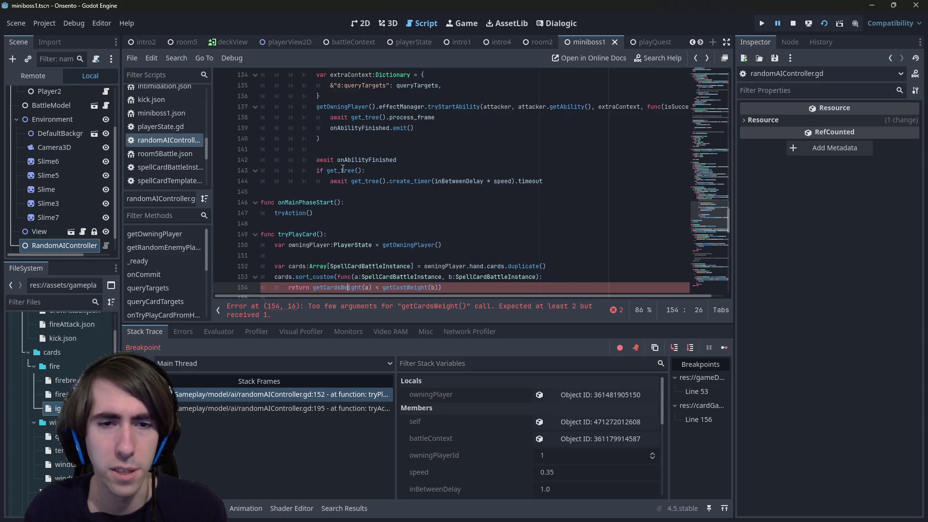
key("BackSpace")
scroll(352, 225, "down", 2)
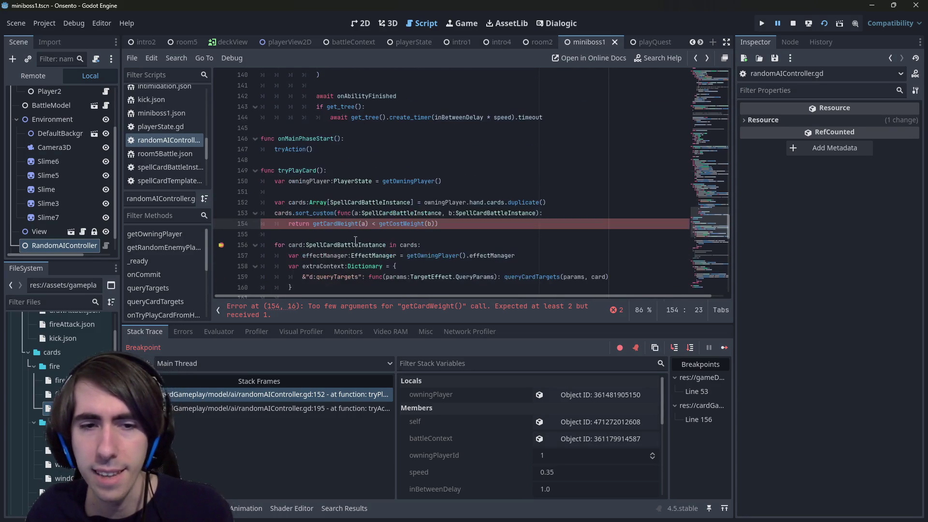
- Pass owningPlayer as the first argument to both getCardWeight calls
double_click(338, 223)
key("ctrl+c")
double_click(401, 223)
key("ctrl+v")
double_click(311, 181)
left_click(361, 223)
key("ctrl+v")
type(",")
key("Right")
key("Escape")
key("End")
key("Left")
key("Left")
key("Left")
type("owningPlayer,")
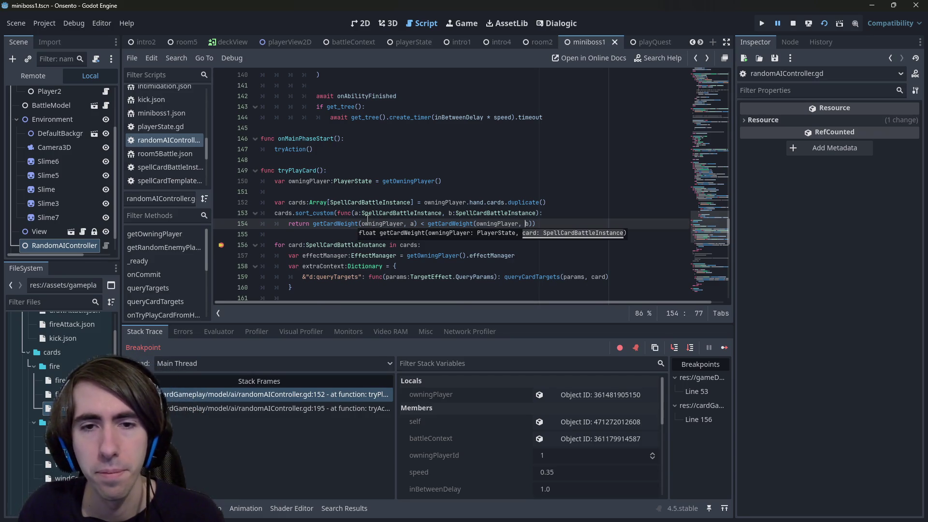
- Move to the end of the owningPlayer line in tryPlayCard
left_click(353, 192)
scroll(343, 178, "down", 1)
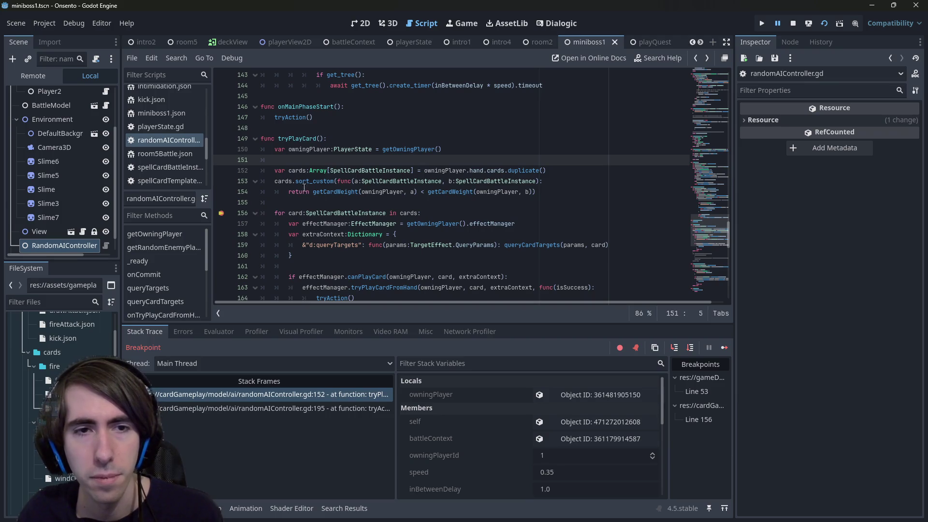
key("Up")
key("End")
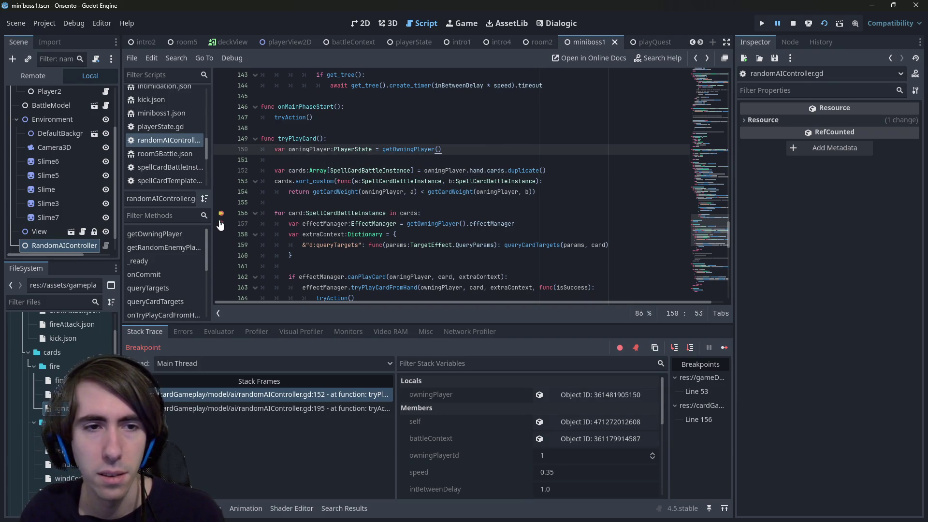
- Remove the line 156 breakpoint, stop the debug session and relaunch with F5
left_click(220, 225, "shift")
left_click(221, 213)
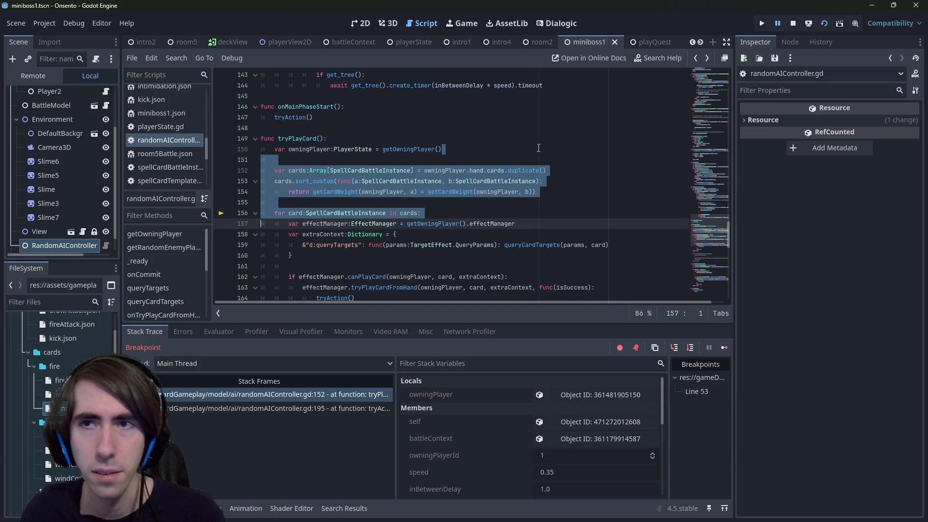
left_click(793, 23)
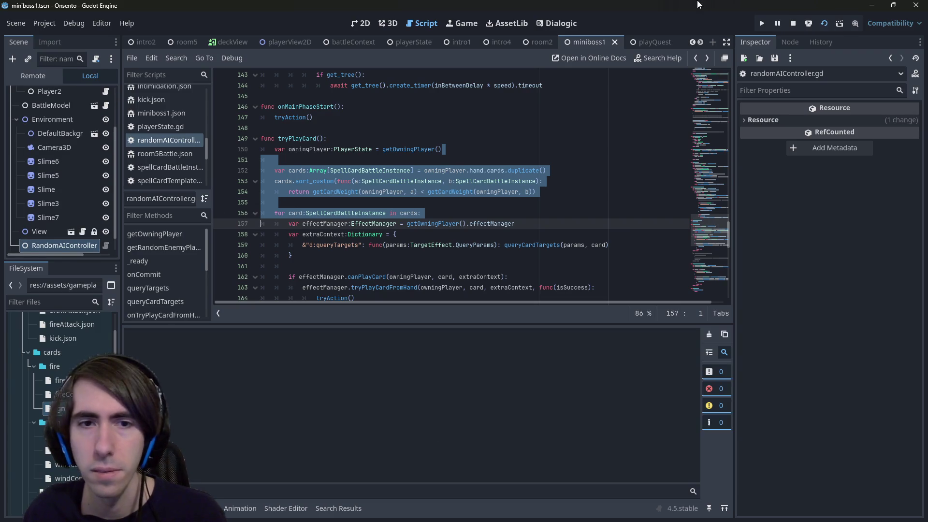
left_click(566, 181)
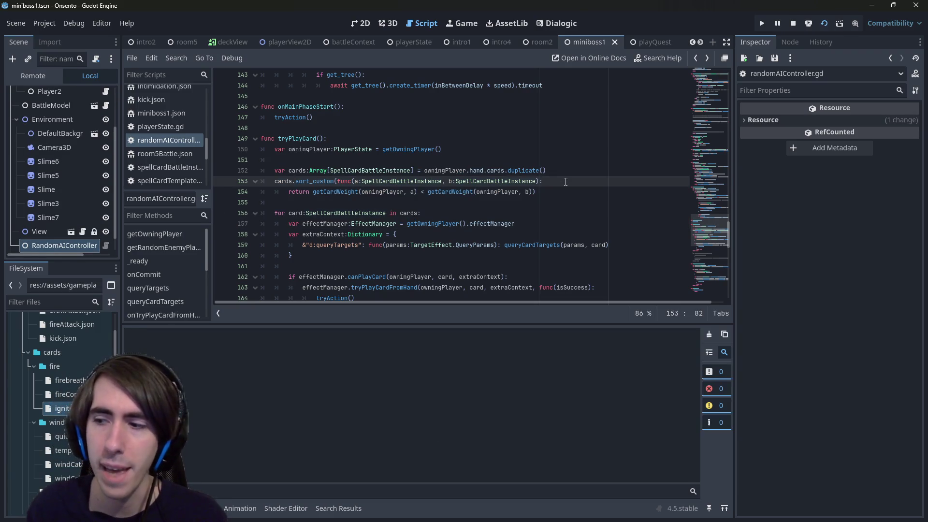
key("F5")
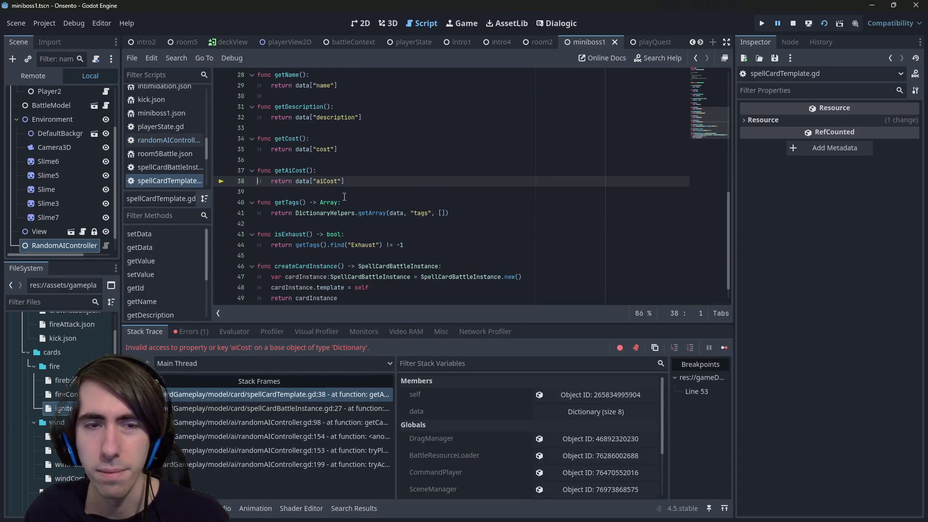
- Trace the error's stack frames to getAiCost in spellCardTemplate.gd
left_click(305, 401)
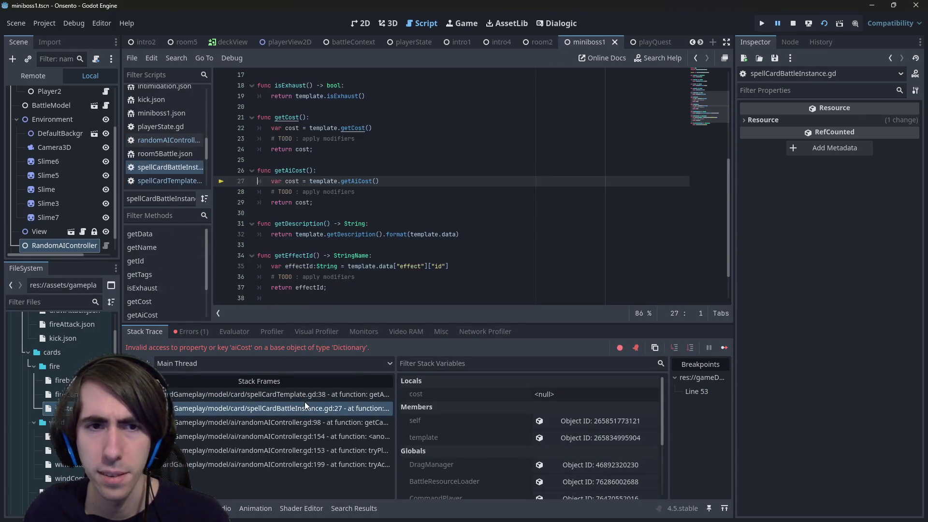
left_click(303, 427)
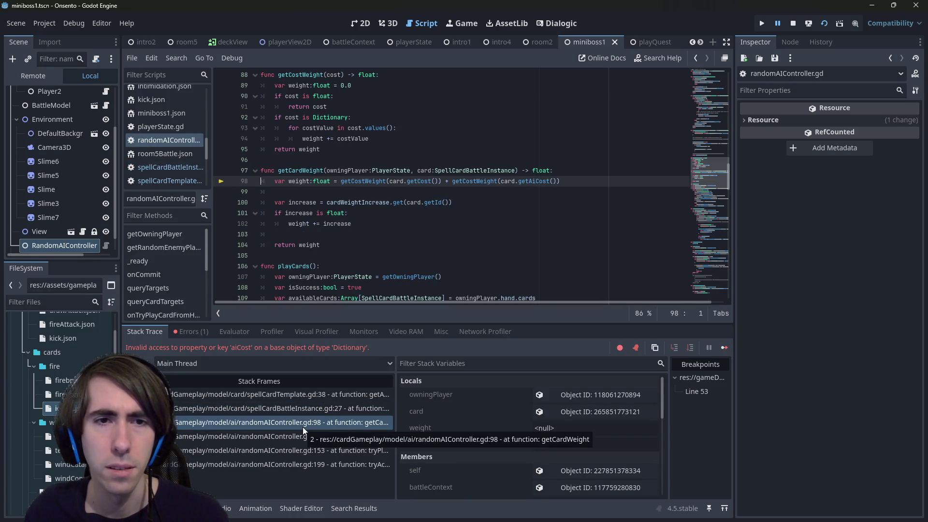
left_click(536, 181)
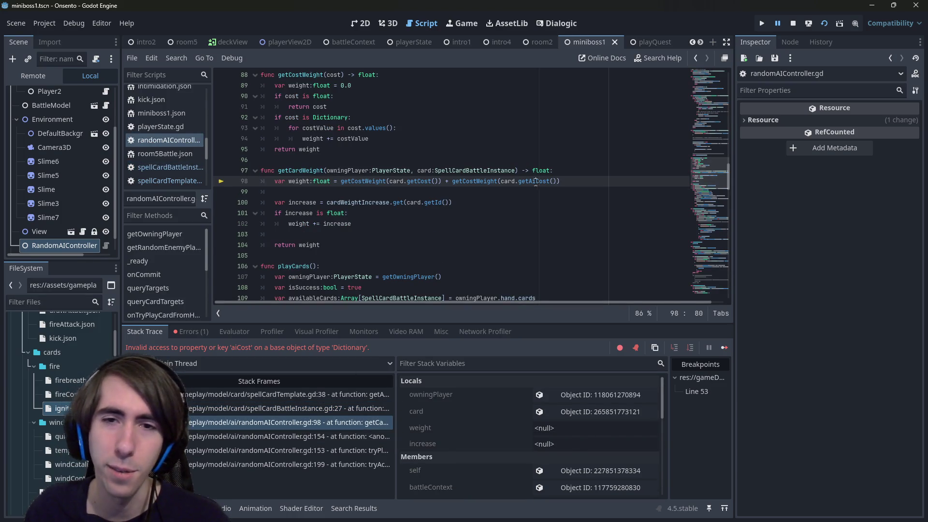
left_click(533, 181, "ctrl")
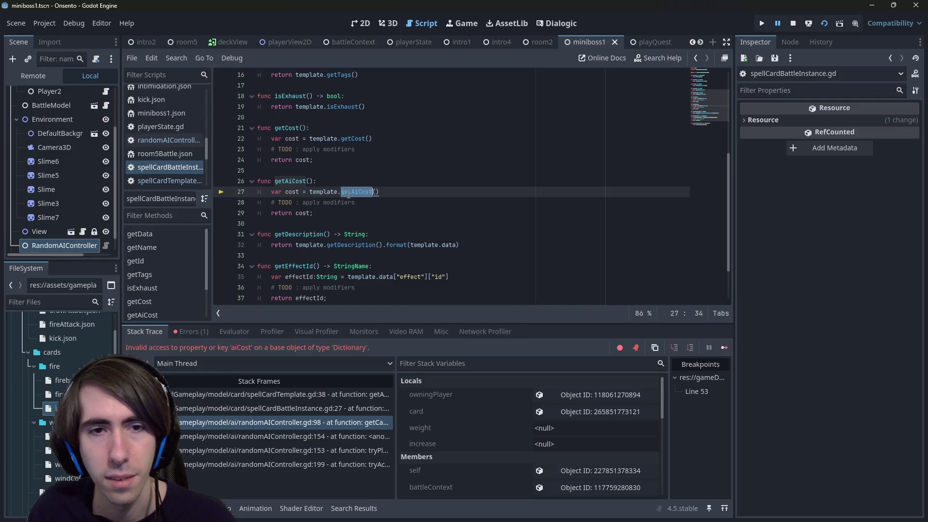
left_click(353, 193, "ctrl")
- Change getAiCost to return data.get("aiCost", 0), save, and stop the game
left_click(315, 192)
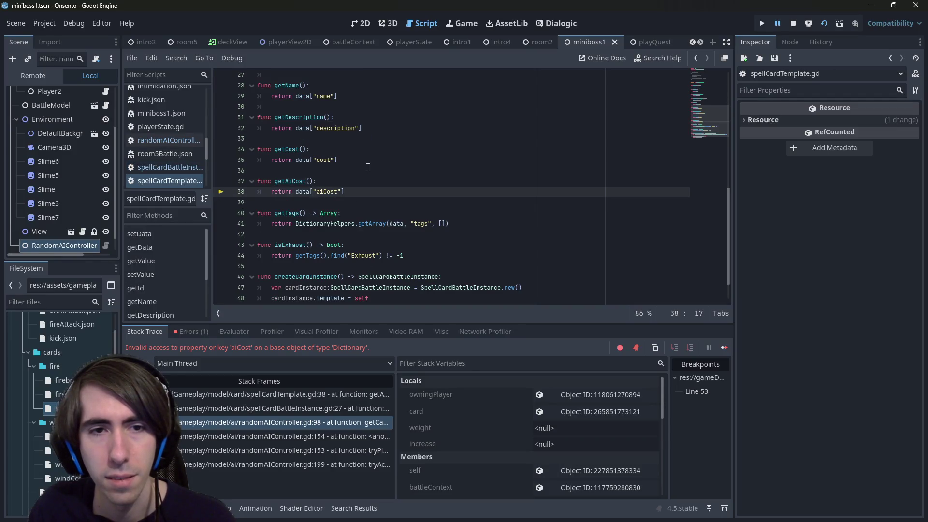
key("BackSpace")
type(".get(")
key("End")
key("BackSpace")
type("0)")
key("ctrl+s")
left_click(793, 23)
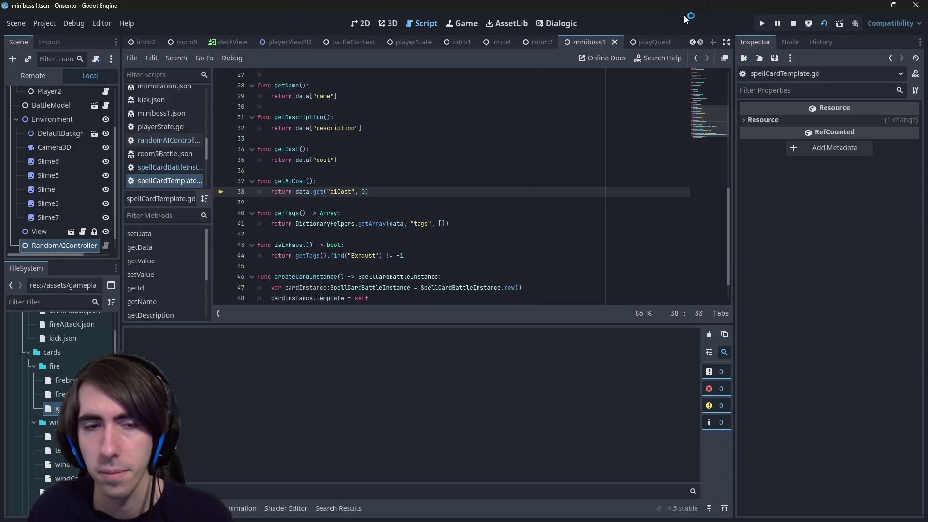
- Run the game, play Breath of Mana and two Guard Up cards, end turn, then close it
key("F5")
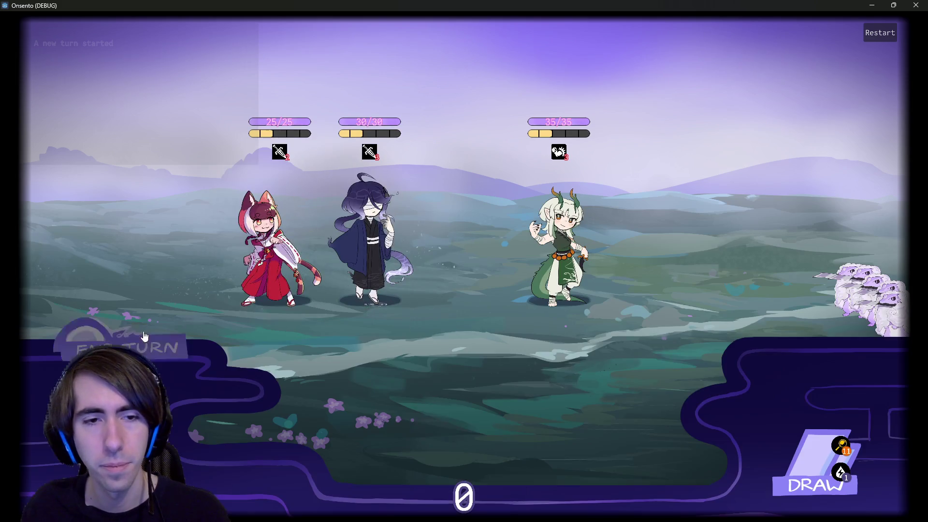
left_click(144, 336)
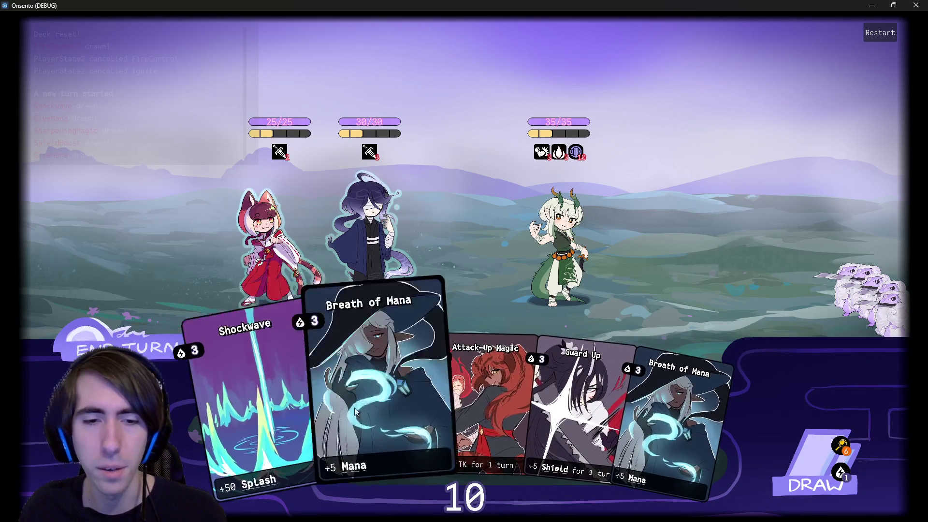
left_click_drag(355, 408, 369, 242)
left_click_drag(508, 410, 389, 228)
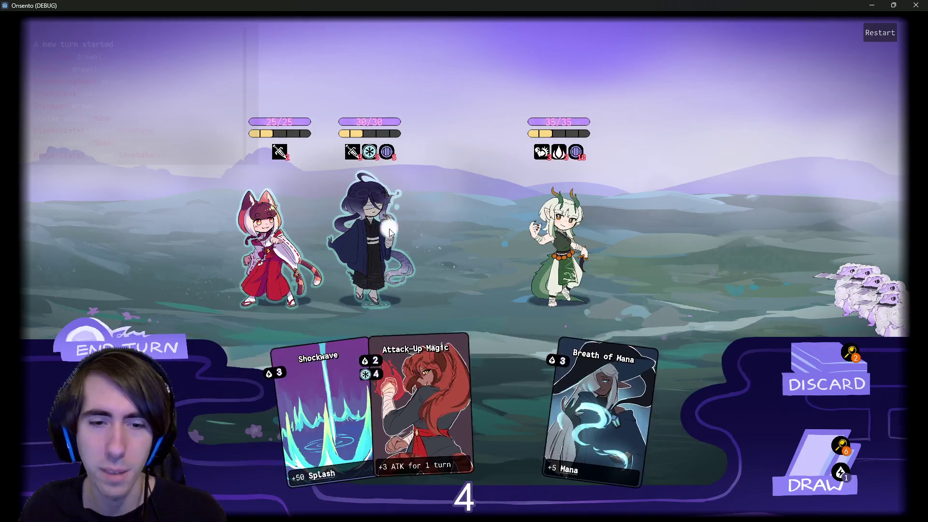
left_click(817, 464)
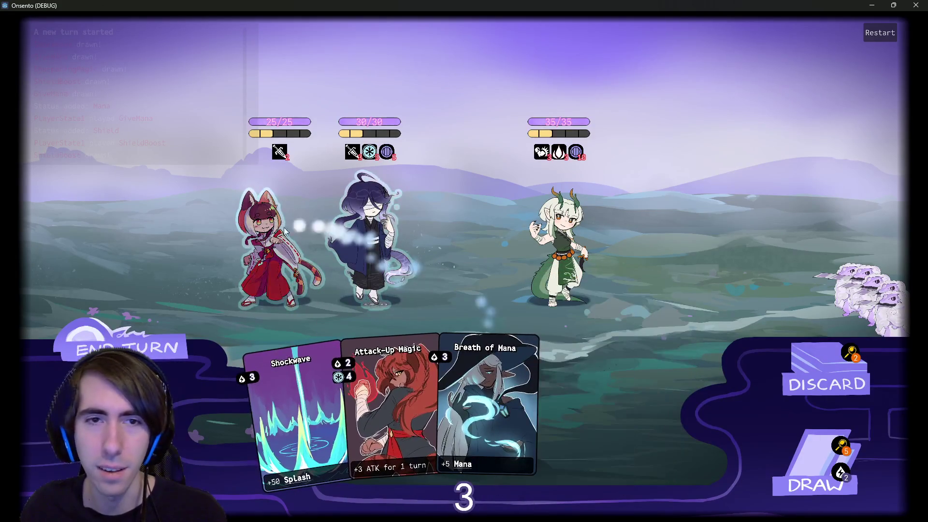
left_click_drag(614, 409, 275, 232)
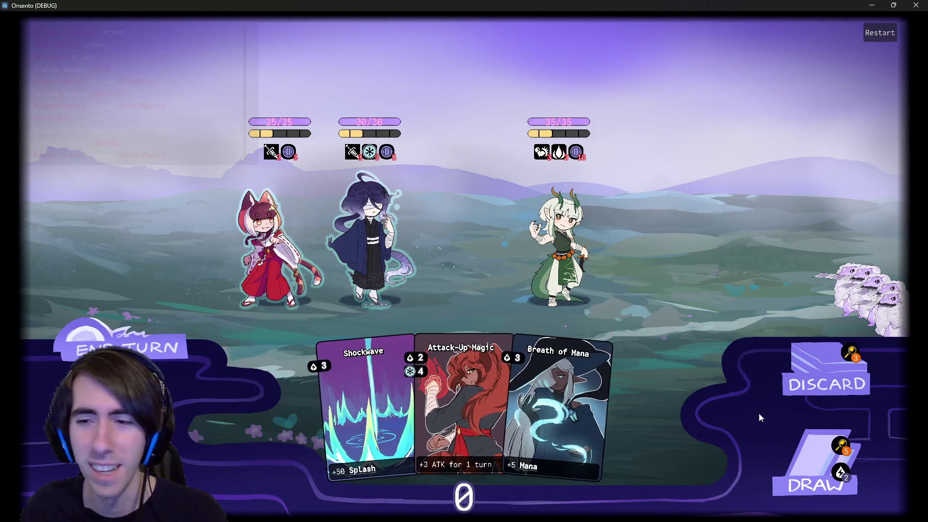
left_click(143, 336)
left_click(143, 334)
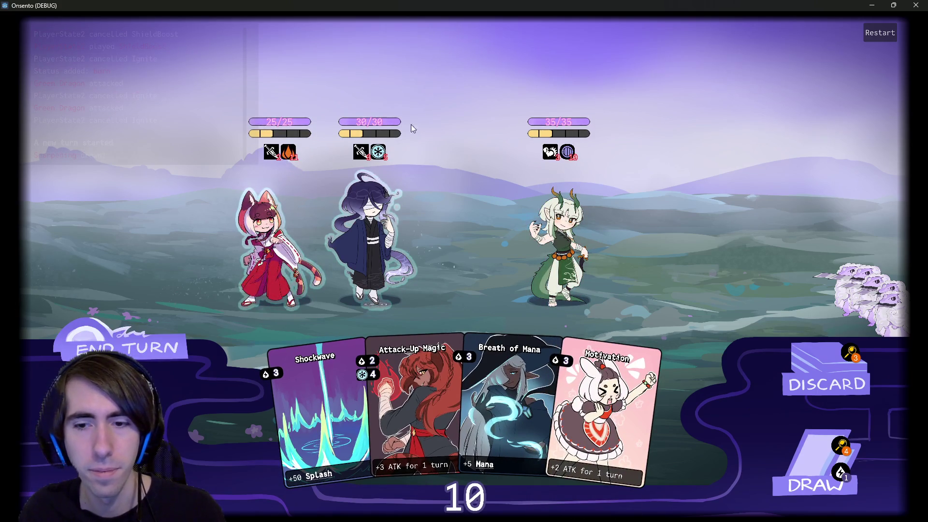
mouse_move(224, 118)
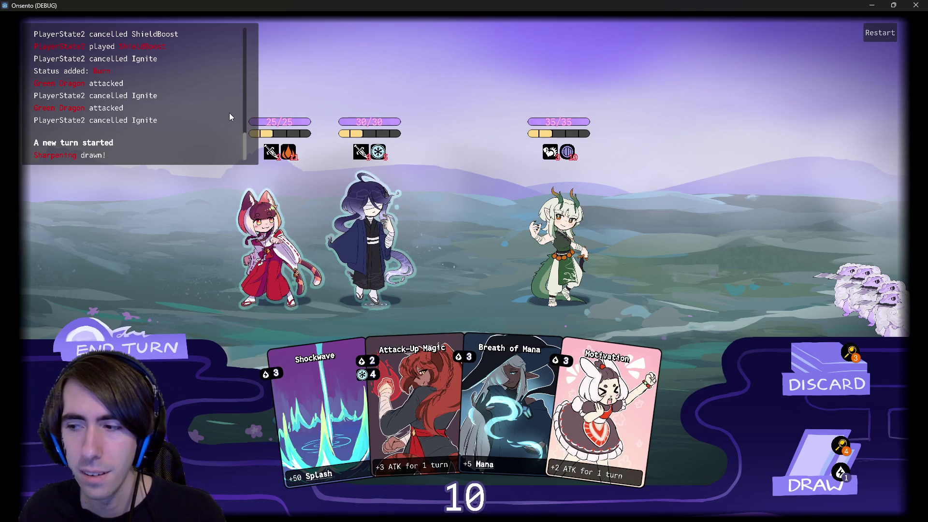
left_click(872, 6)
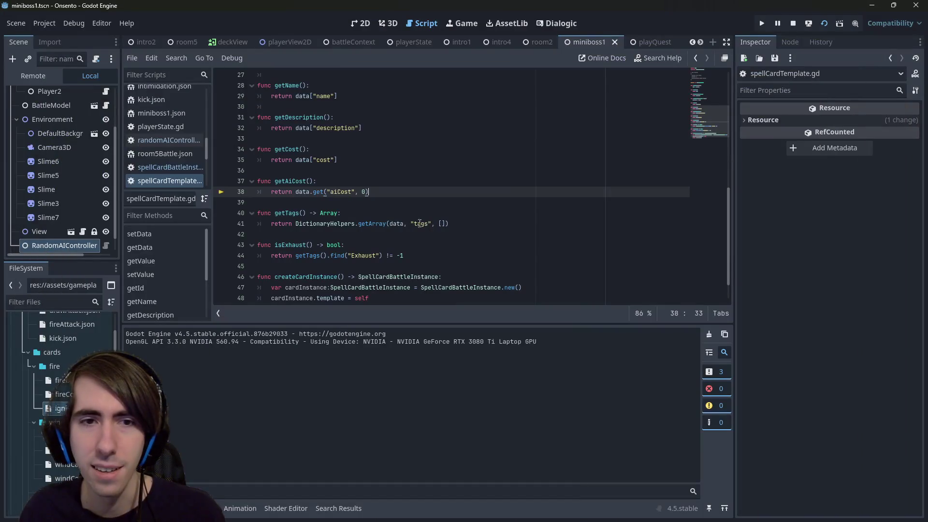
- Go back to randomAIController.gd and review getCardWeight and its getCostWeight call on line 98
key("Up")
key("Home")
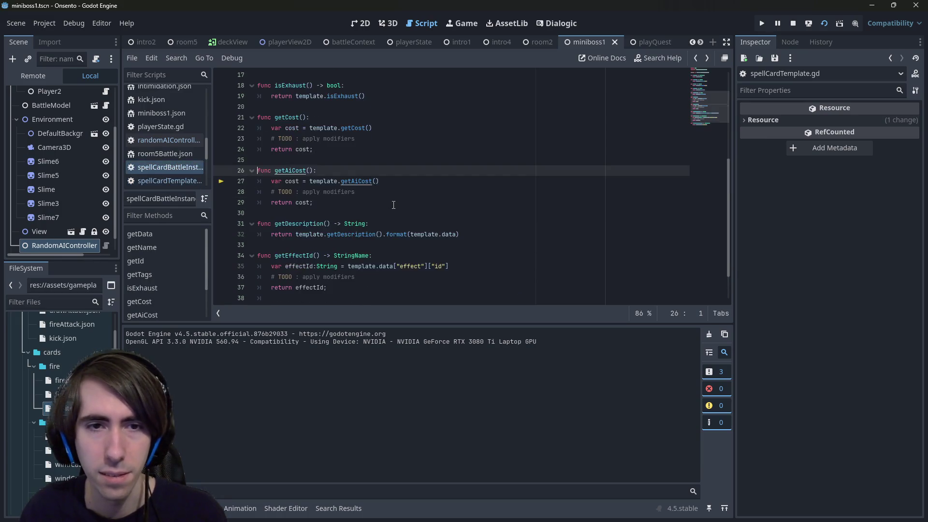
key("alt+Left")
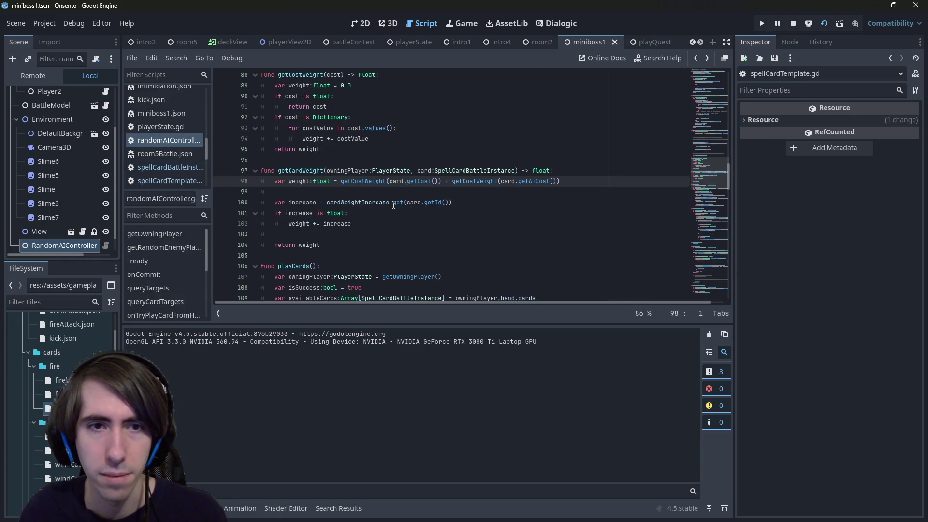
double_click(300, 170)
scroll(324, 200, "down", 1)
scroll(324, 200, "down", 2)
scroll(347, 149, "up", 1)
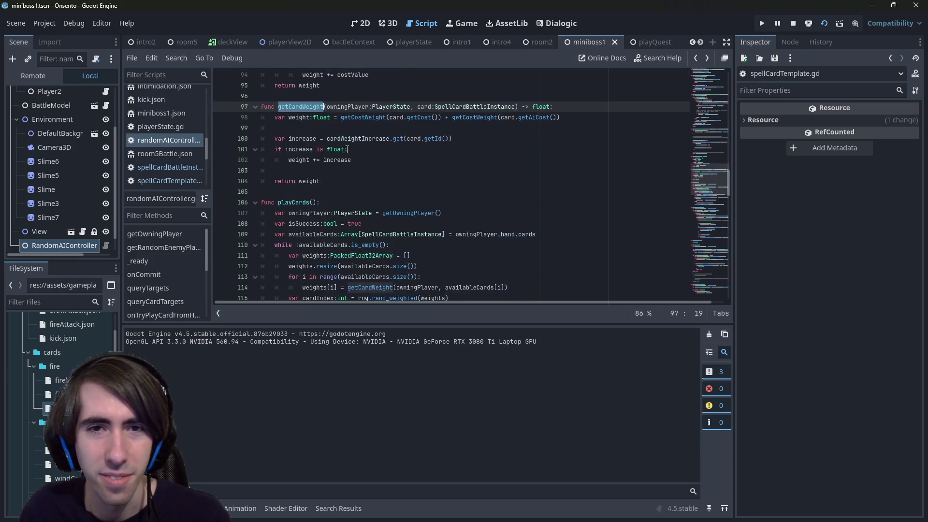
double_click(362, 117)
scroll(362, 122, "up", 4)
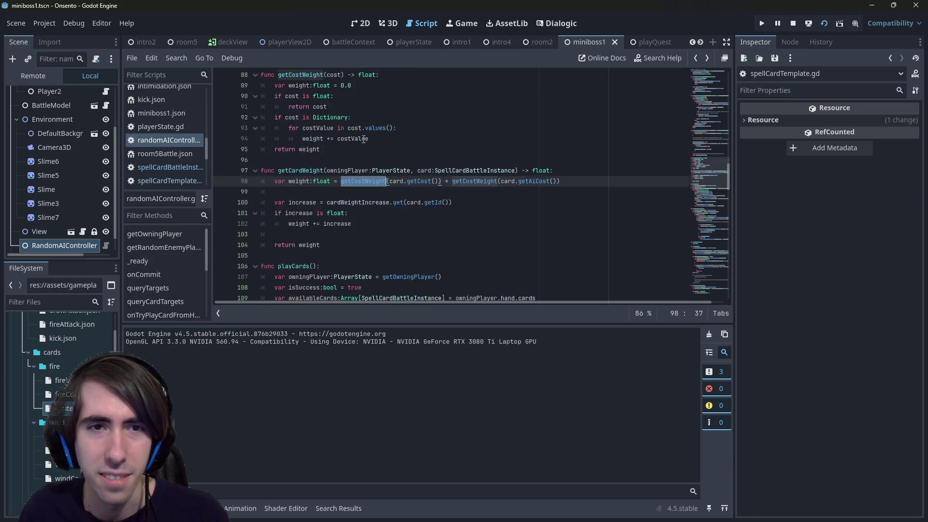
scroll(350, 150, "down", 3)
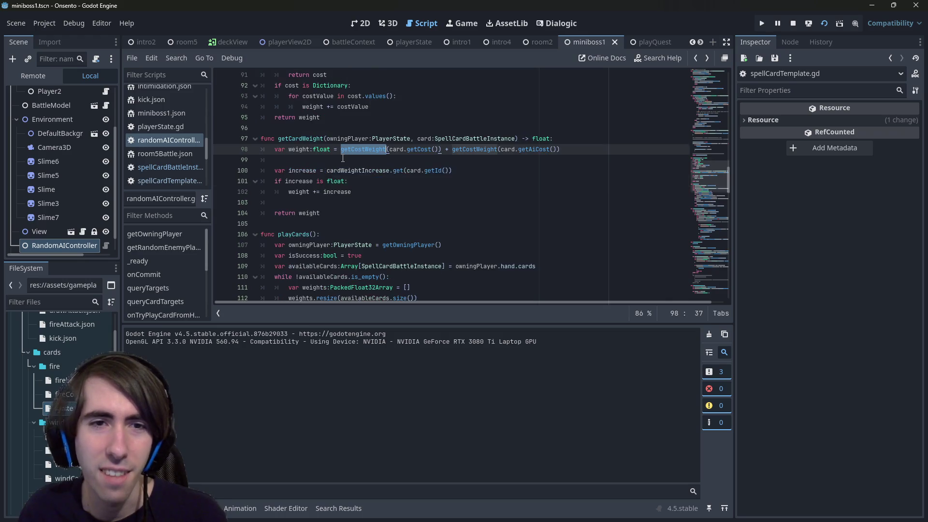
- Inspect getCardWeight's float weight variable, then move down into tryPlayCard's sorting code
left_click(324, 150)
left_click(299, 150)
left_click(323, 139)
scroll(311, 169, "down", 5)
scroll(310, 169, "down", 3)
scroll(338, 169, "up", 4)
left_click(440, 170)
scroll(426, 203, "down", 13)
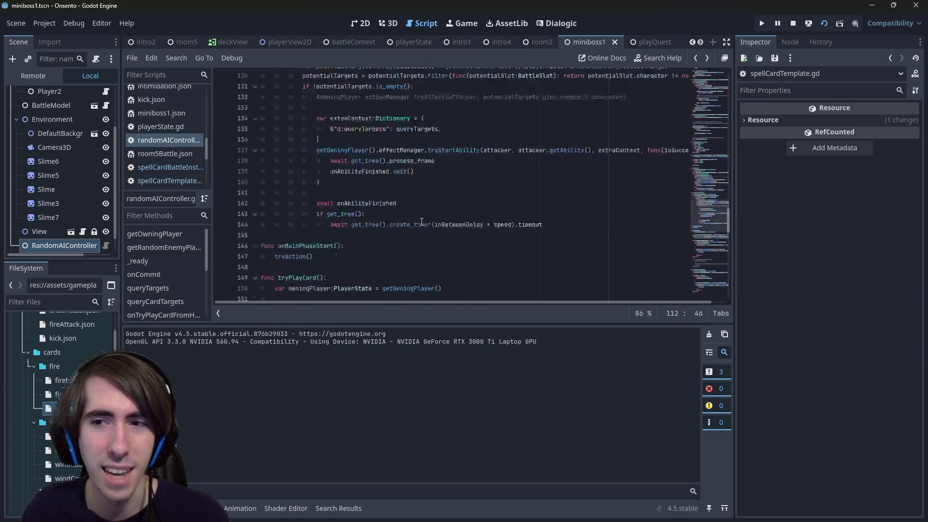
scroll(421, 222, "down", 1)
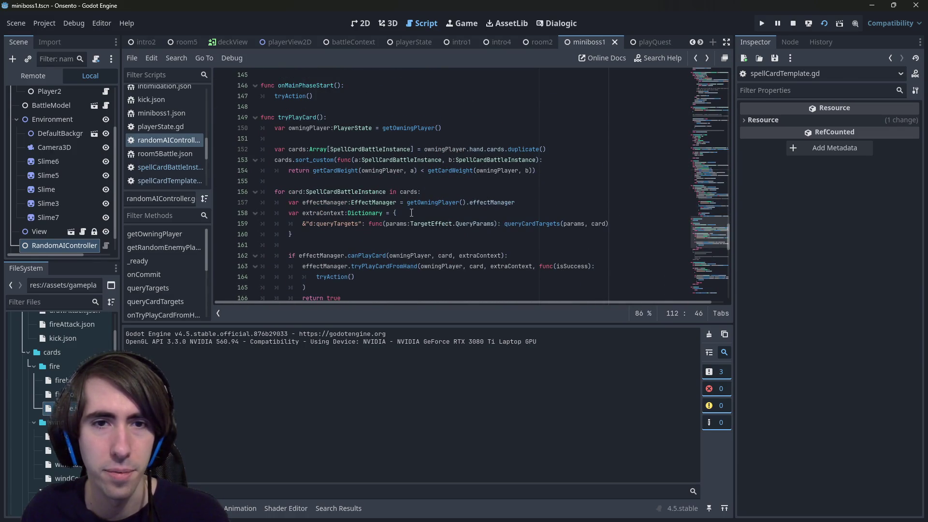
left_click(345, 173)
- Add var weights:Array[float] = [] below the duplicated cards declaration
left_click(561, 150)
key("Return")
type("v")
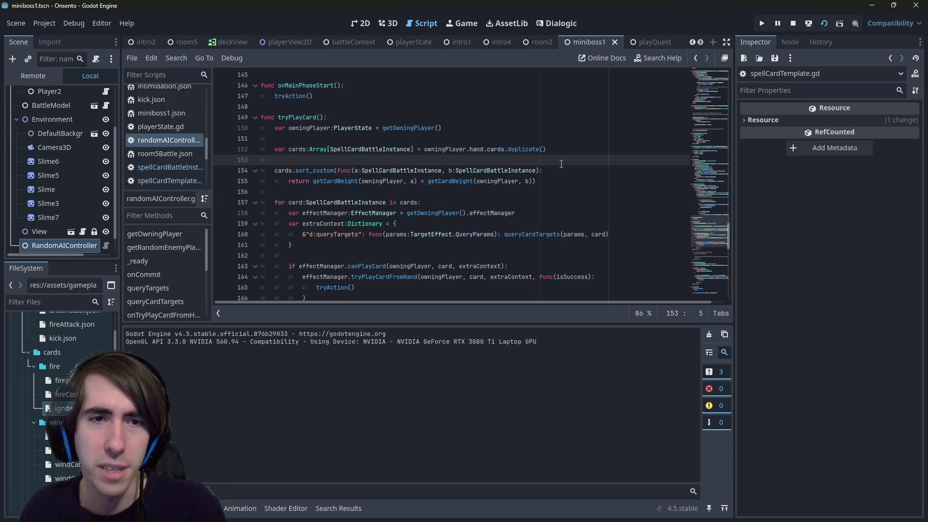
type("ar weight")
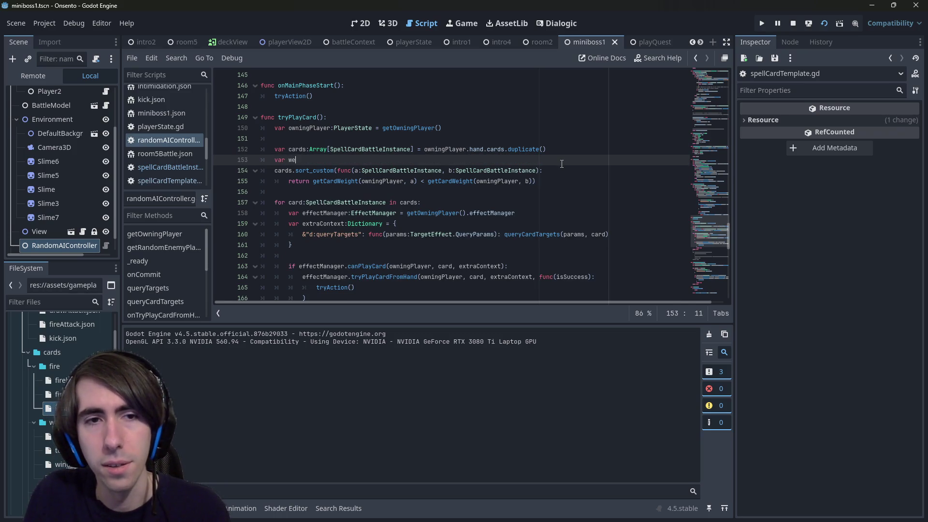
type("s:Array[")
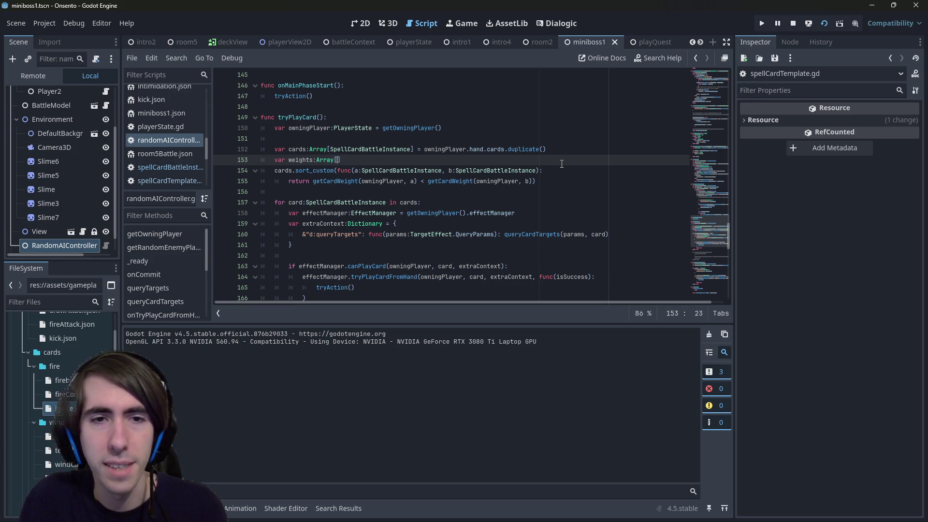
key("Up")
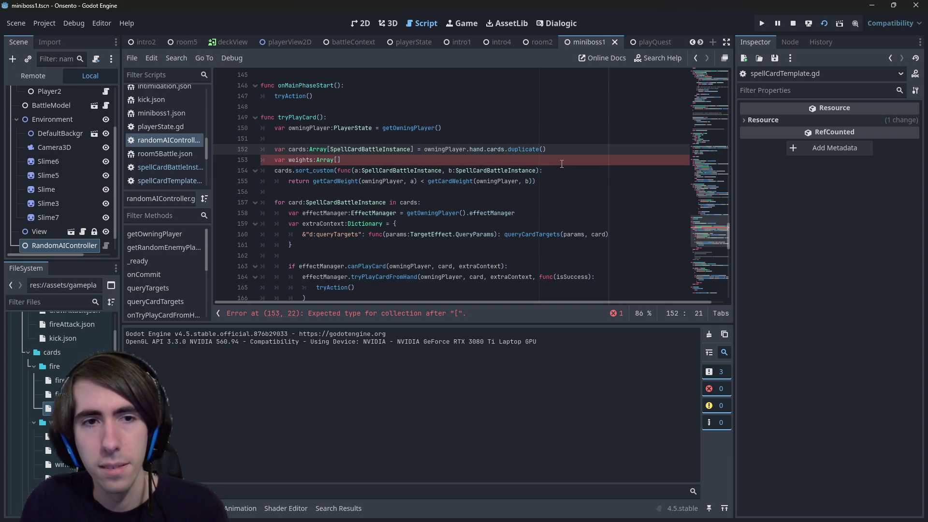
key("ctrl+shift+Right")
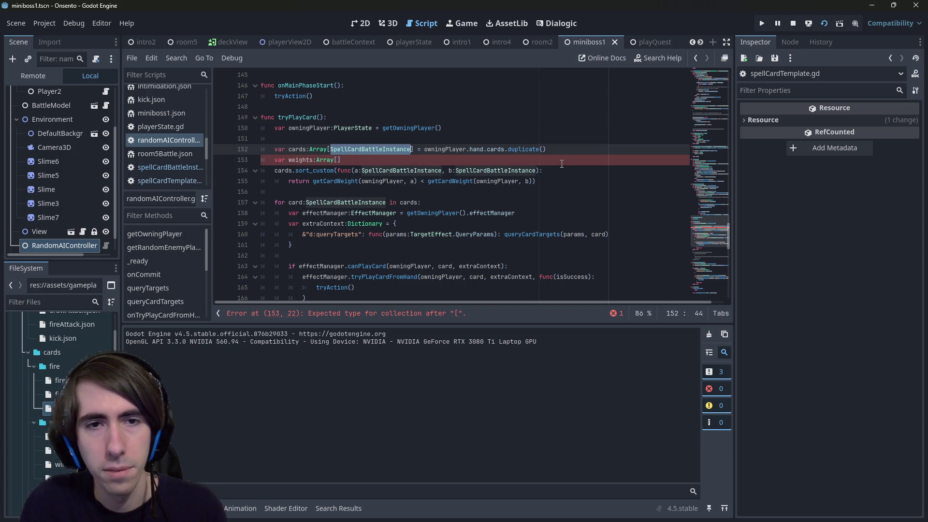
key("Down")
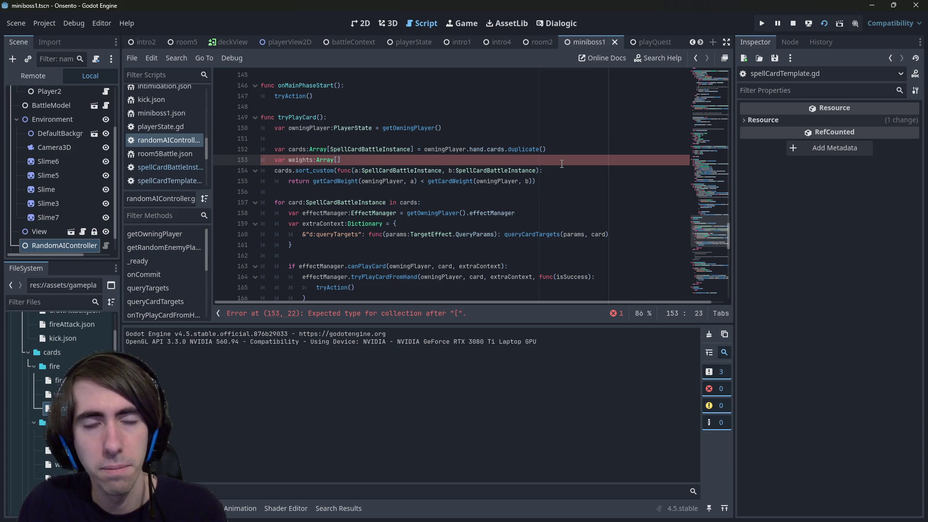
type("float] = ")
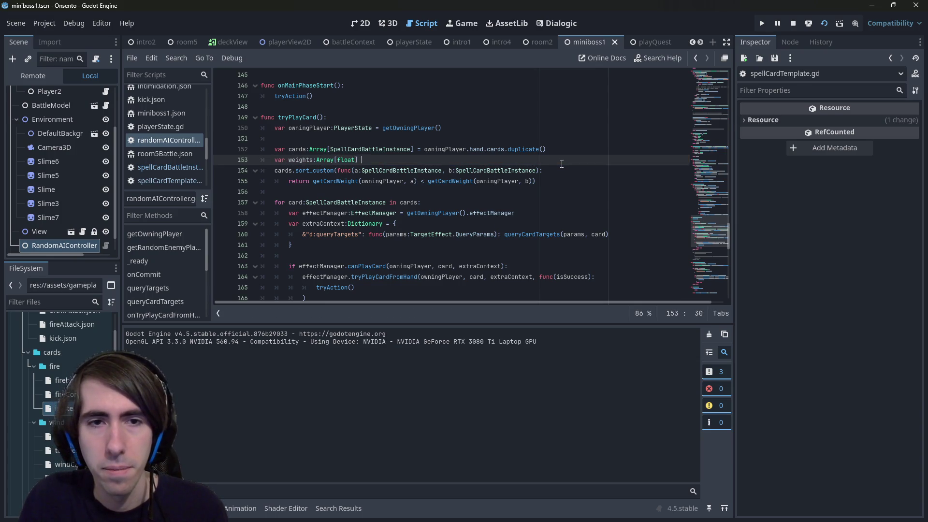
type("[]")
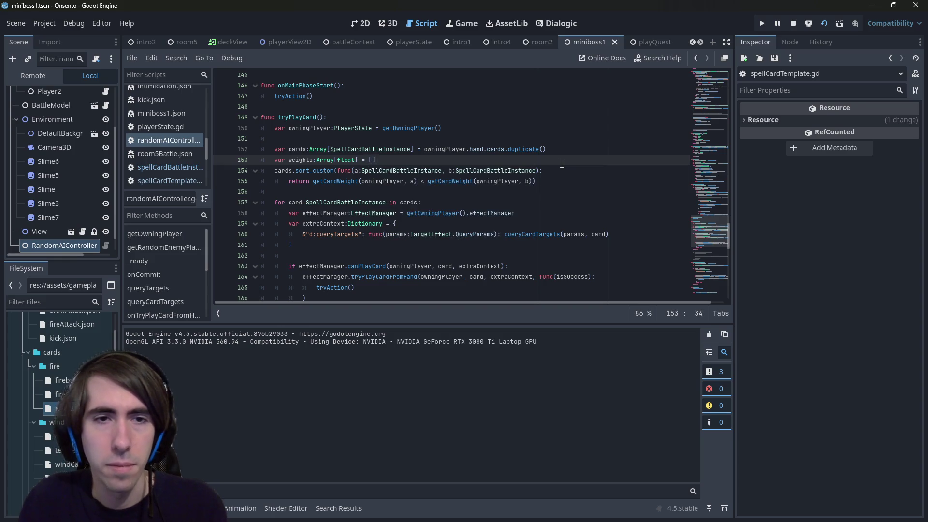
- Resize weights to cards.size() and begin a 'for card in cards:' loop
key("Return")
type("weights.res")
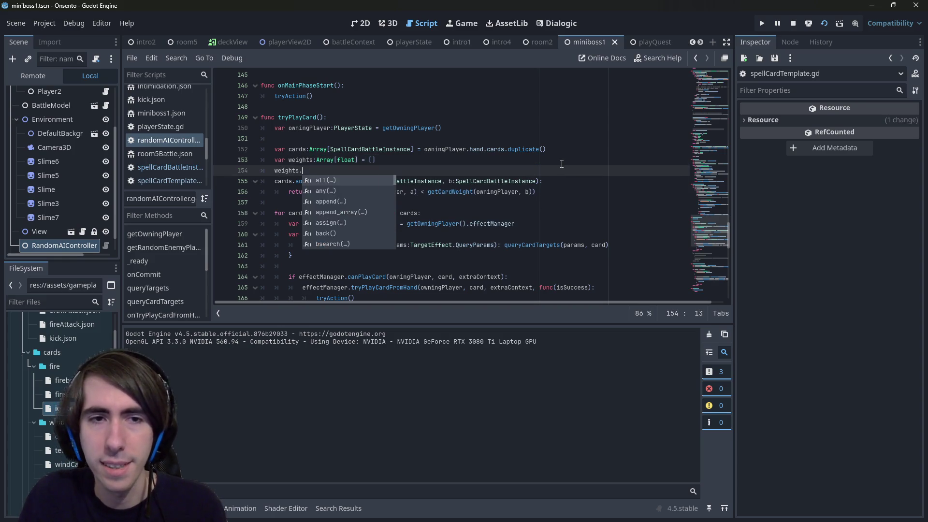
key("Return")
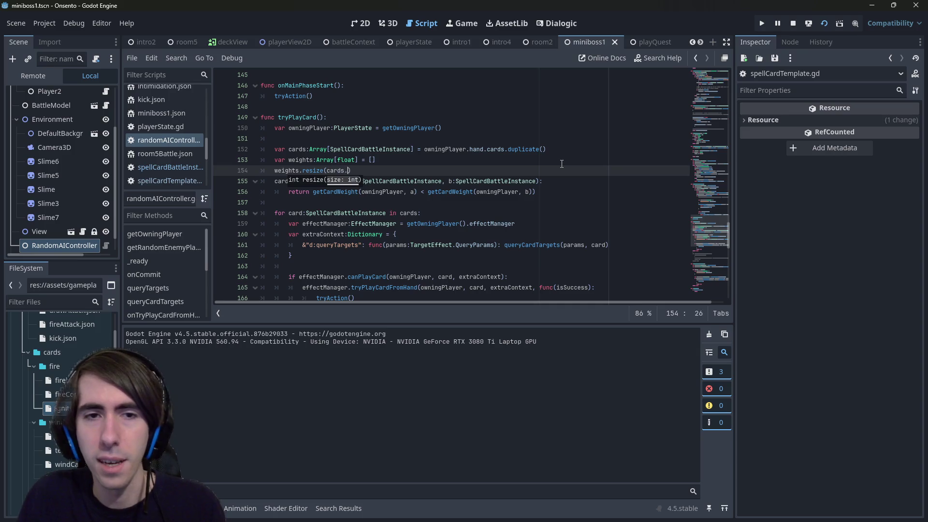
type("size")
key("Return")
key("End")
key("Return")
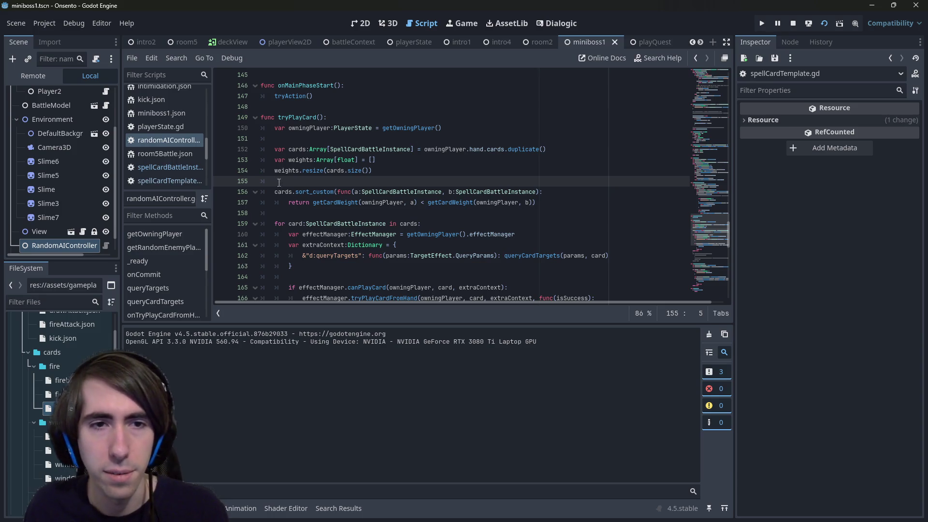
type("for card ")
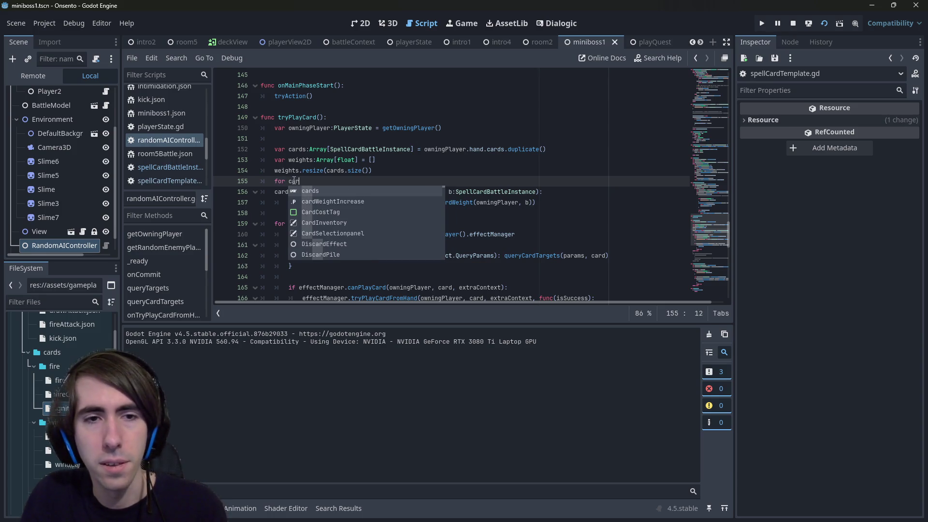
type("in cards:")
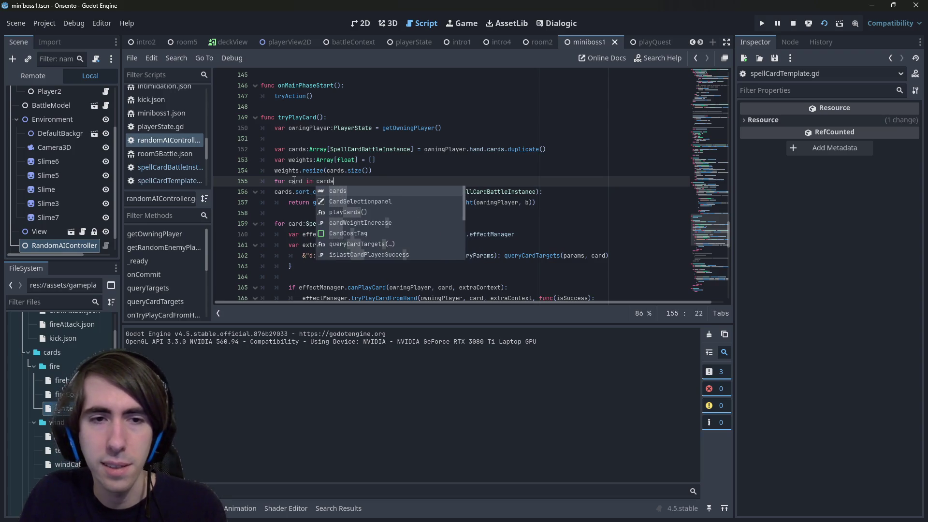
key("Return")
scroll(314, 171, "down", 1)
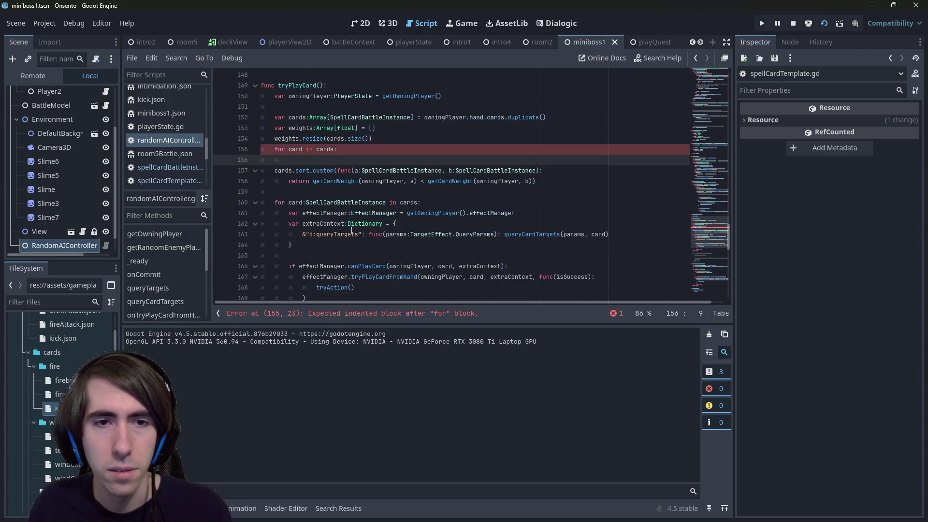
- Change the loop header to 'for i in range(cards.size()):'
scroll(328, 163, "up", 1)
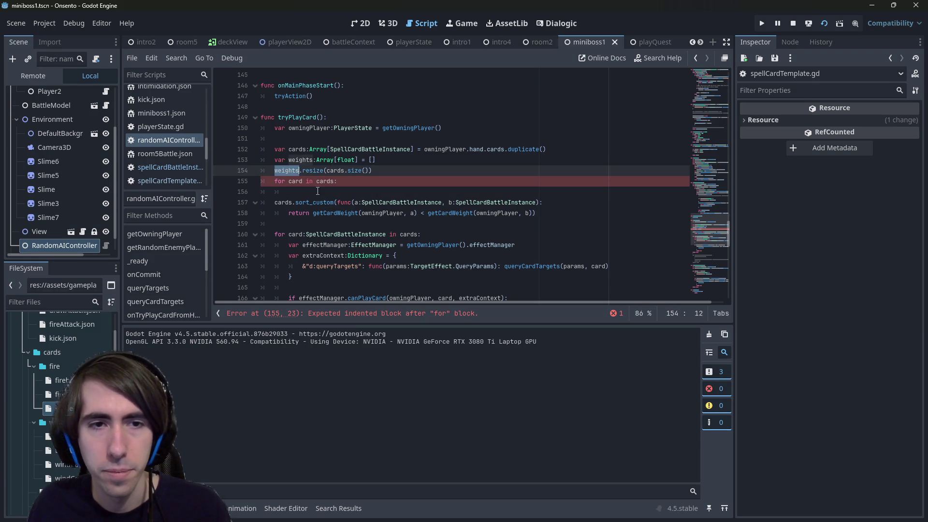
type("weights")
left_click(389, 181)
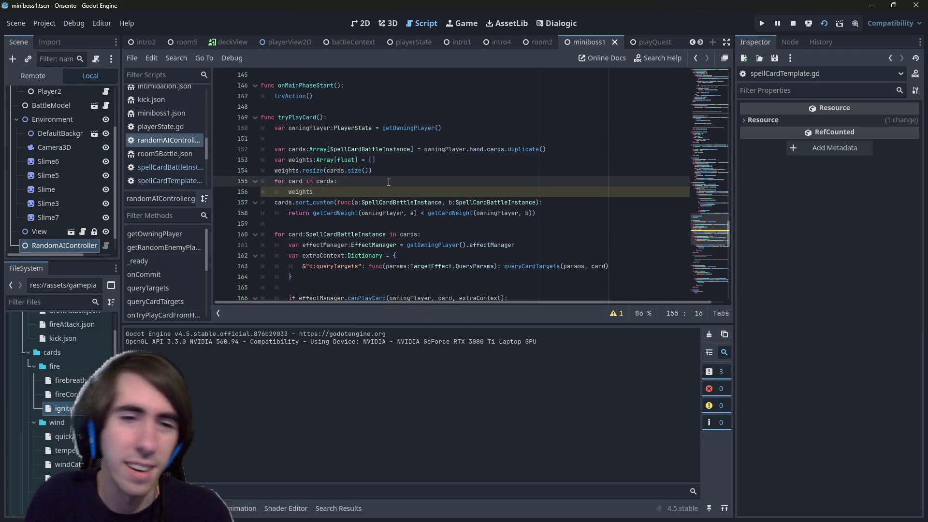
key("ctrl+Left")
key("ctrl+Left")
key("ctrl+Left")
key("ctrl+shift+Left")
type("in range")
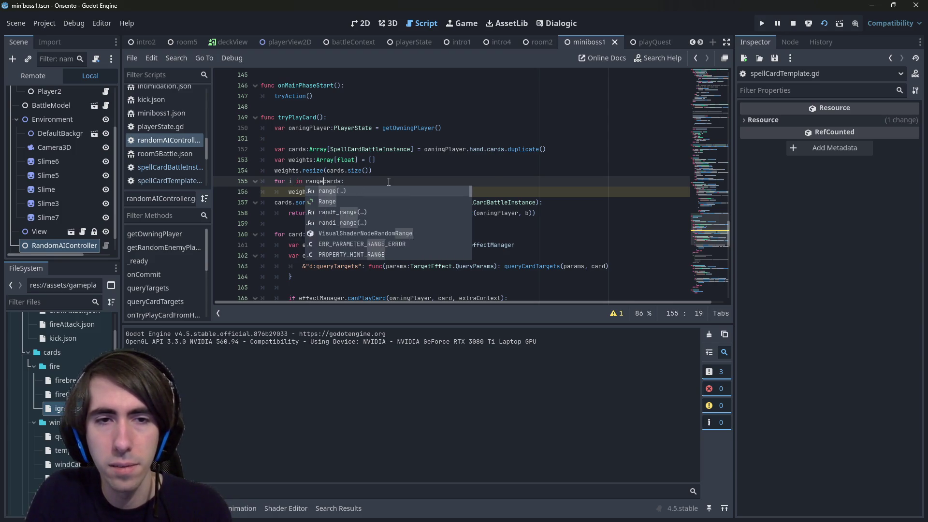
type("(")
key("ctrl+Right")
type(".size()")
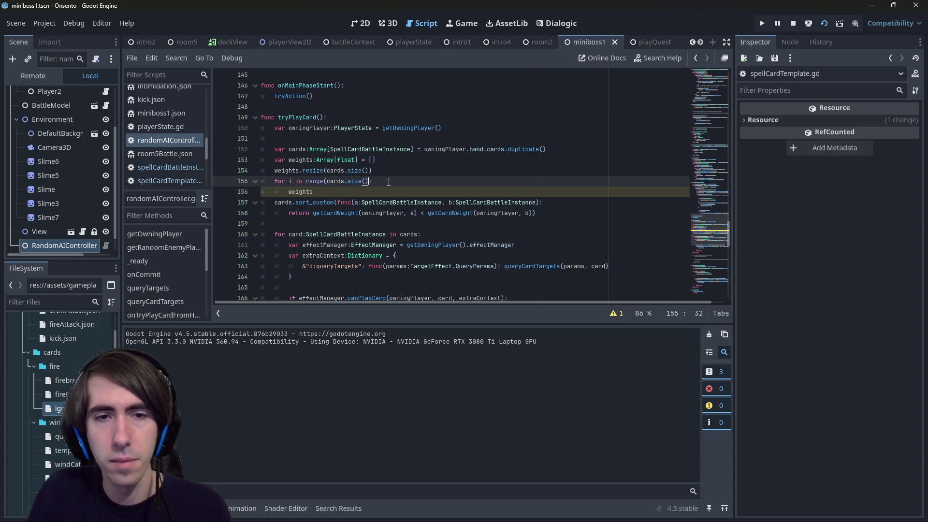
- Write 'weights[i] = getCardWeight(owningPlayer, cards[i])' in the loop body
left_click(369, 191)
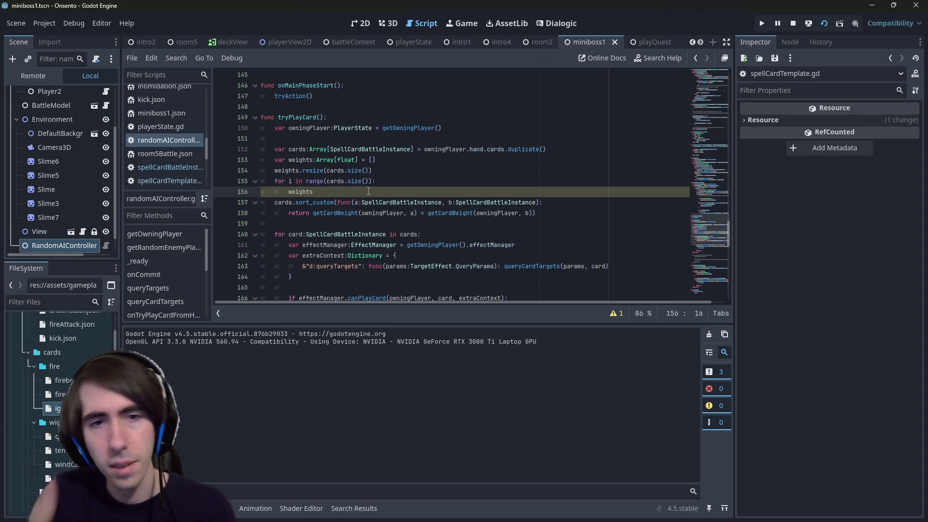
type("[i] = ")
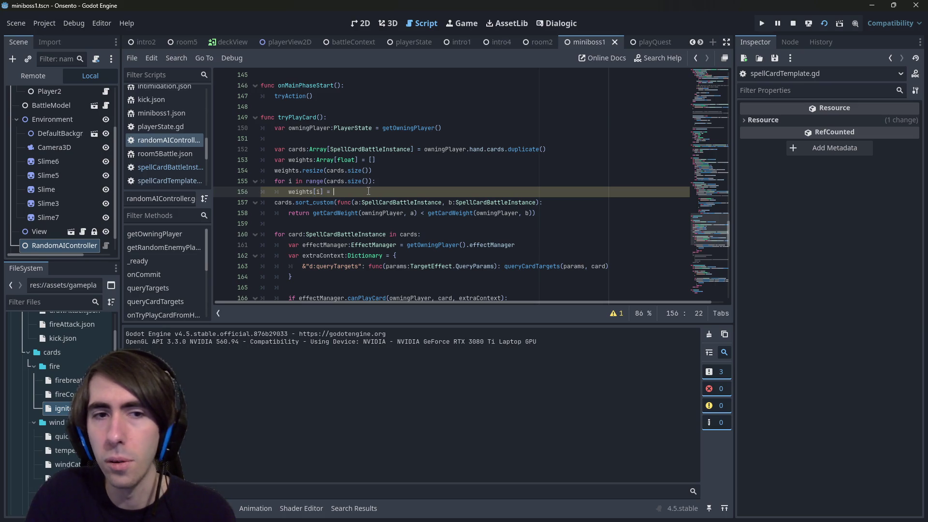
type("getC")
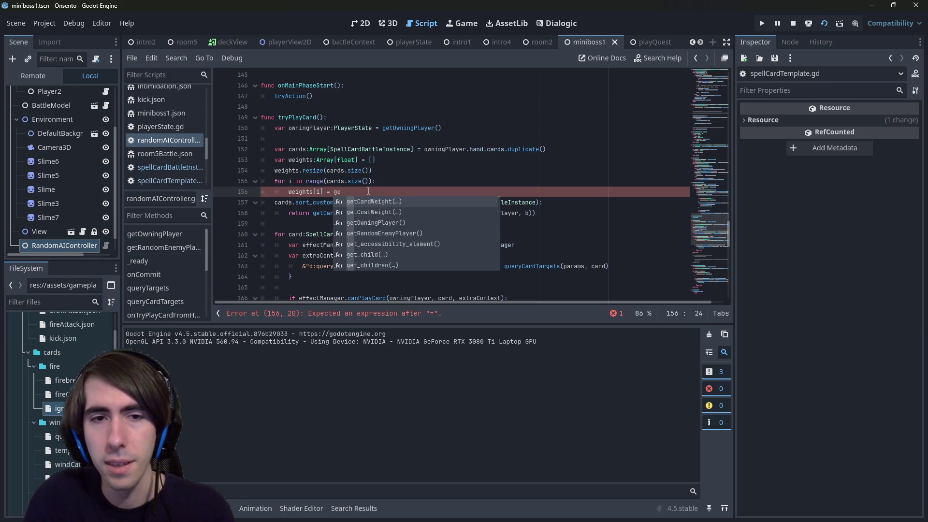
key("Return")
key("Down")
key("Down")
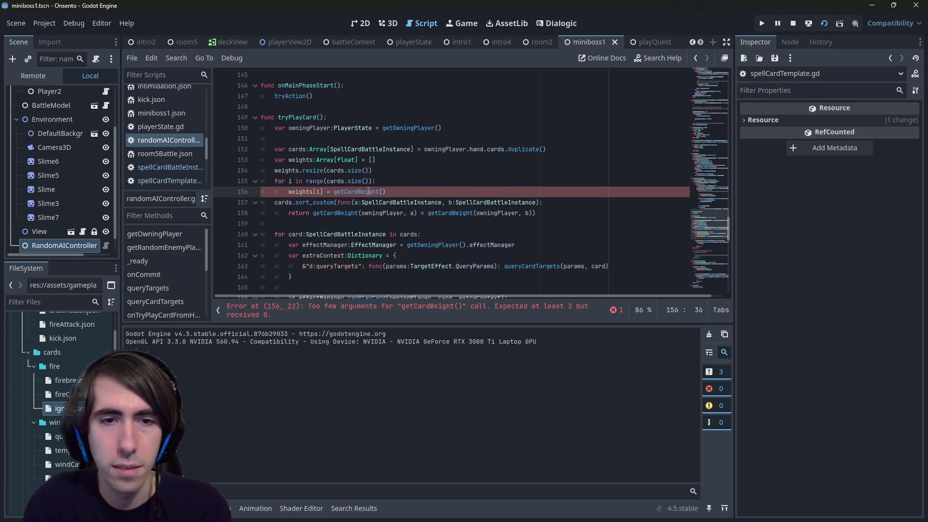
key("ctrl+Right")
key("ctrl+Right")
key("ctrl+Left")
key("ctrl+Left")
key("ctrl+Left")
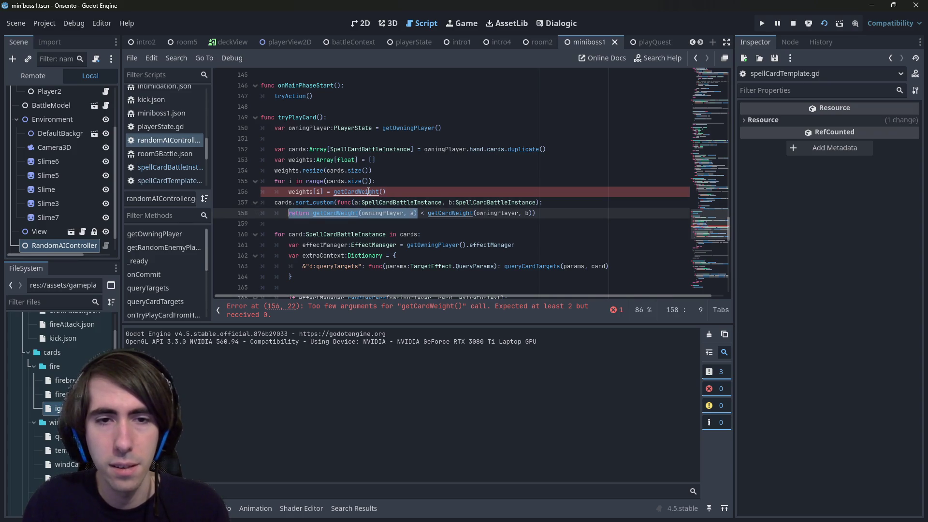
key("Up")
key("Up")
key("Right")
key("Right")
key("Right")
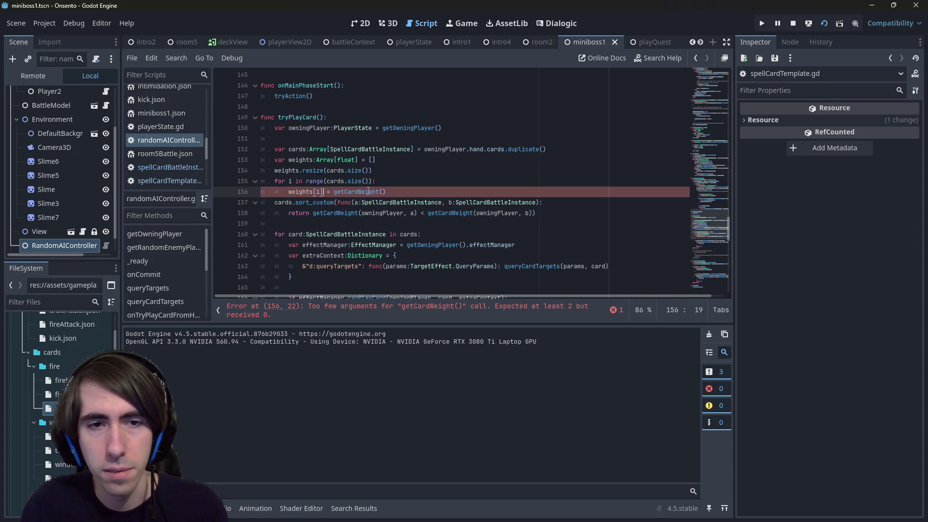
key("shift+End")
type("getCardWeight(owningPlayer, a)")
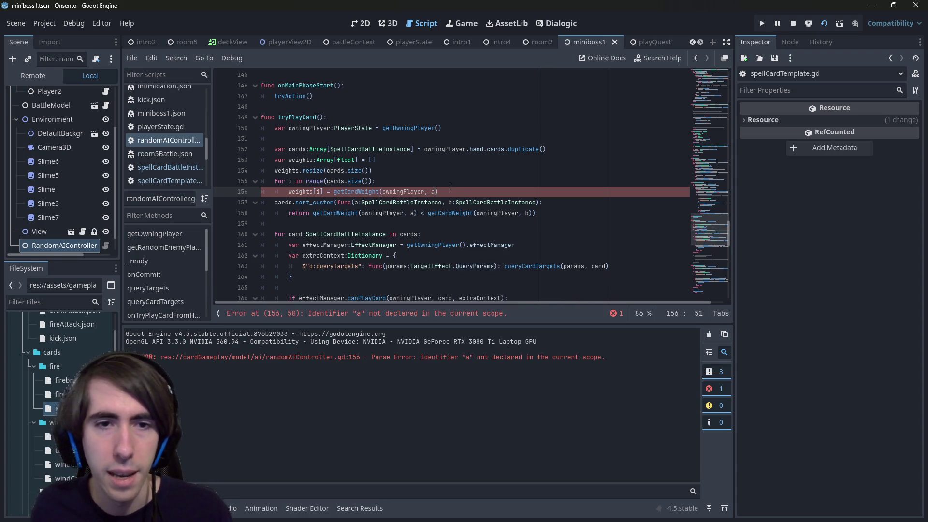
key("BackSpace")
type("cards[")
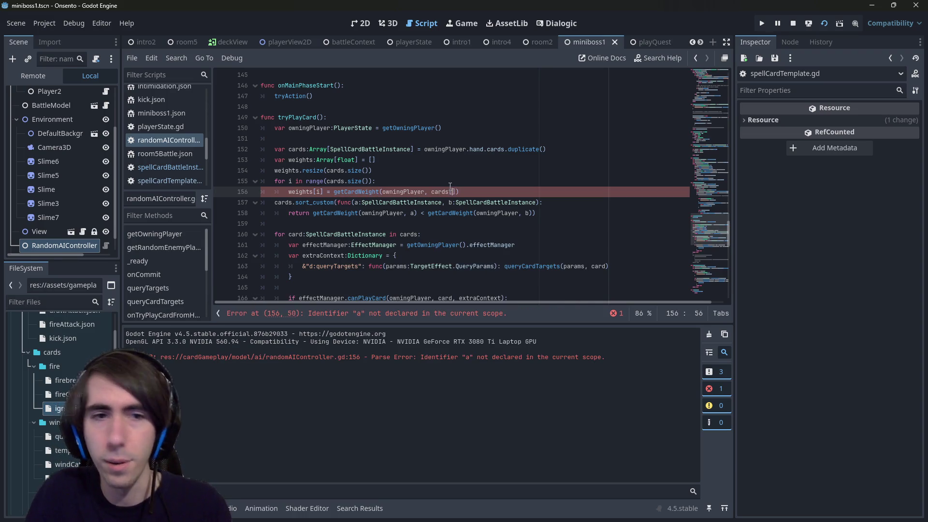
type("i")
left_click(398, 183)
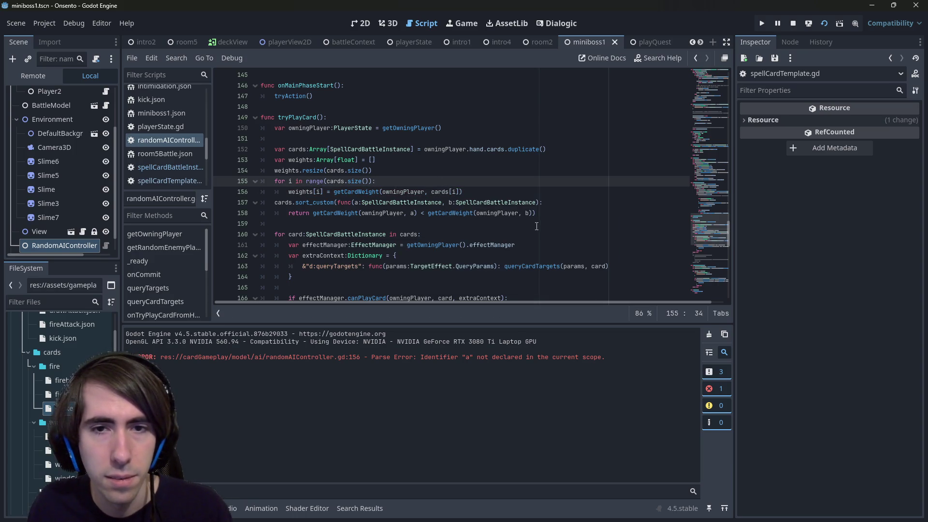
double_click(358, 213)
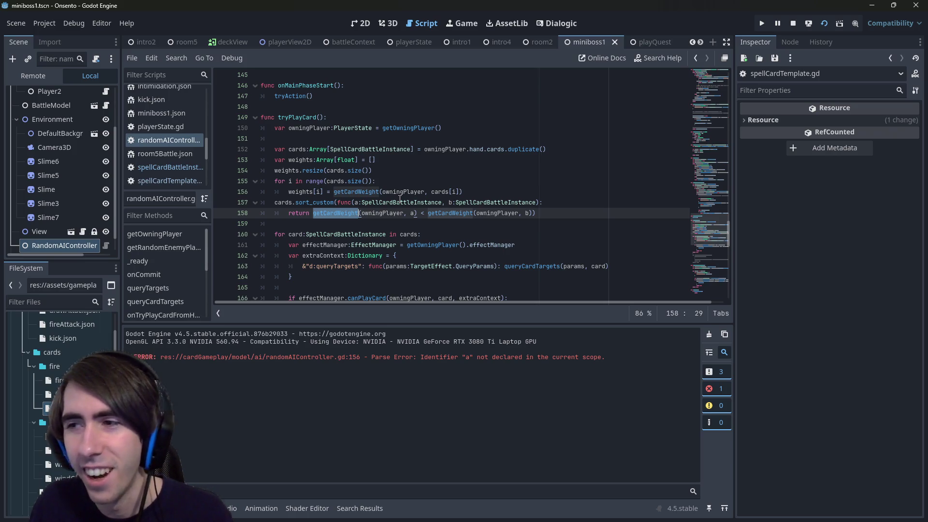
double_click(286, 173)
left_click(438, 173)
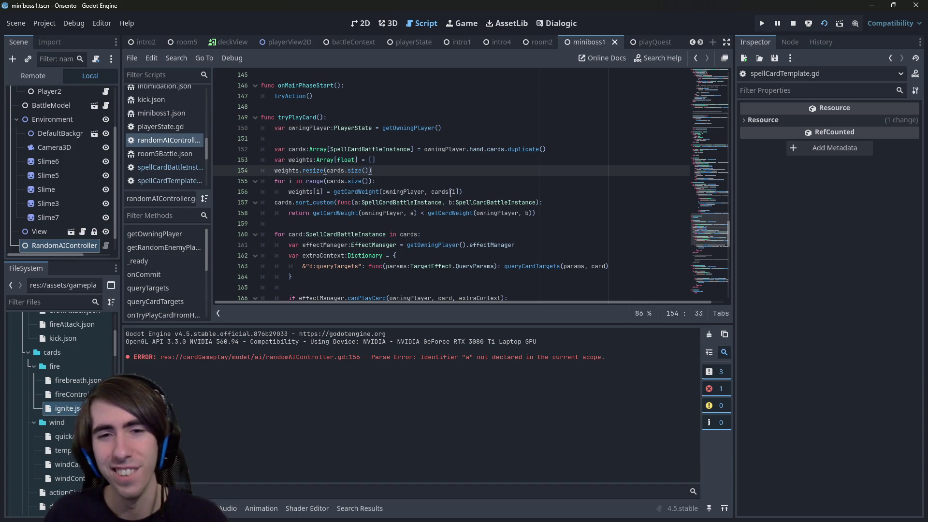
scroll(451, 193, "down", 2)
scroll(448, 193, "up", 1)
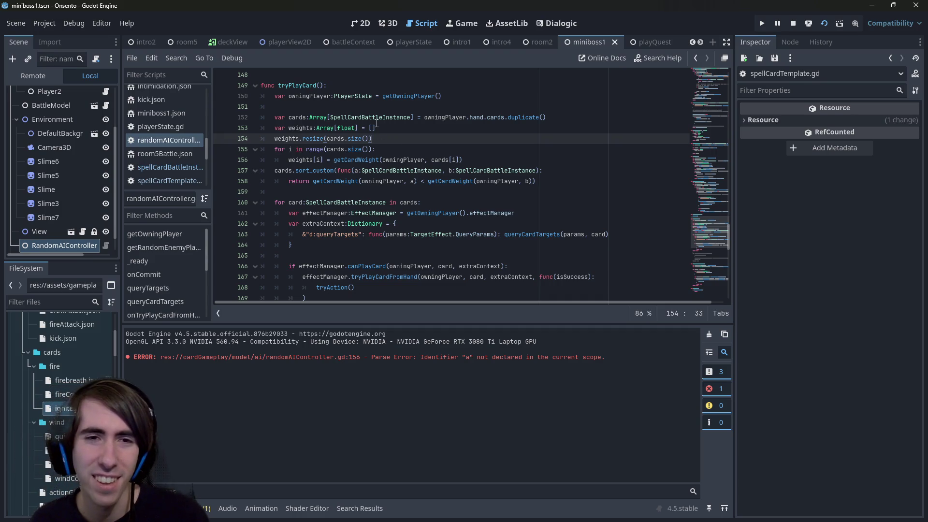
- Duplicate the weights declaration as an int array named indices
mouse_move(376, 128)
left_mouse_down()
mouse_move(290, 118)
mouse_move(262, 128)
left_mouse_up()
key("ctrl+c")
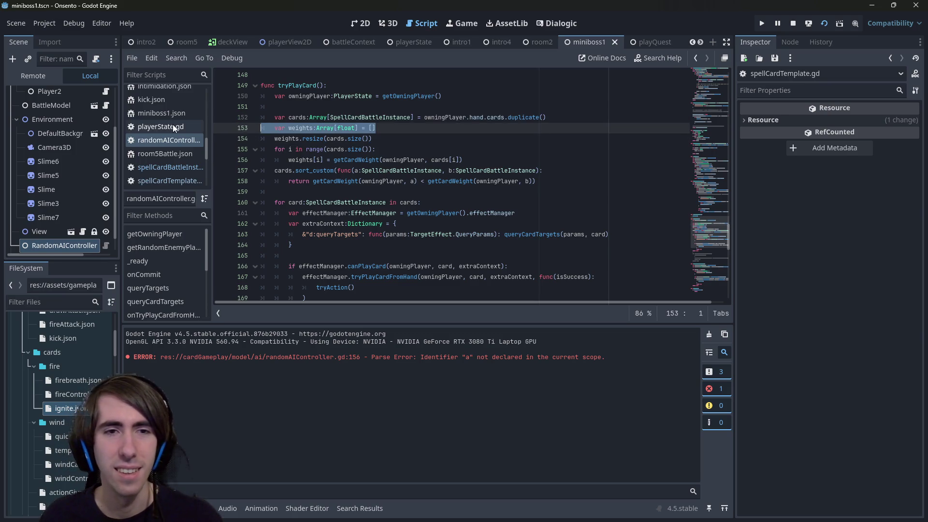
key("Down")
key("Return")
key("Up")
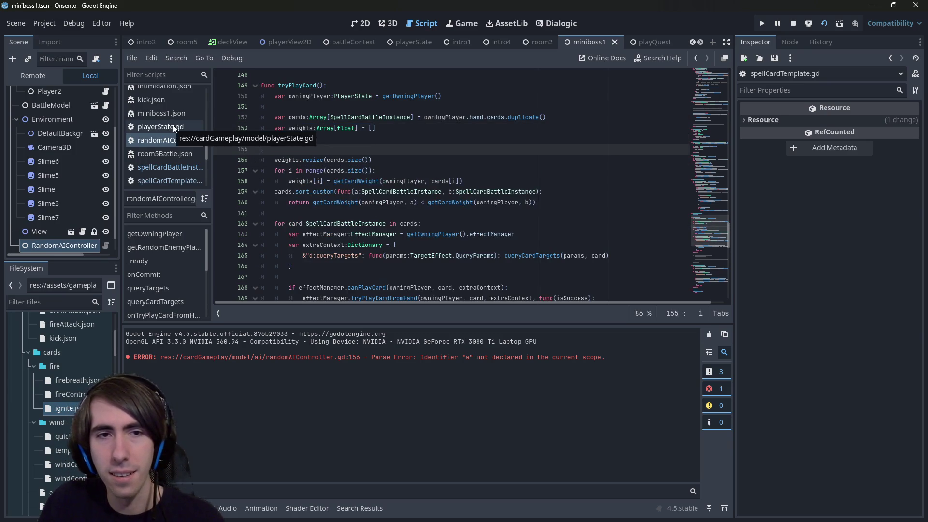
key("ctrl+v")
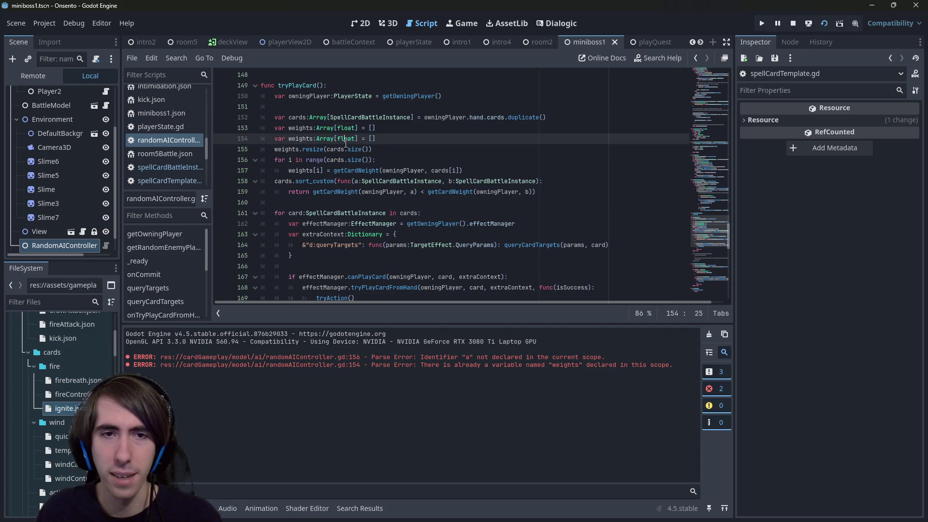
type("int")
key("ctrl+Left")
key("ctrl+Left")
key("ctrl+Left")
key("ctrl+shift+Right")
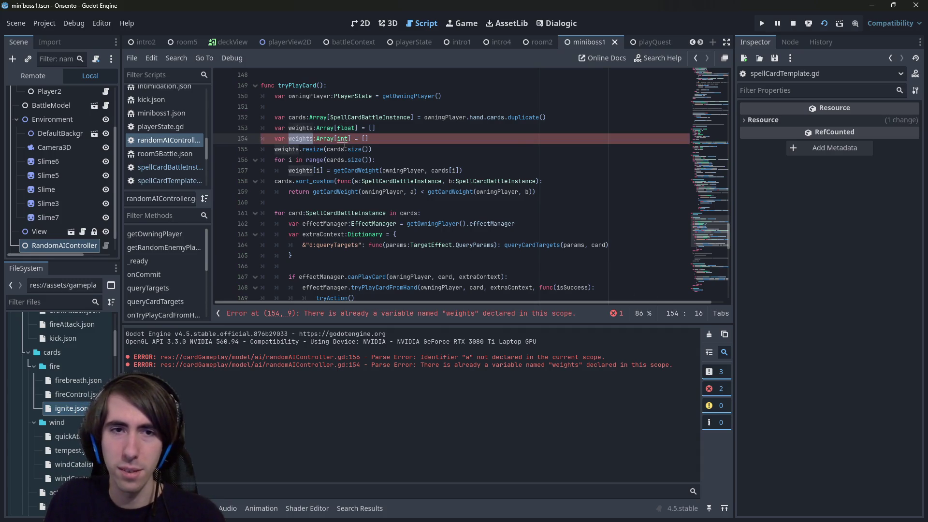
type("indices")
left_click(300, 138)
- Add 'indices.resize(cards.size())' below the weights resize line and save
left_click(386, 147)
key("Return")
type("indices.siz")
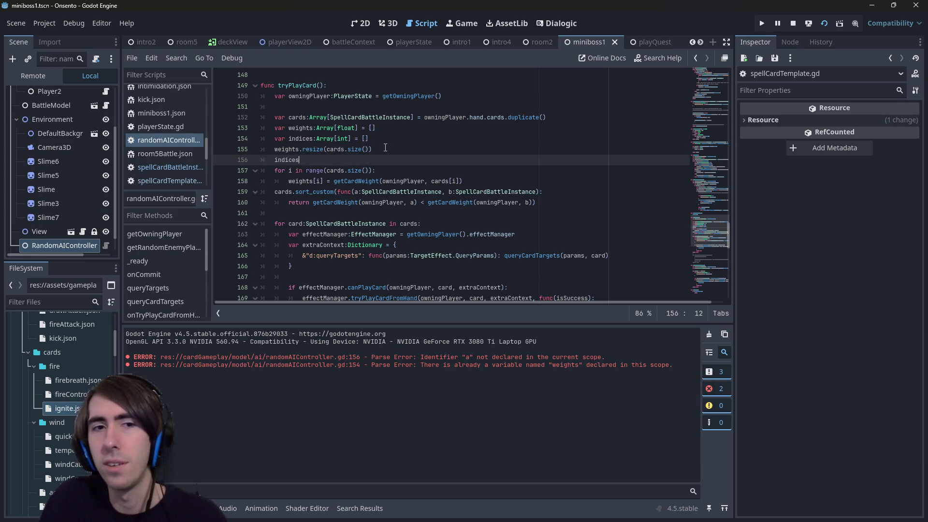
key("Return")
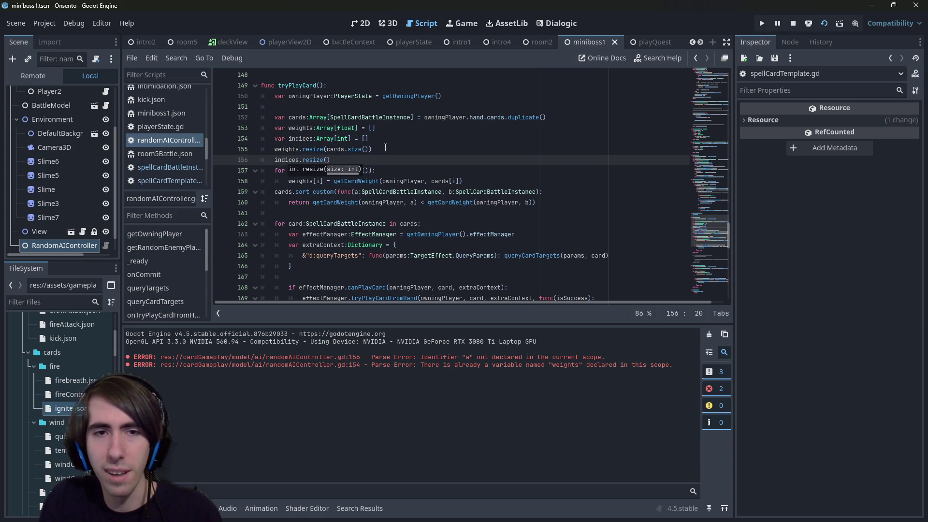
type("cards.size()")
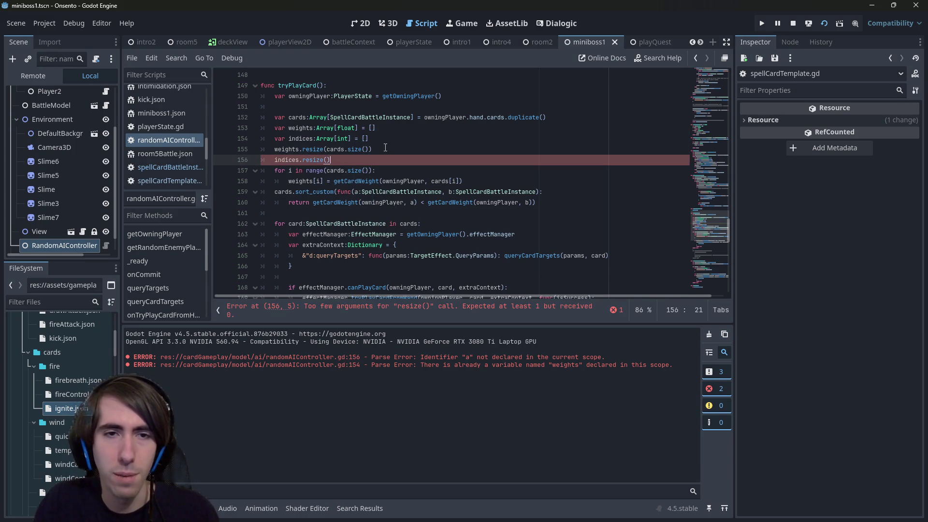
key("ctrl+s")
- Review the resize lines and the tryPlayCardFromHand and canPlayCard calls
double_click(290, 159)
double_click(289, 149)
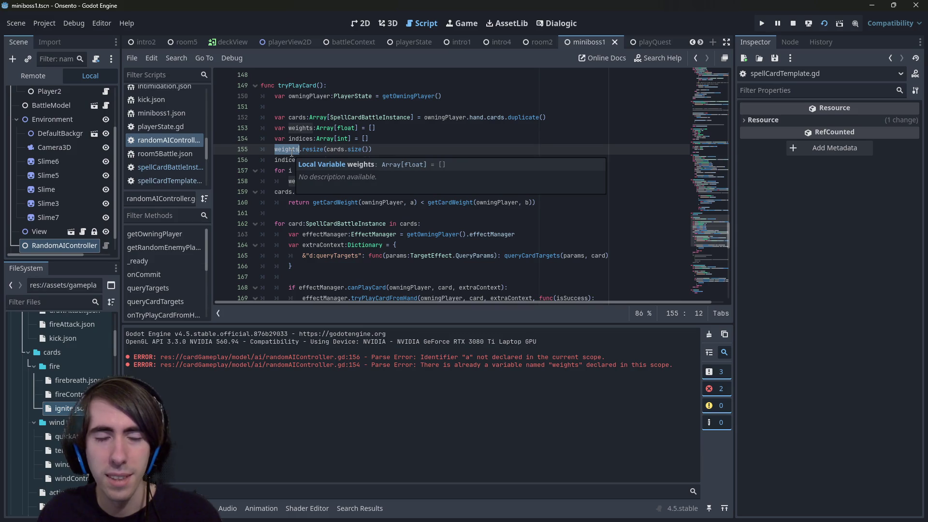
left_click(411, 149)
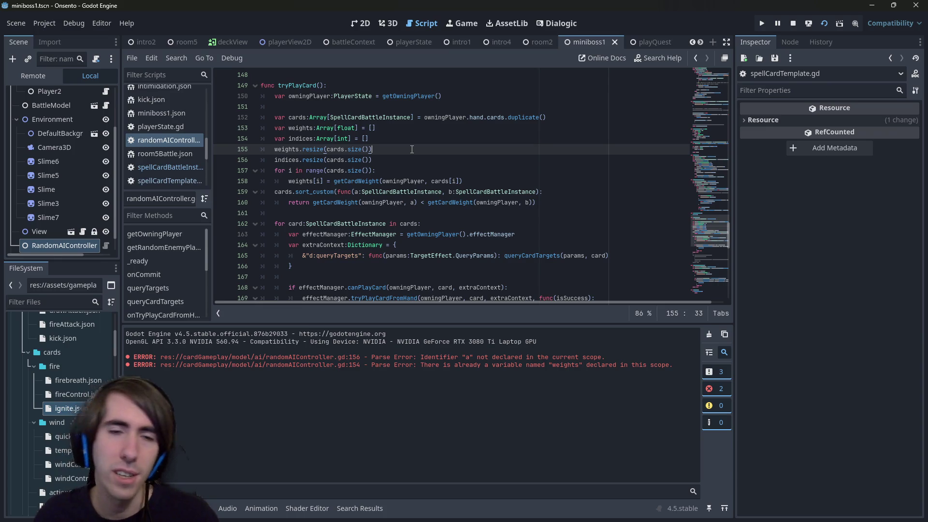
scroll(407, 229, "down", 2)
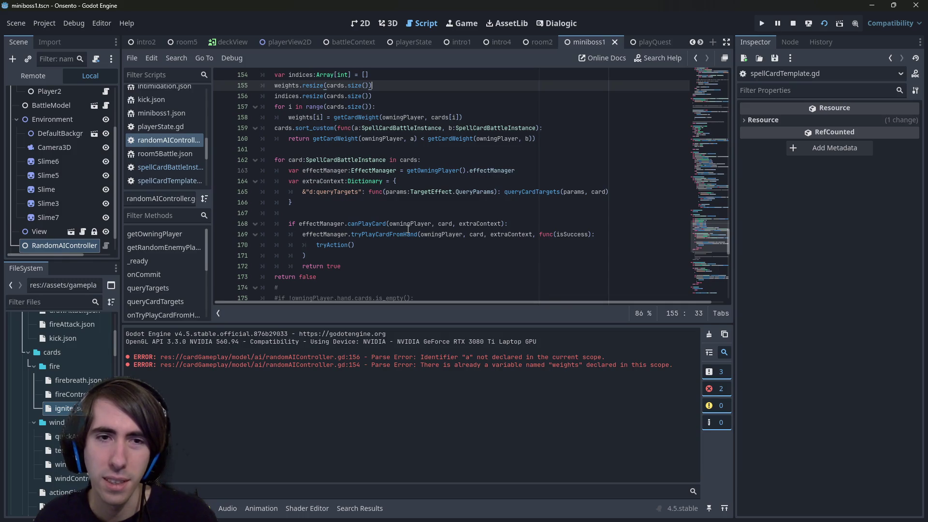
scroll(408, 230, "up", 2)
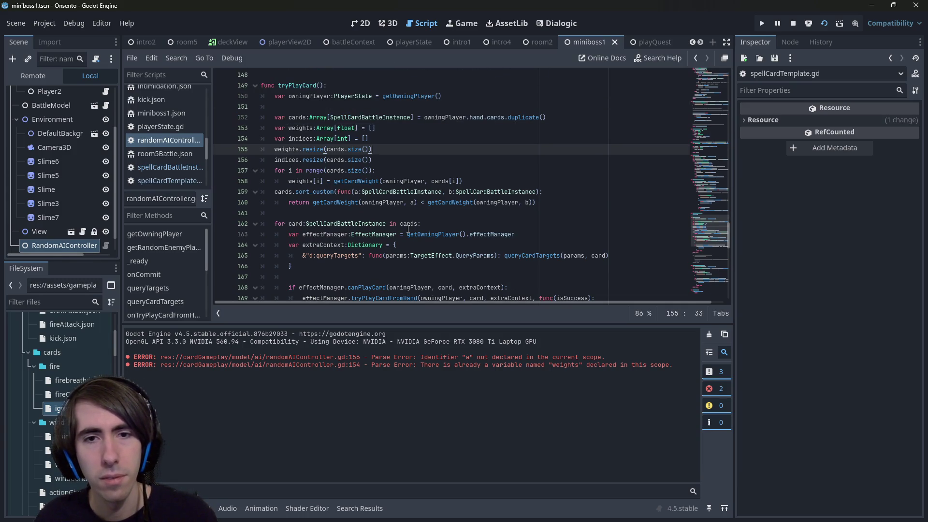
scroll(408, 229, "down", 2)
double_click(369, 234)
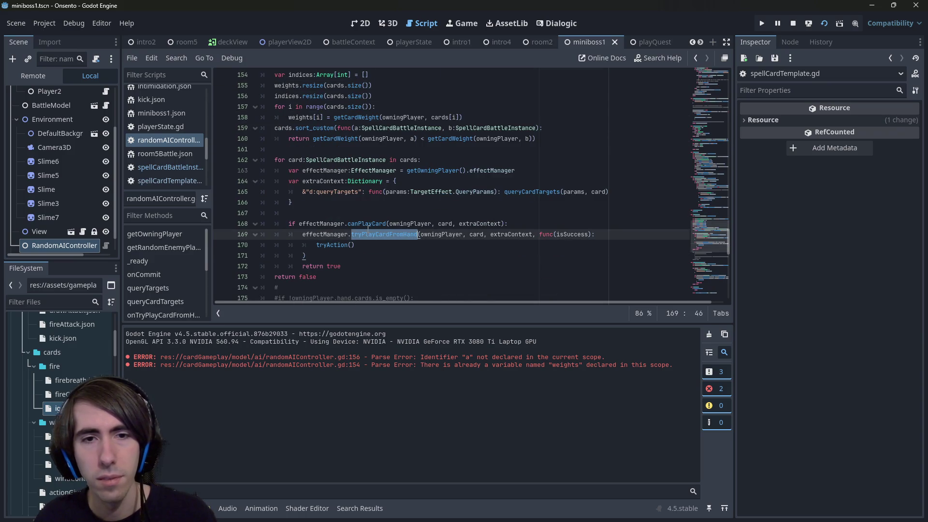
double_click(367, 223)
scroll(368, 224, "up", 2)
scroll(367, 223, "down", 1)
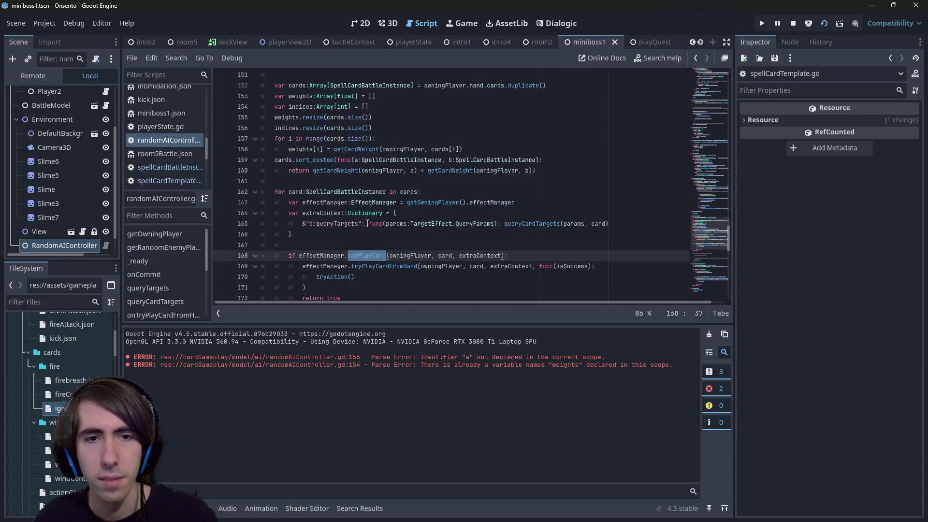
scroll(366, 225, "up", 3)
- Insert a blank line after the indices resize line on line 156
left_click(393, 161)
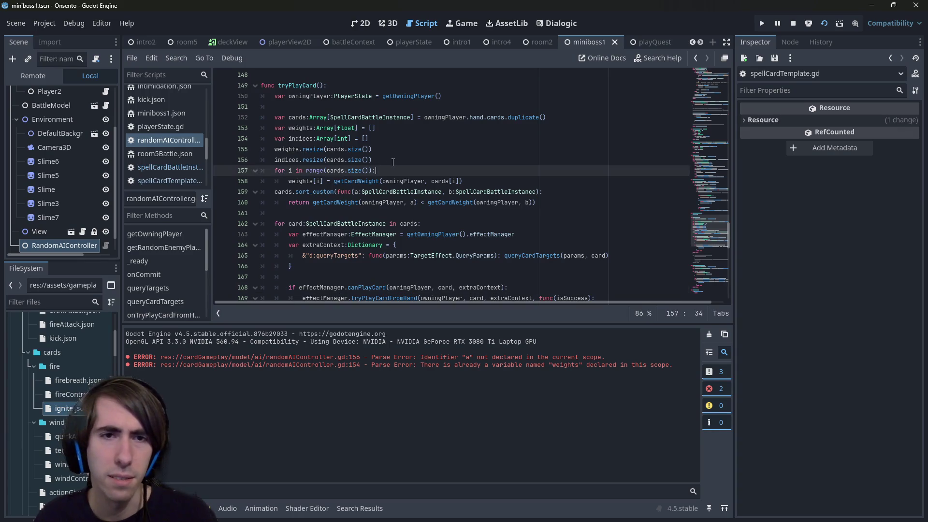
key("Return")
left_click_drag(373, 160, 225, 166)
double_click(286, 160)
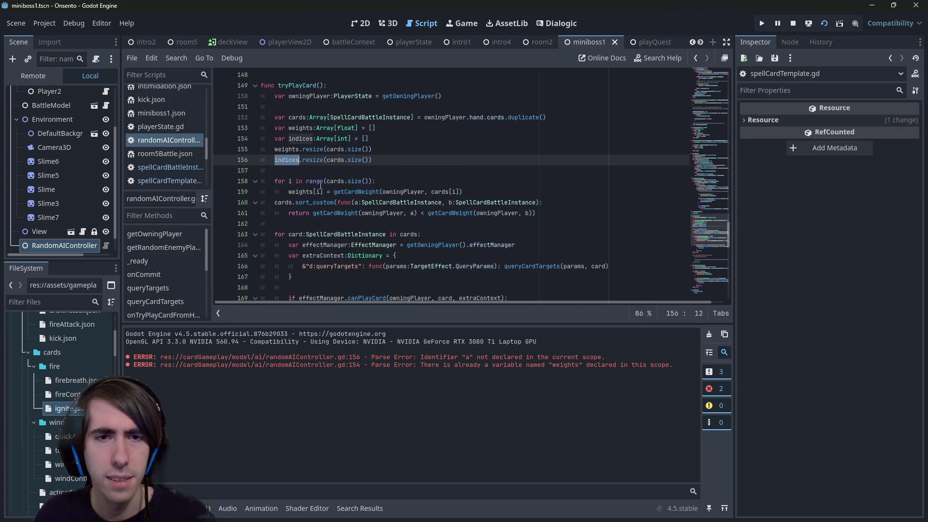
left_click(416, 140)
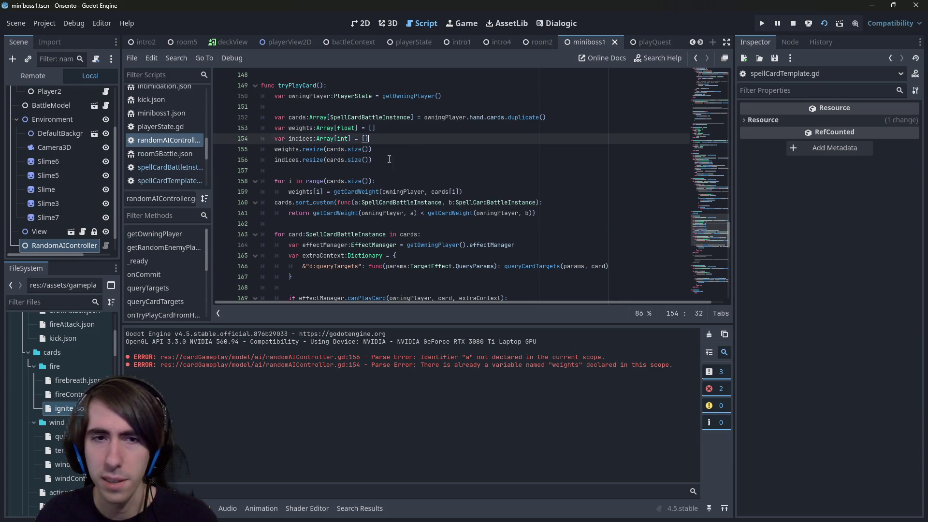
left_click(375, 184)
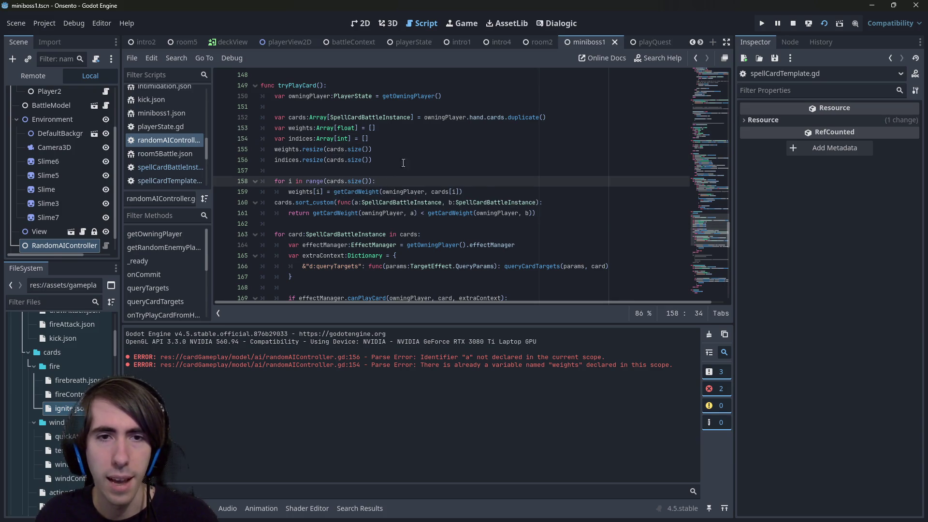
left_click(487, 190)
- Add 'indices[i] = i' inside the index loop
key("Return")
type("indices[i] = i")
left_click(486, 190)
left_click(473, 204)
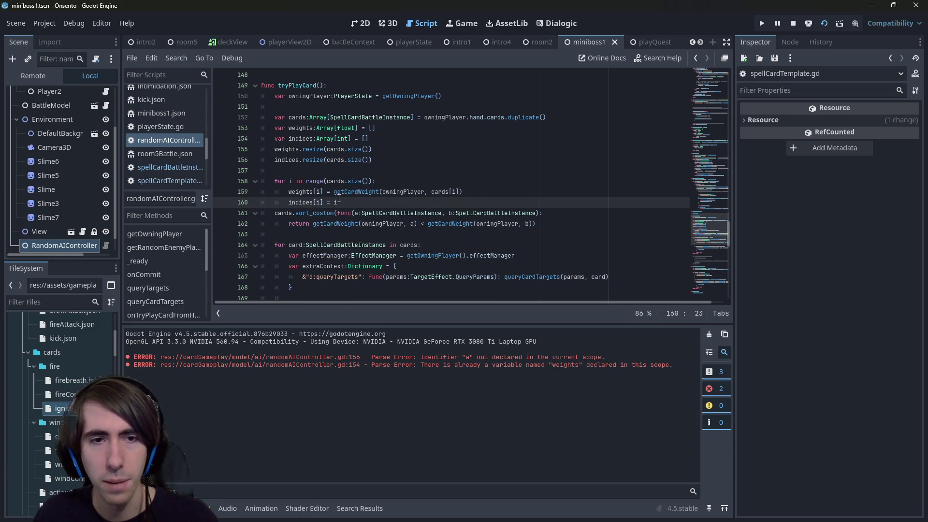
- Sort indices instead of cards, typing both lambda parameters as int
double_click(283, 214)
type("indices")
key("ctrl+s")
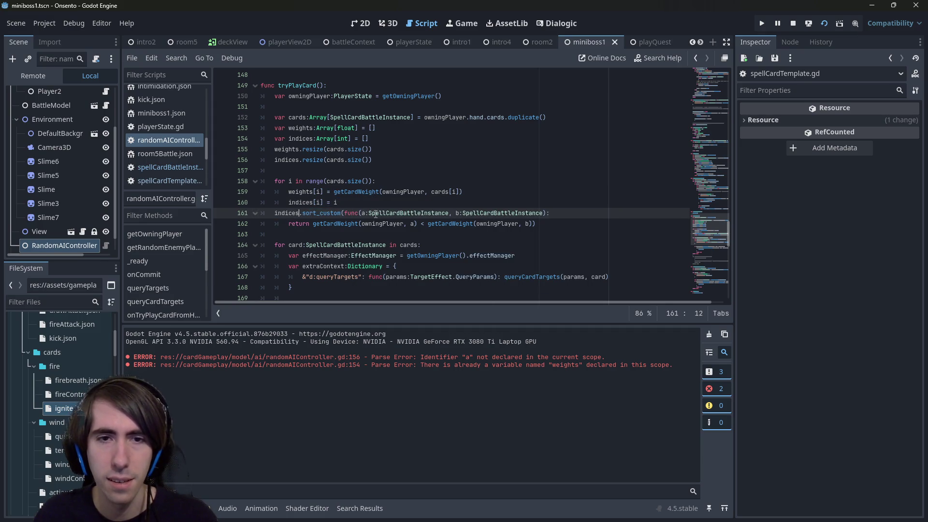
double_click(376, 213)
key("ctrl+d")
type("int")
key("ctrl+s")
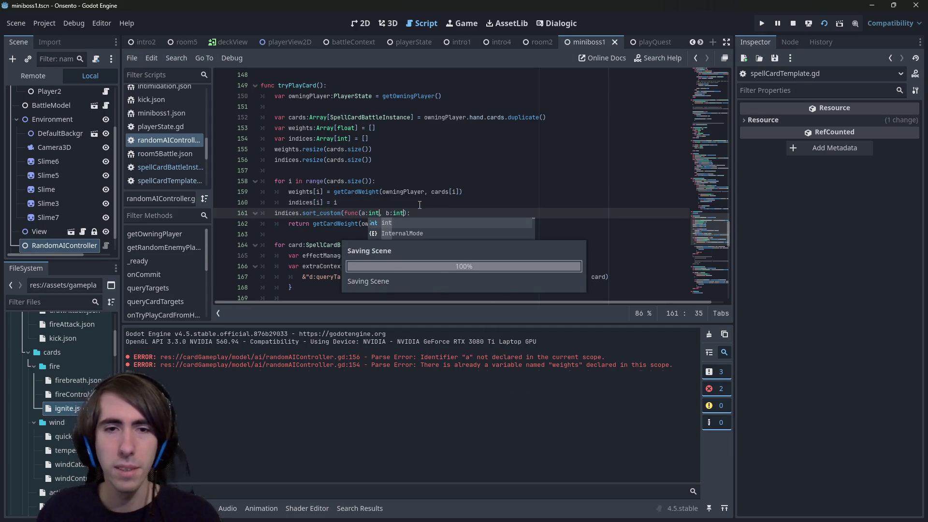
- Compare getCardWeight of cards[a] and cards[b] in the sort lambda
left_click(345, 224)
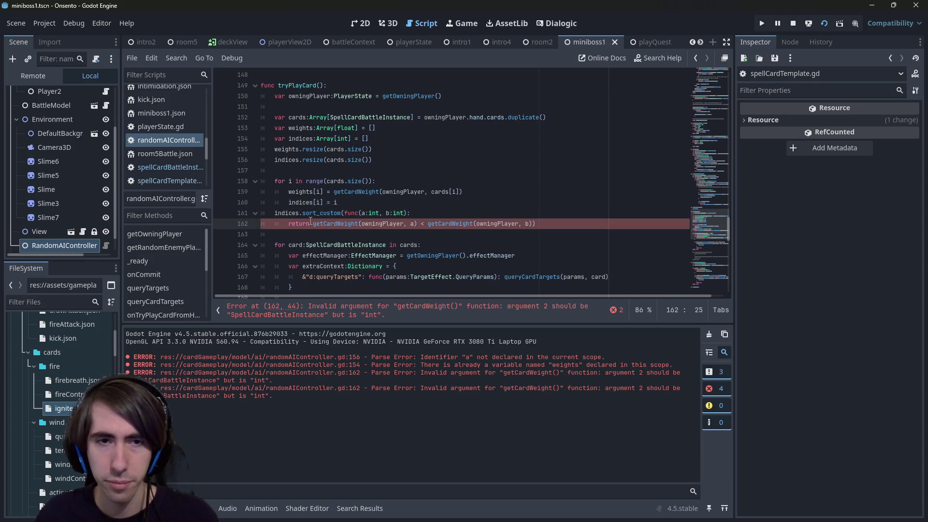
double_click(376, 225)
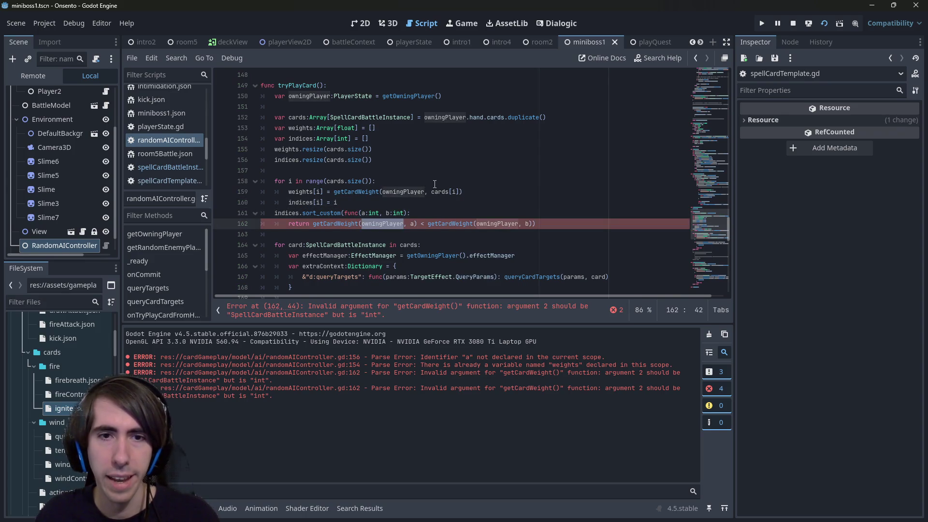
left_click(412, 224)
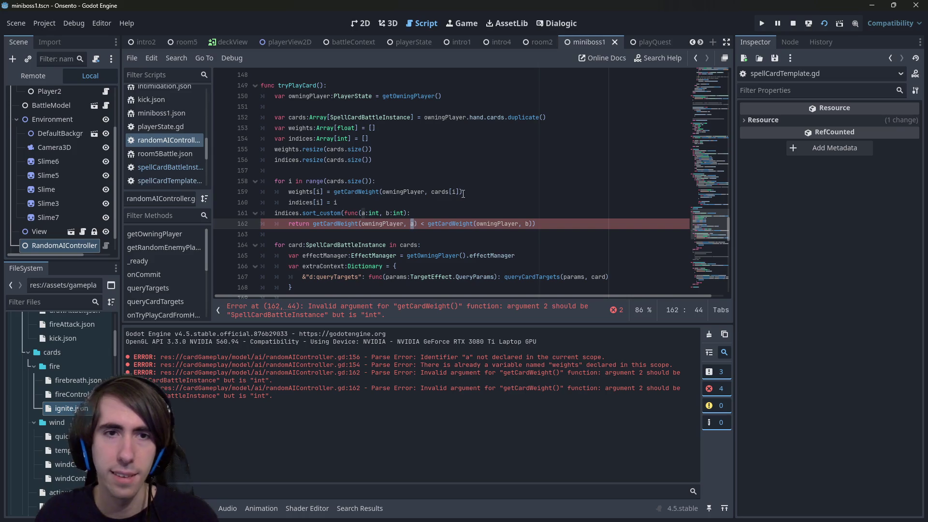
type("cards[")
key("Right")
type("]")
key("End")
key("Left")
key("Left")
key("Left")
key("Right")
key("Right")
type("cards[")
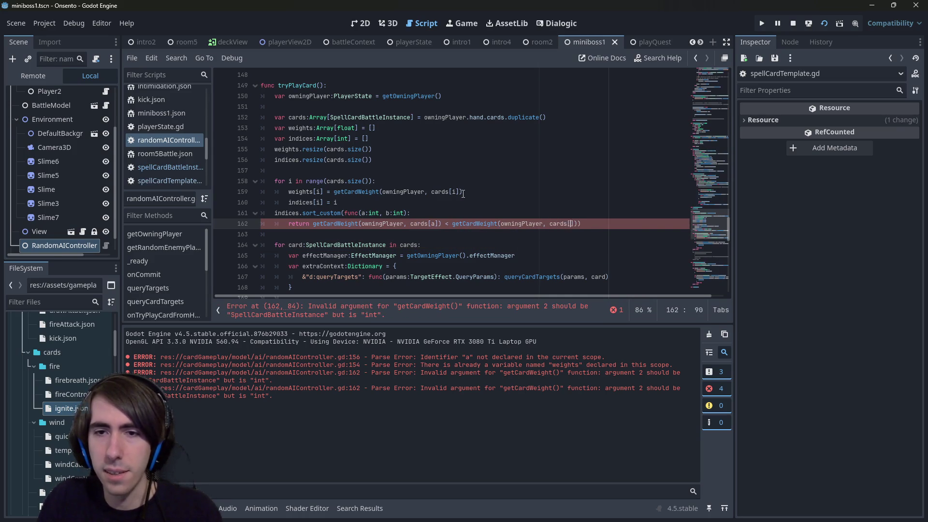
type("b")
- Add a 'for index in indices:' loop after the sort
left_click(385, 231)
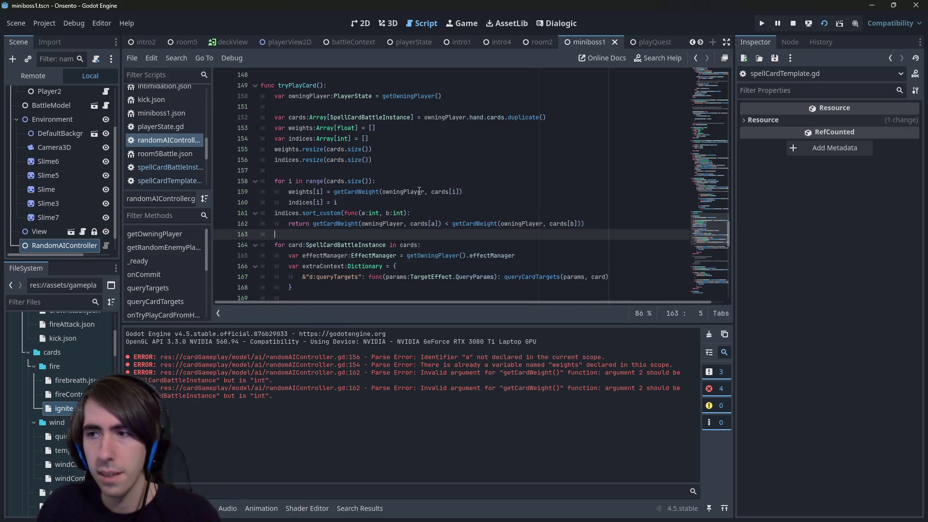
key("Return")
scroll(430, 174, "down", 1)
type("for index in indices:")
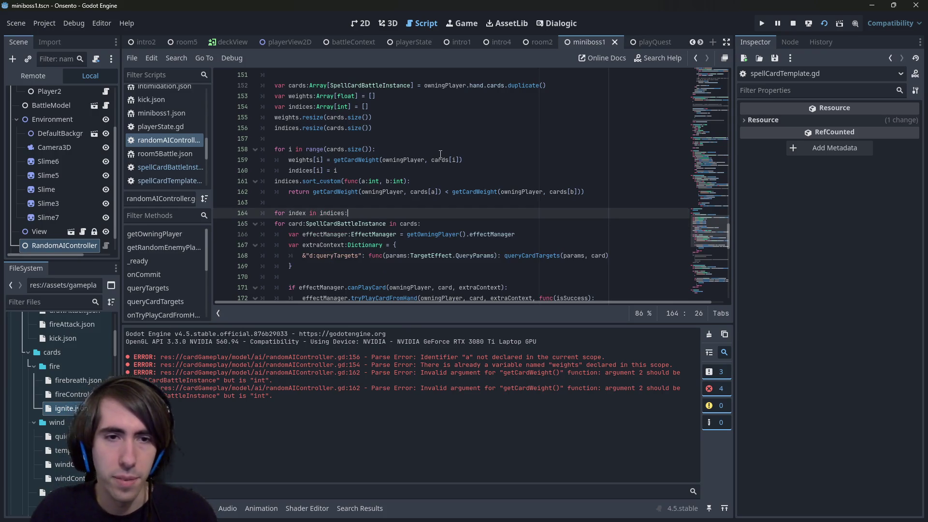
- Turn the old card loop line into 'var card: SpellCardBattleInstance = cards[index]'
key("Down")
key("Home")
key("Tab")
key("ctrl+shift+Right")
type("var")
key("ctrl+Right")
key("ctrl+Right")
key("ctrl+Right")
type("=")
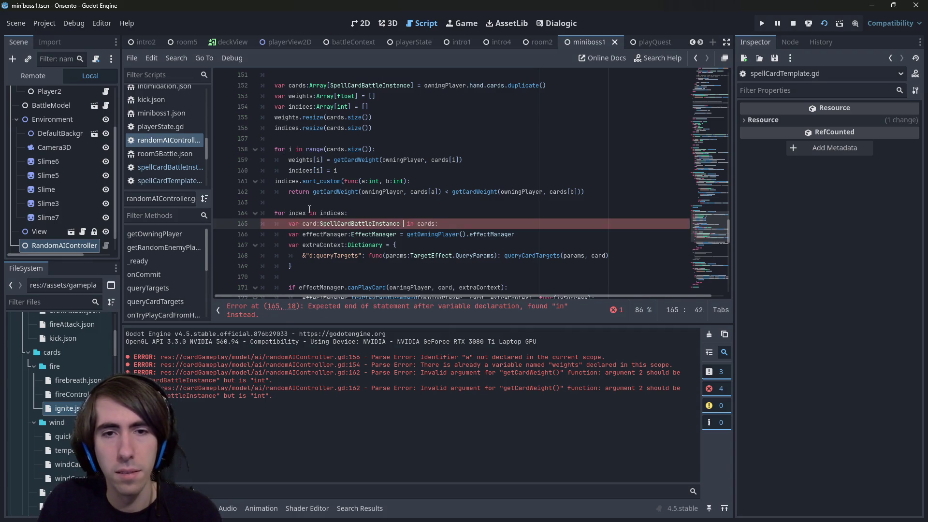
key("Delete")
key("Delete")
key("Delete")
key("ctrl+Right")
type("[index")
key("End")
key("BackSpace")
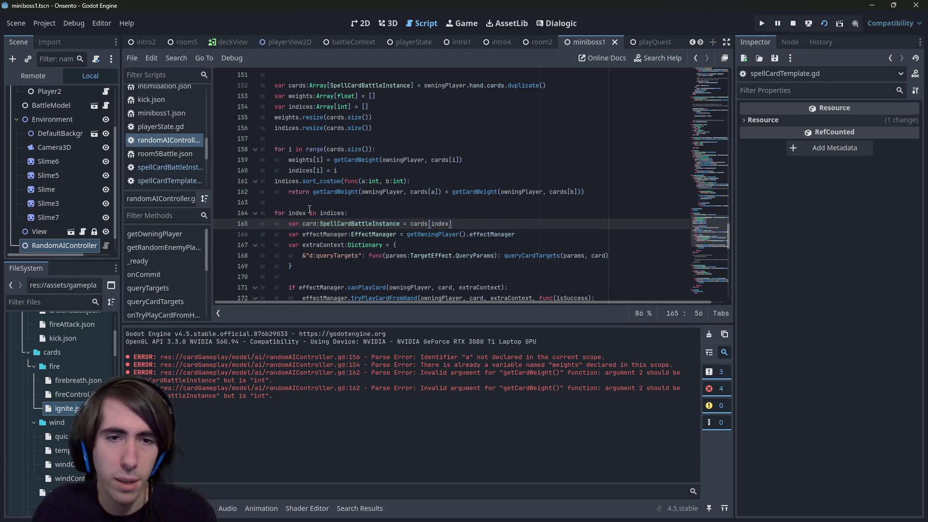
- Stop the running game and launch it again to test
scroll(312, 214, "down", 2)
scroll(312, 214, "up", 1)
left_click(791, 25)
left_click(824, 24)
left_click(518, 171)
scroll(519, 211, "up", 2)
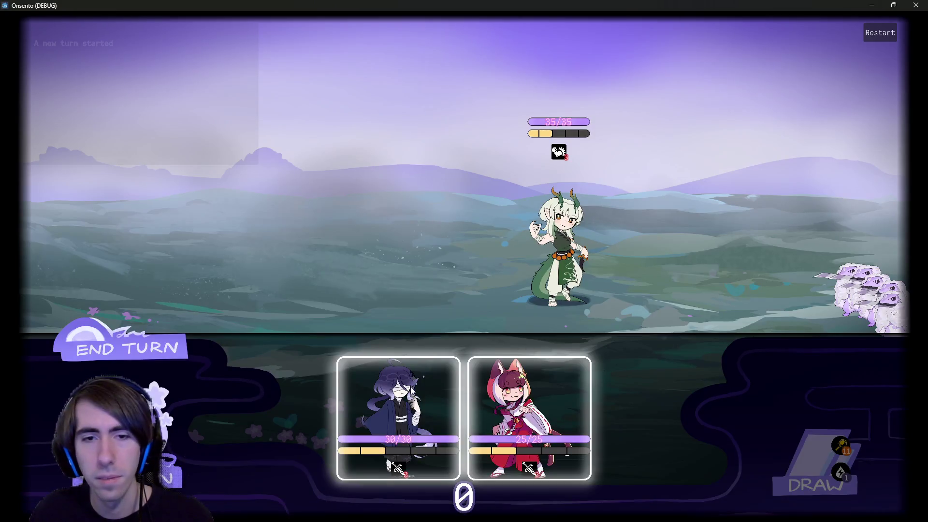
- Place the fox-girl character on the battlefield and end the turn twice
left_click_drag(464, 415, 237, 288)
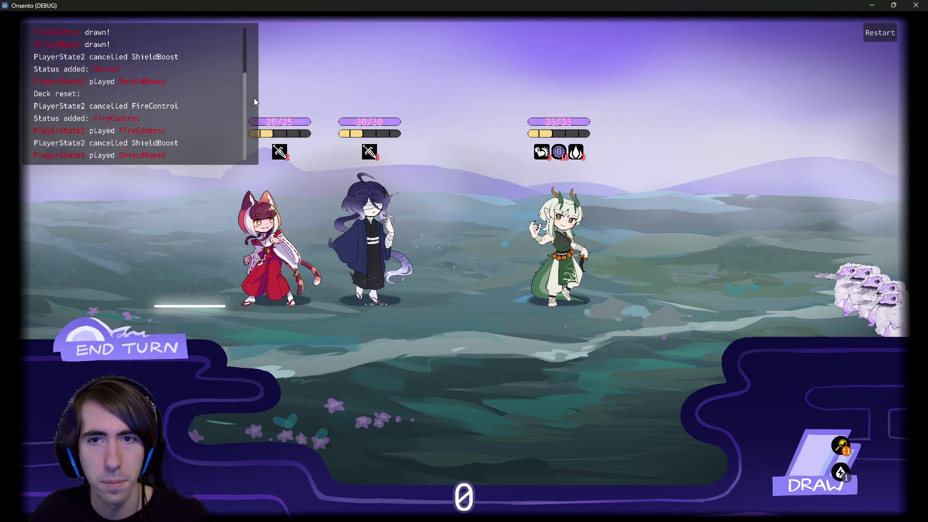
left_click(126, 348)
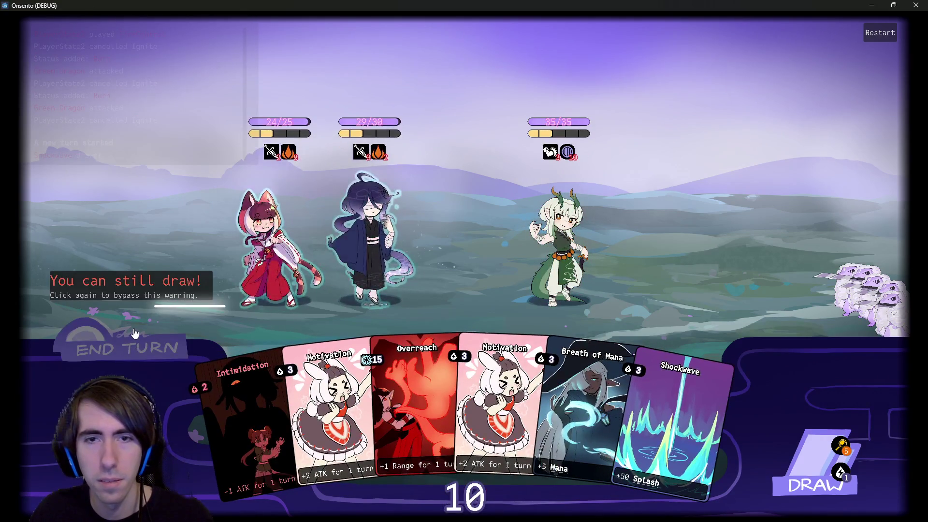
left_click(134, 334)
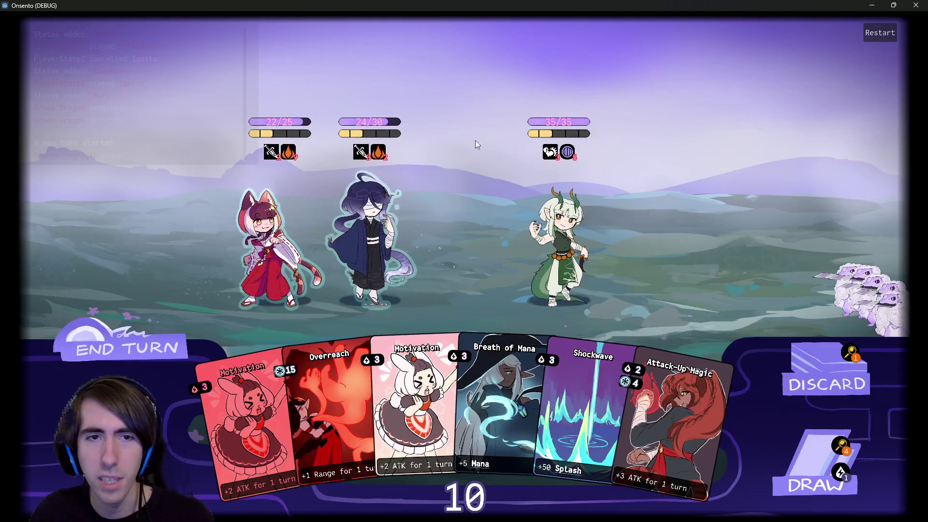
mouse_move(285, 152)
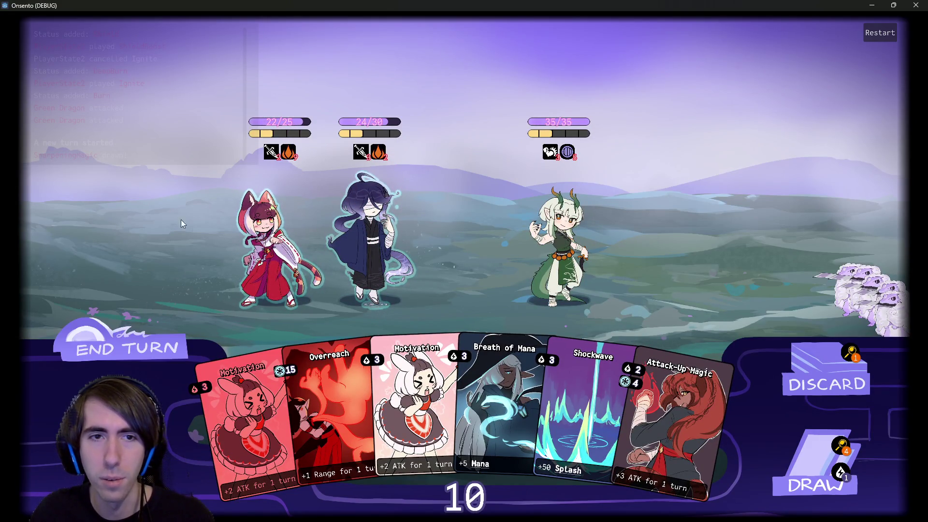
left_click(117, 355)
left_click(116, 355)
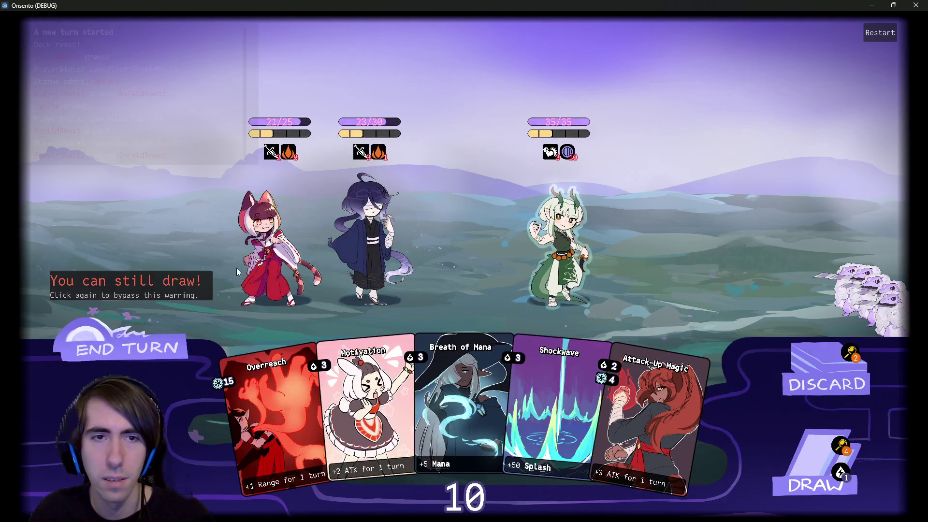
mouse_move(296, 159)
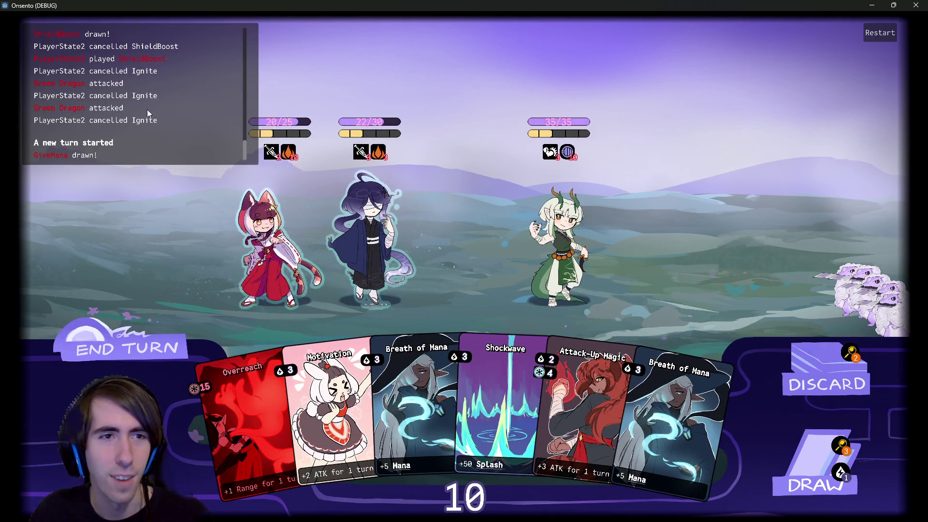
- Close the Onsento debug game window
scroll(133, 114, "up", 3)
scroll(133, 114, "up", 3)
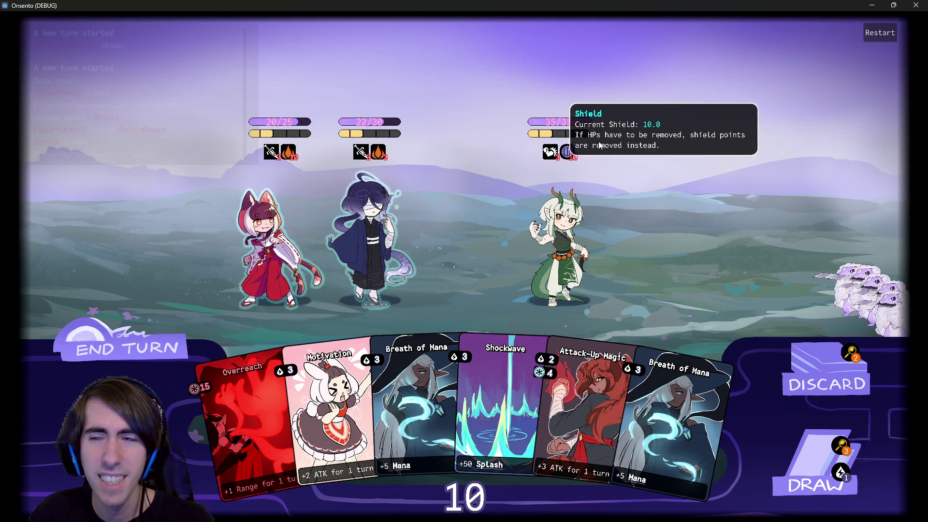
left_click(918, 5)
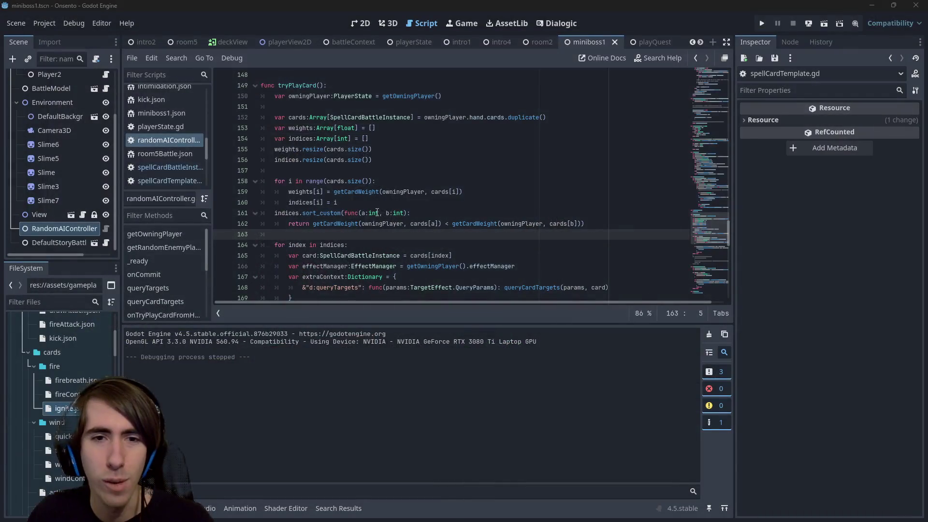
- Flip the sort comparison on line 162 from '<' to '>', save, and test-run the scene
scroll(371, 221, "down", 1)
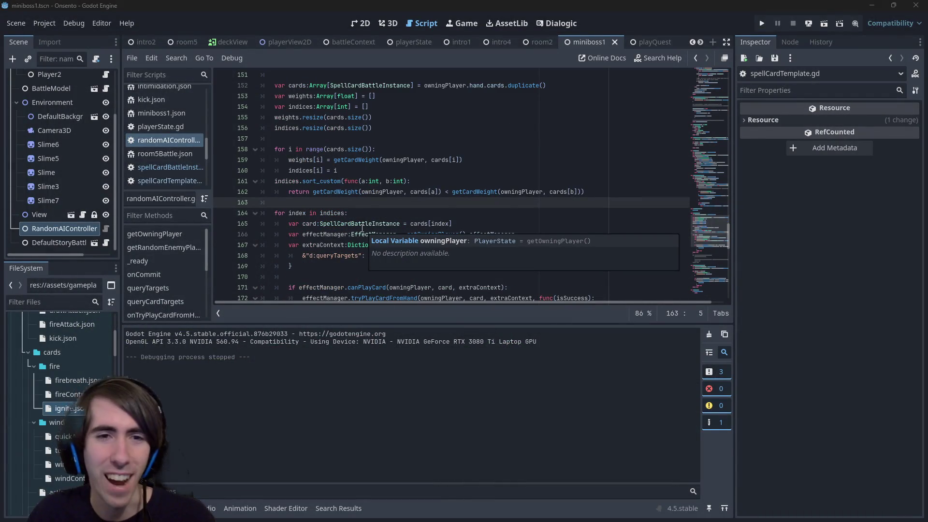
double_click(288, 183)
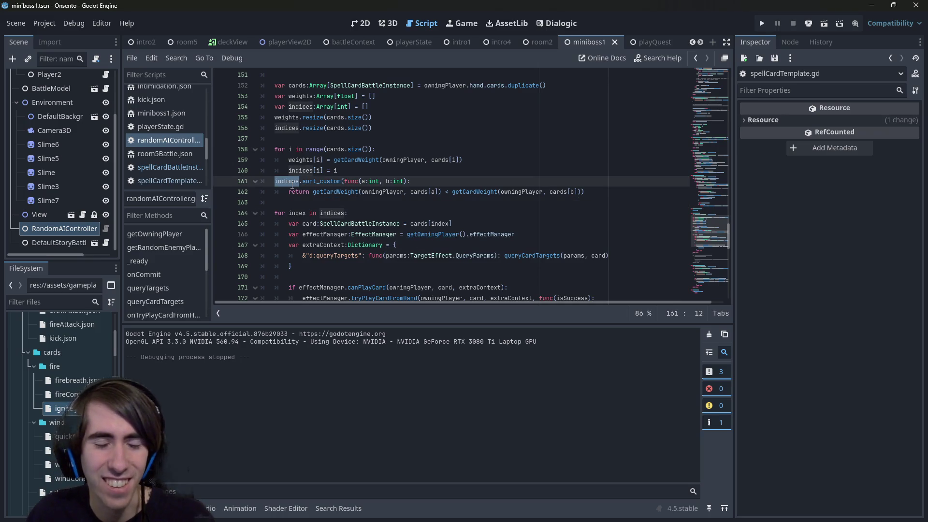
left_click(447, 193)
key("BackSpace")
type(">")
key("ctrl+s")
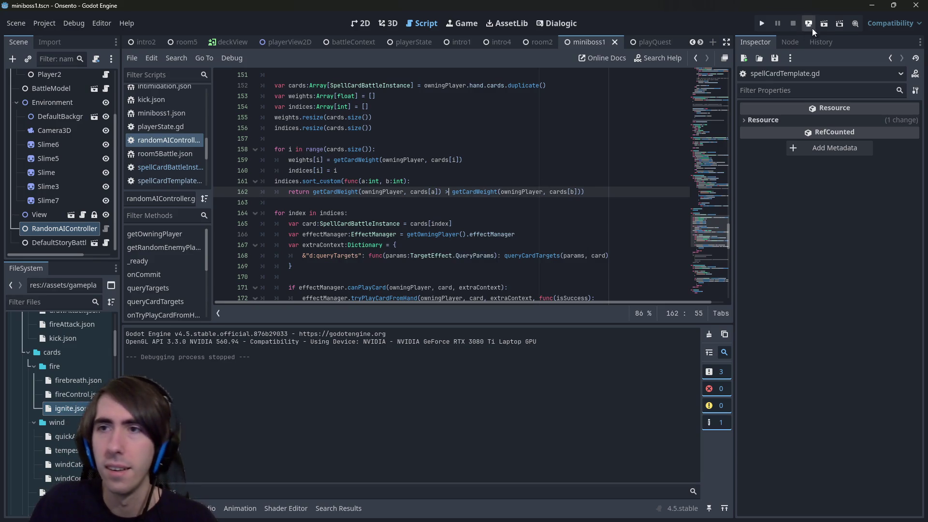
left_click(822, 23)
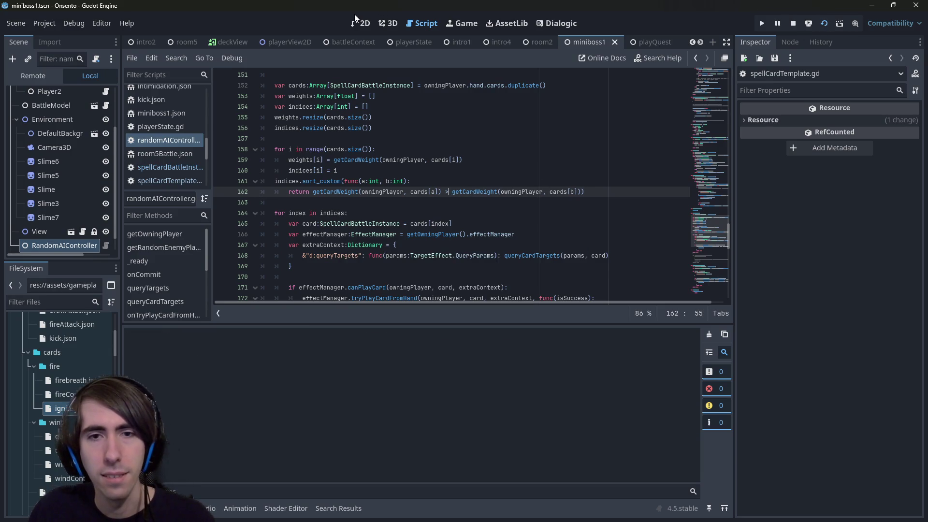
left_click(795, 23)
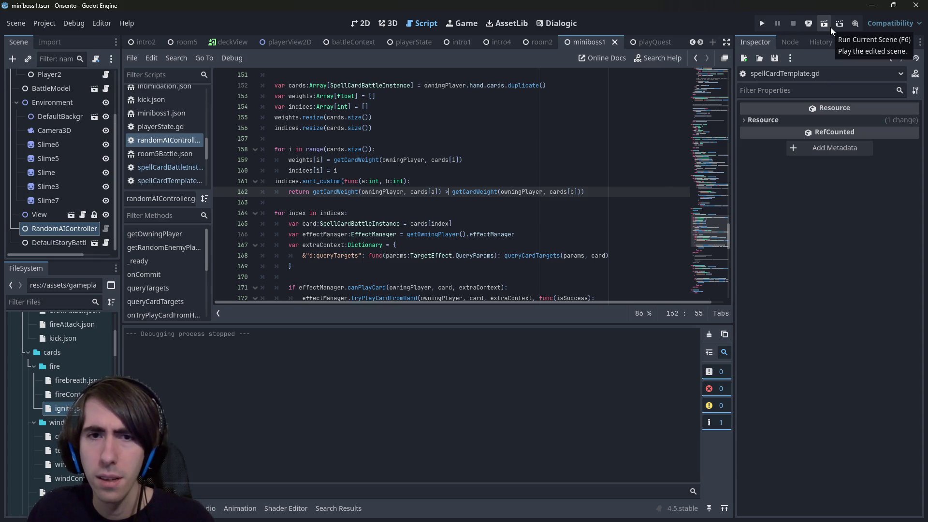
- Review getCardWeight and the loops filling indices and iterating cards
double_click(314, 192)
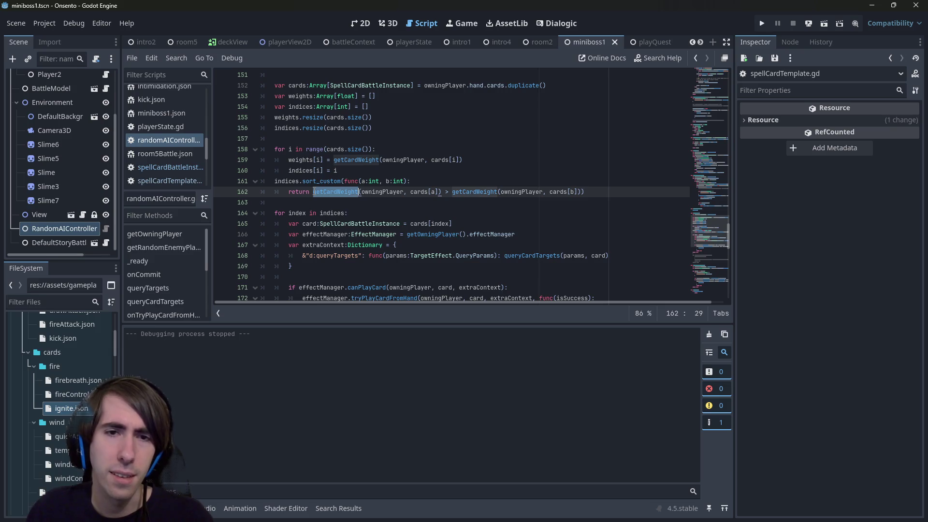
left_click(399, 173)
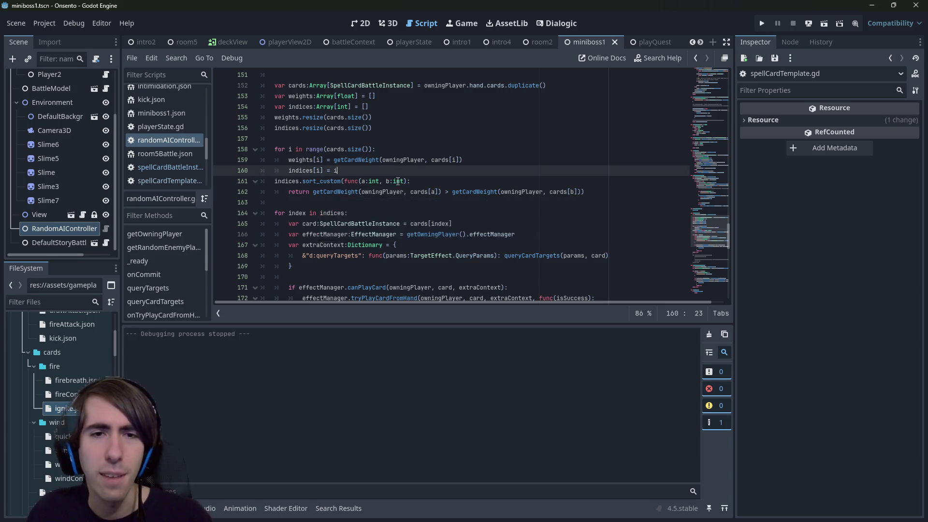
scroll(399, 174, "up", 2)
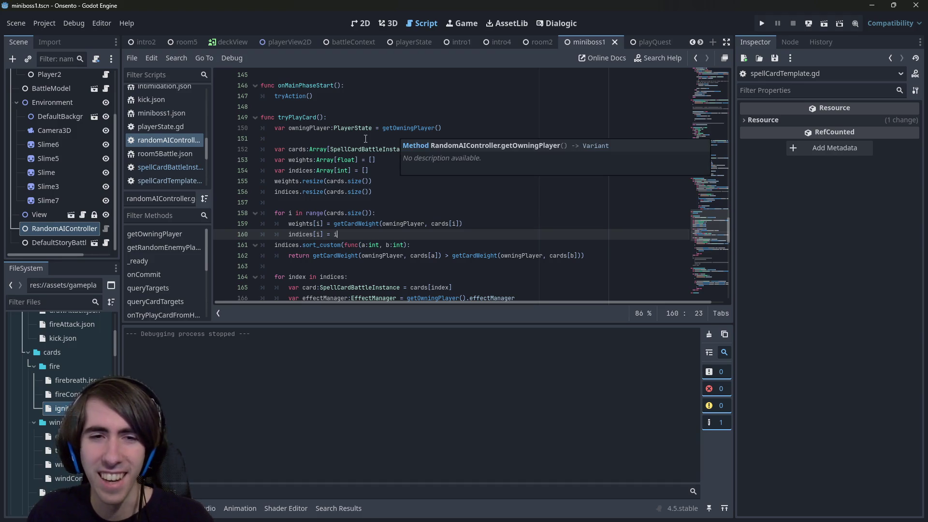
scroll(368, 163, "down", 4)
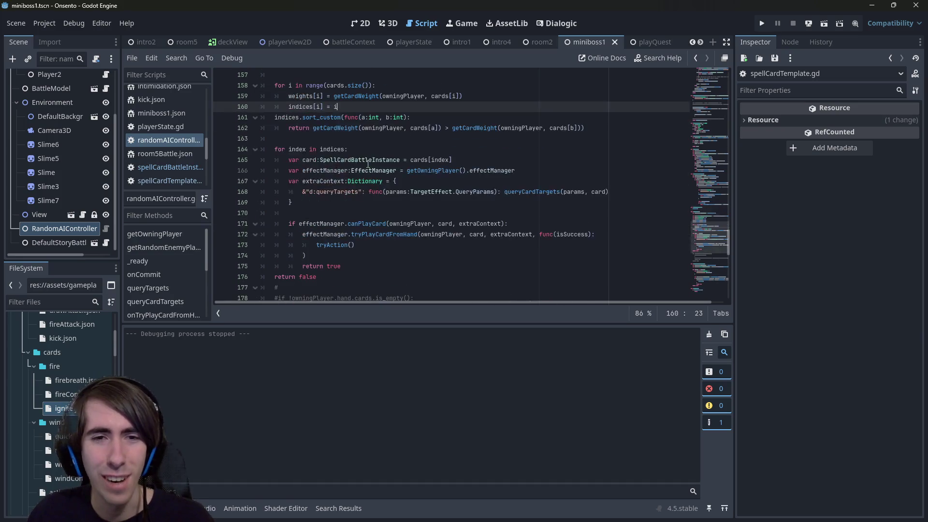
scroll(367, 161, "up", 2)
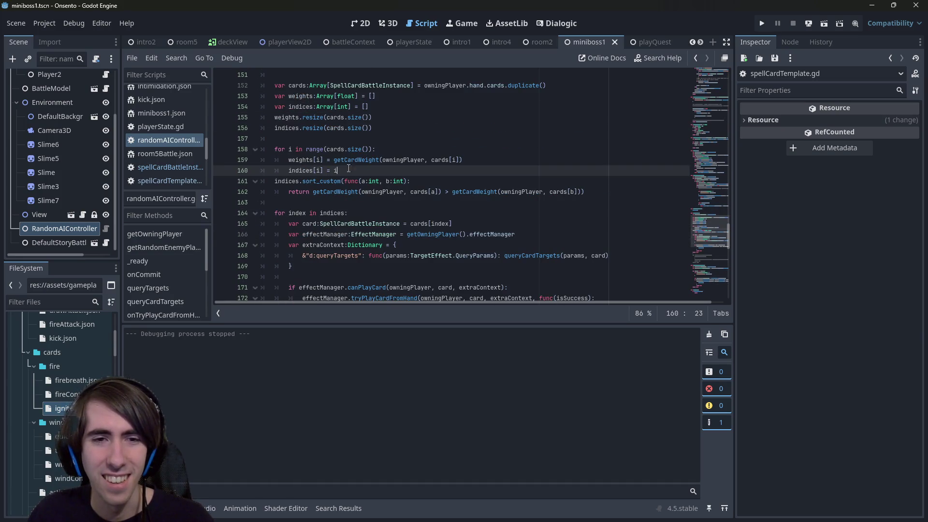
scroll(348, 168, "down", 2)
left_click_drag(290, 163, 348, 269)
left_click(323, 164)
scroll(391, 163, "up", 1)
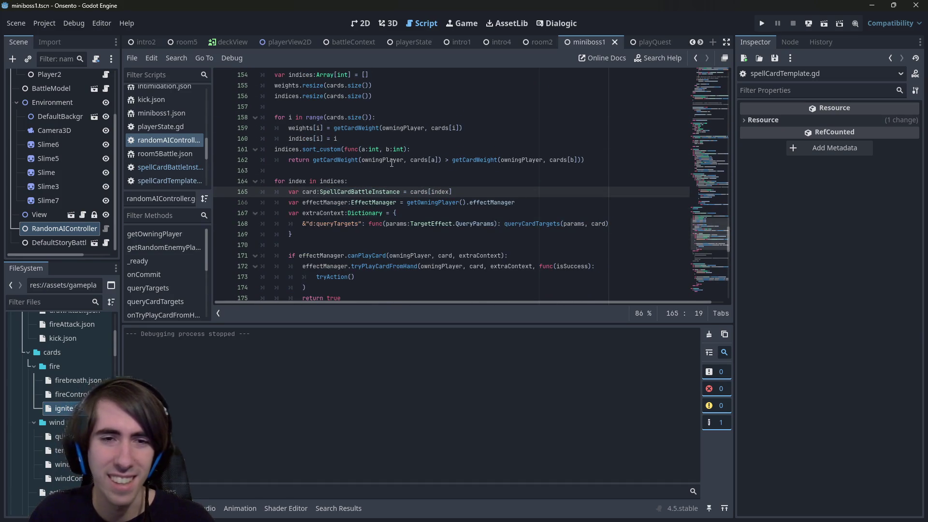
- Begin 'var sampledCards =' on a new unindented line after the sort call
mouse_move(391, 163)
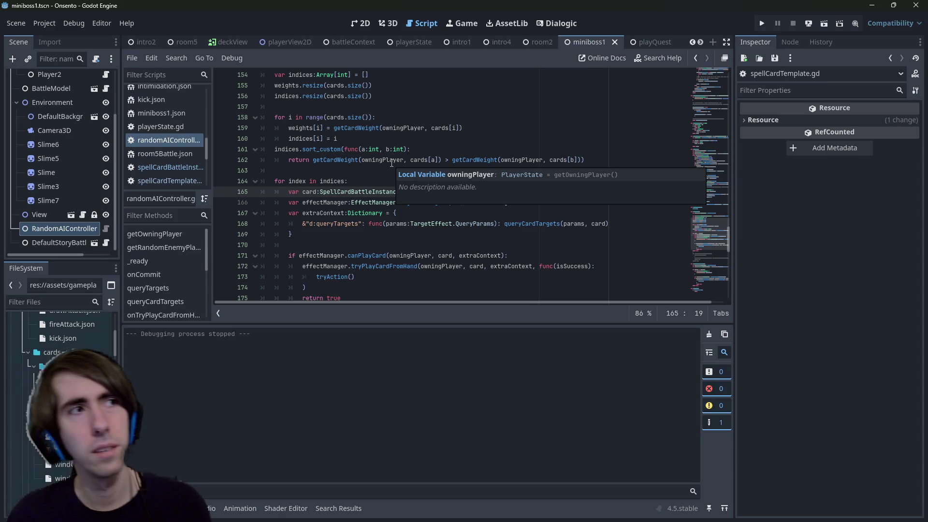
left_click(341, 172)
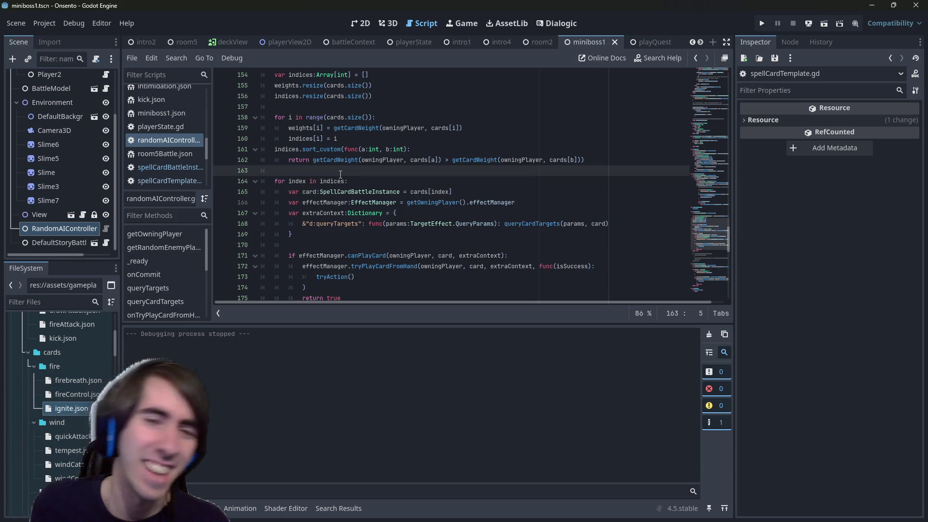
left_click(590, 158)
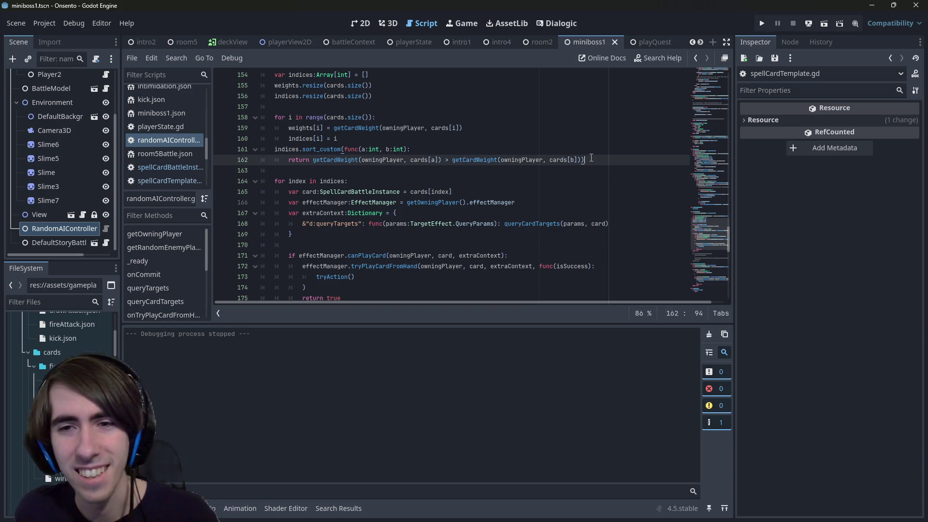
scroll(522, 170, "up", 2)
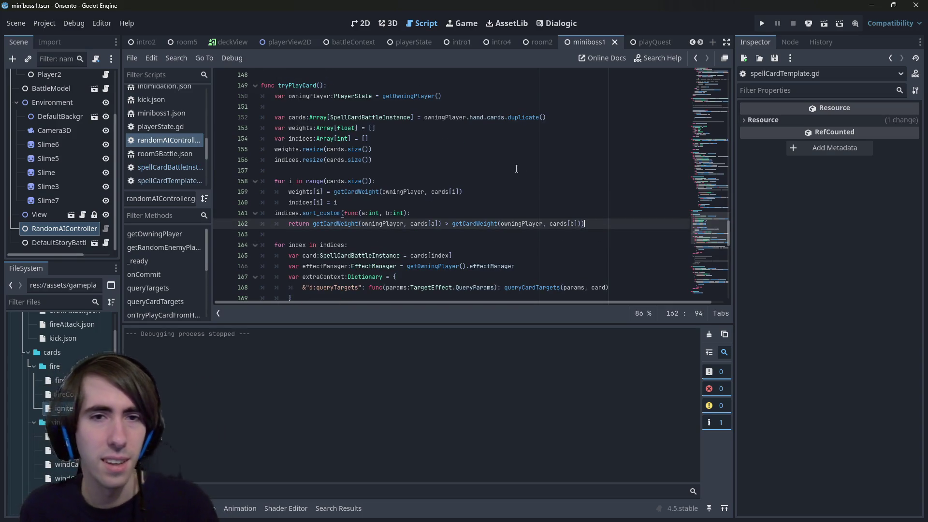
key("Return")
key("Return")
key("BackSpace")
type("var")
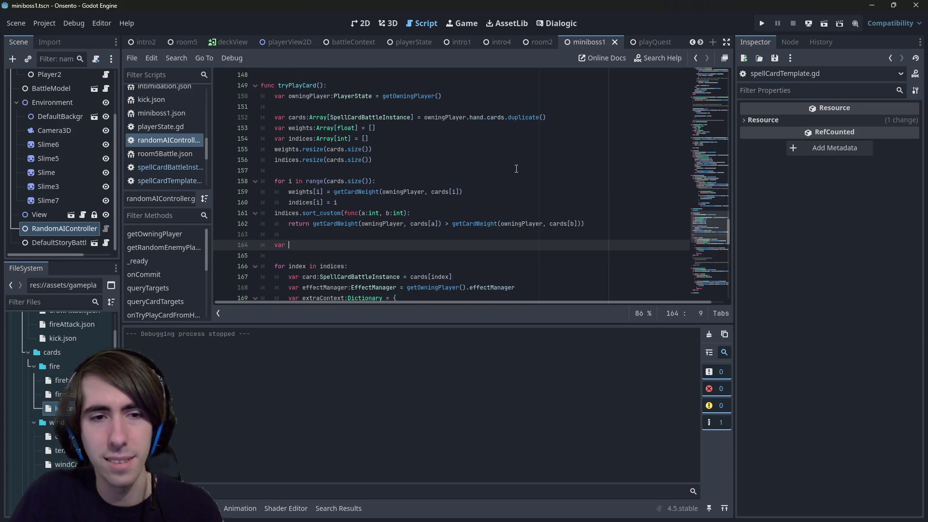
type(" sampledCards =")
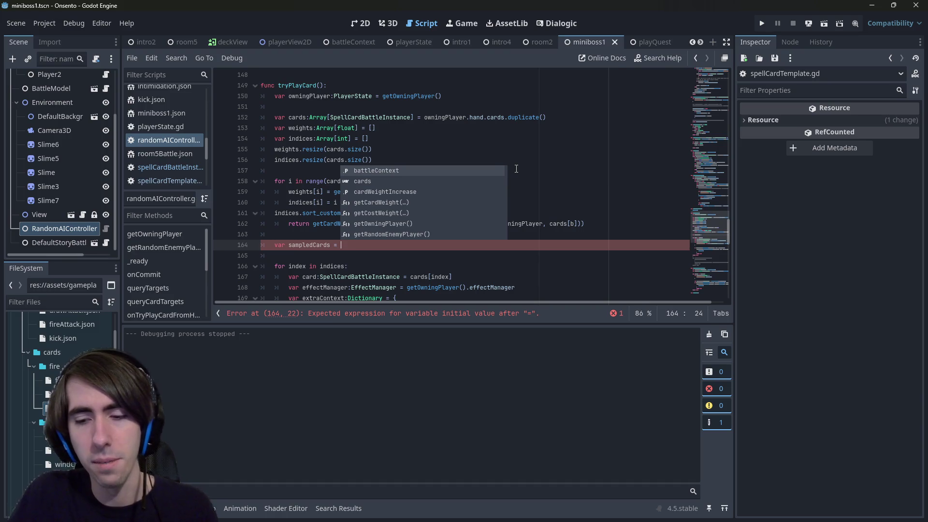
- Type sampledCards as Array[SpellCardBattleInstance] = [], copying the type name from line 152
key("Escape")
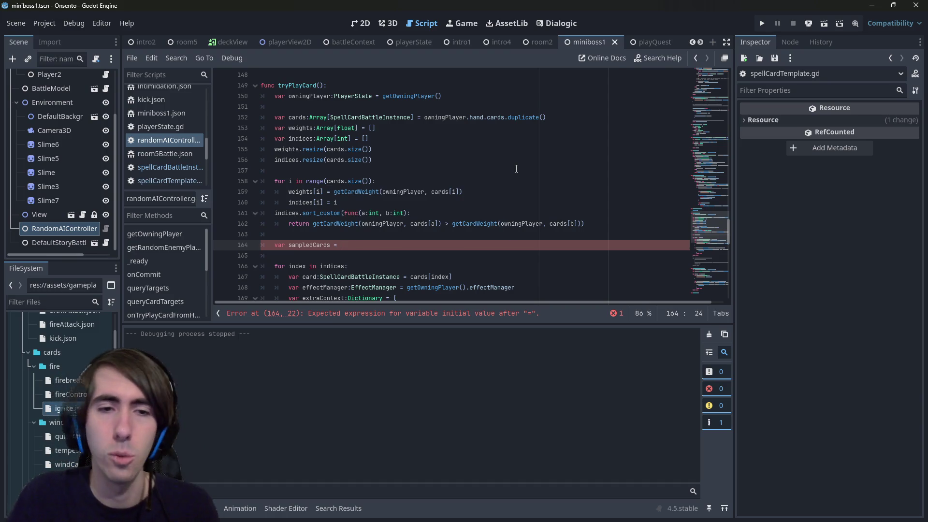
type("y[")
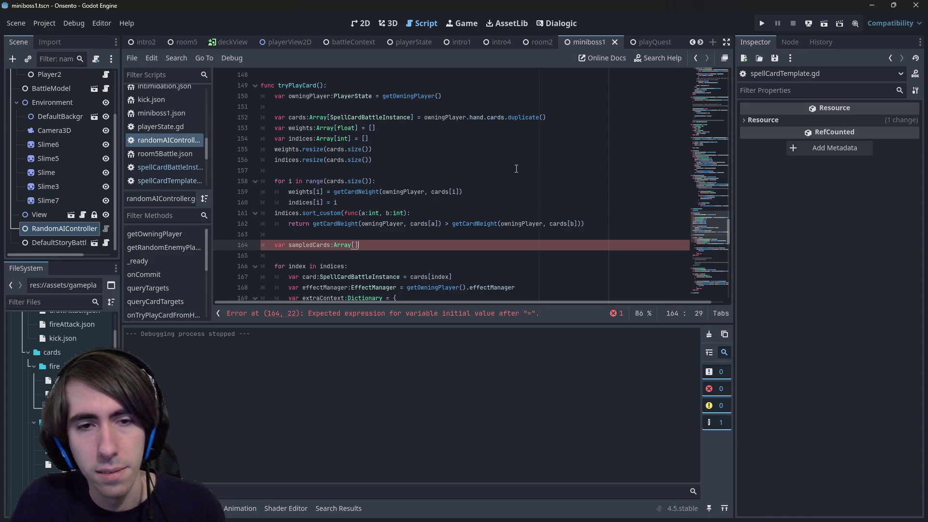
double_click(403, 119)
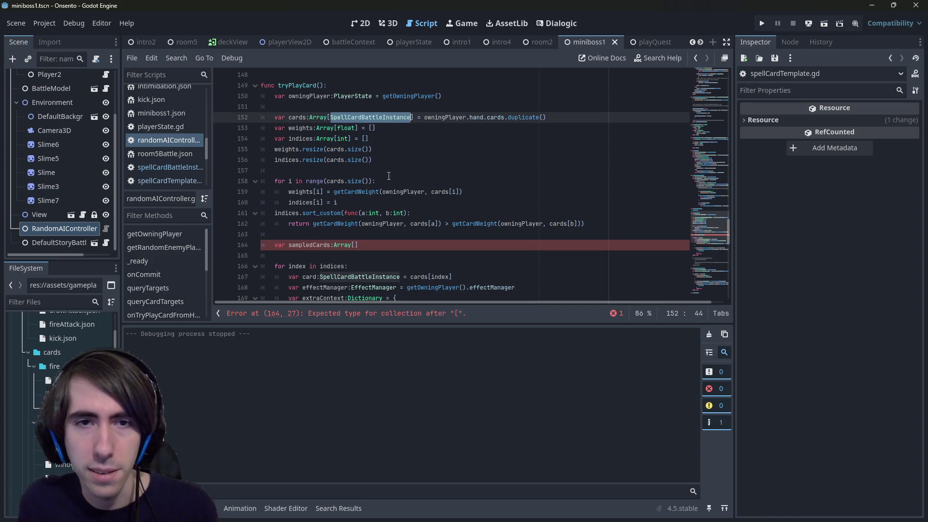
key("ctrl+c")
left_click(357, 247)
key("ctrl+v")
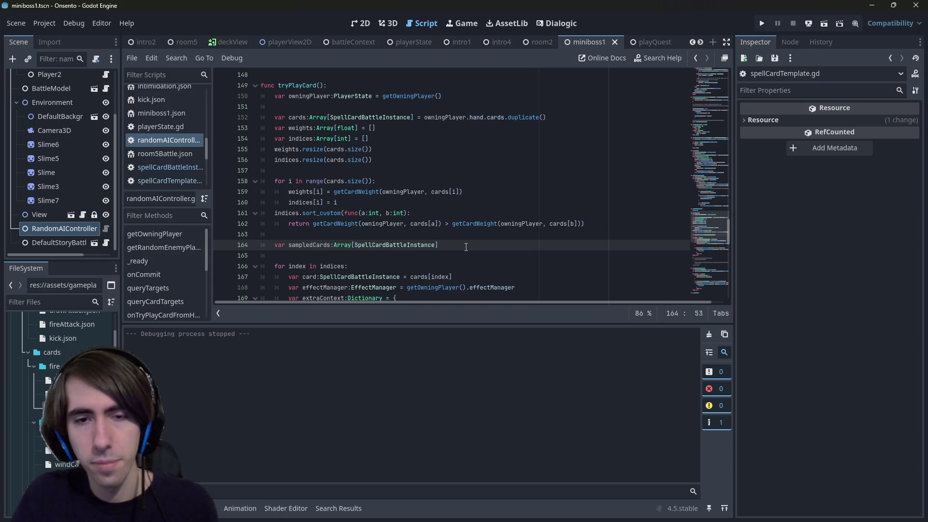
type("[]")
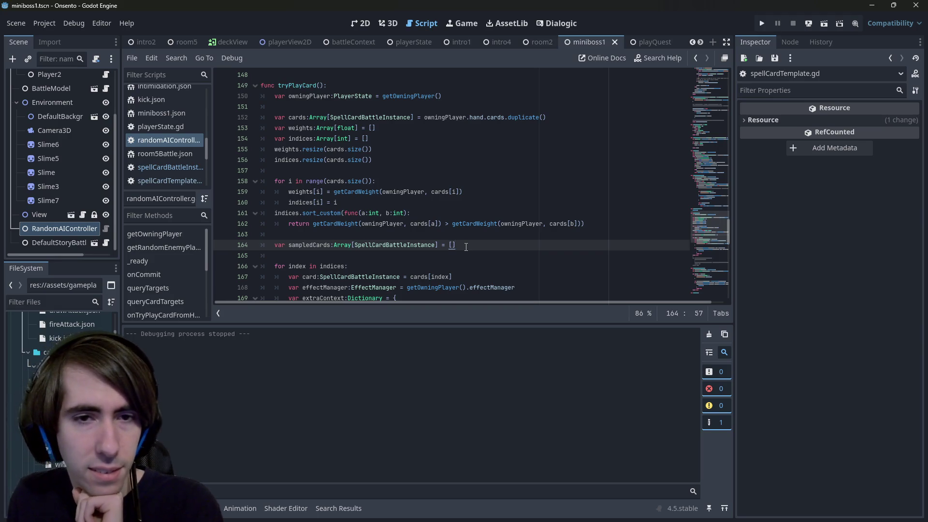
scroll(446, 226, "up", 8)
scroll(440, 227, "up", 10)
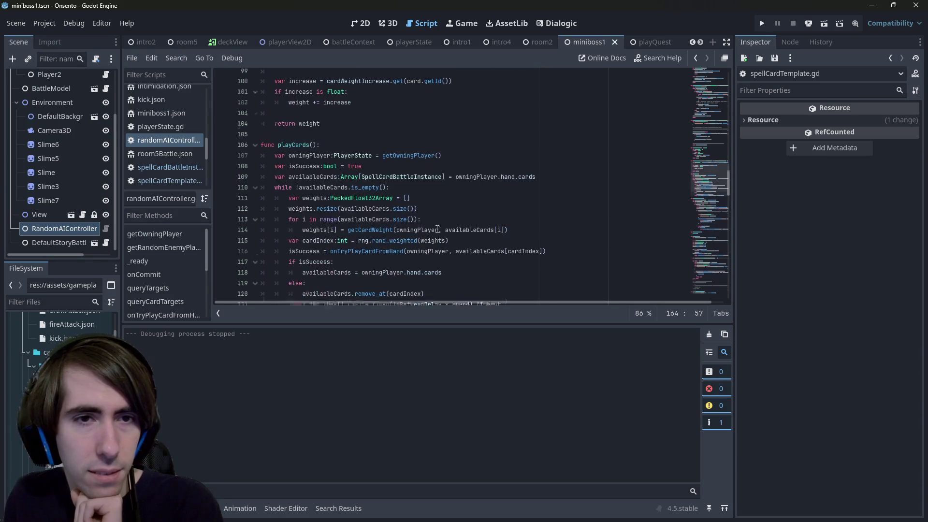
scroll(430, 229, "down", 10)
scroll(430, 229, "up", 10)
scroll(428, 224, "up", 10)
scroll(425, 227, "down", 7)
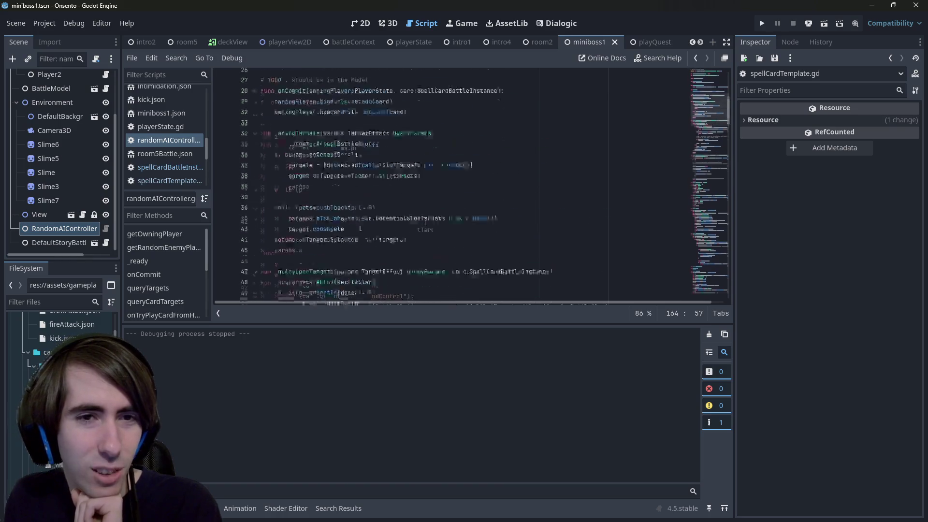
scroll(424, 237, "down", 3)
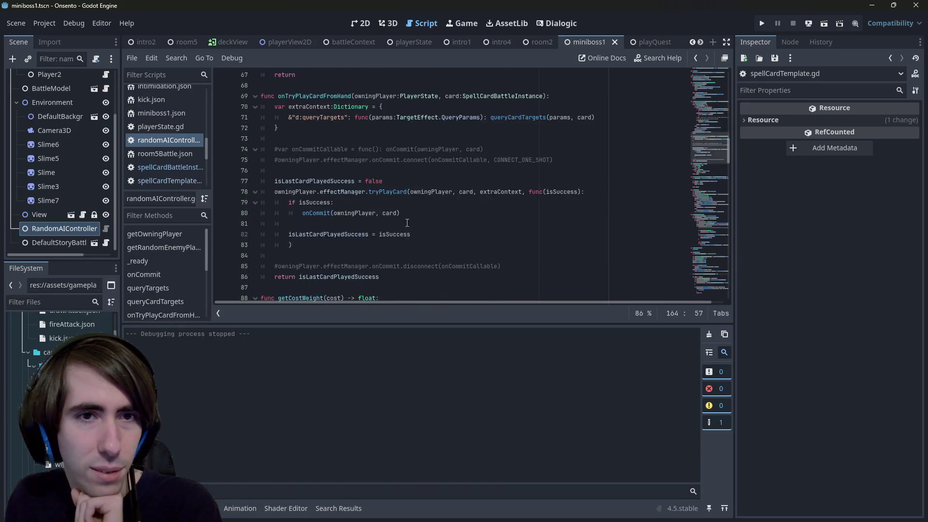
scroll(369, 171, "down", 11)
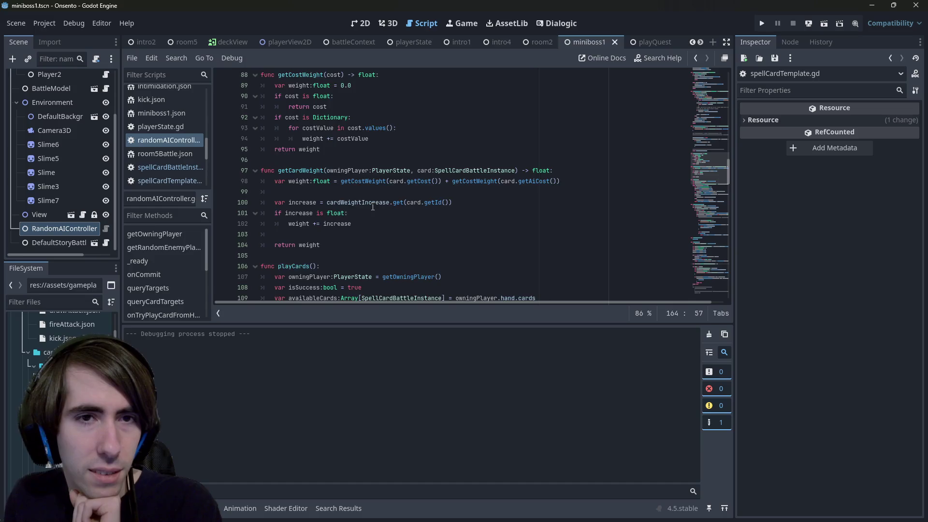
scroll(373, 207, "down", 3)
scroll(431, 140, "up", 1)
mouse_move(449, 170)
left_mouse_down()
mouse_move(367, 170)
mouse_move(204, 133)
left_mouse_up()
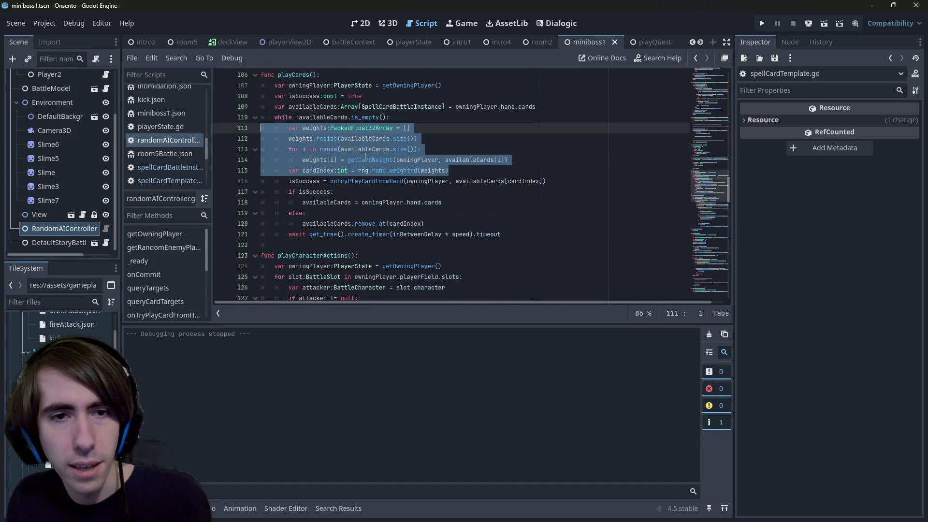
scroll(455, 242, "down", 13)
left_click(455, 242)
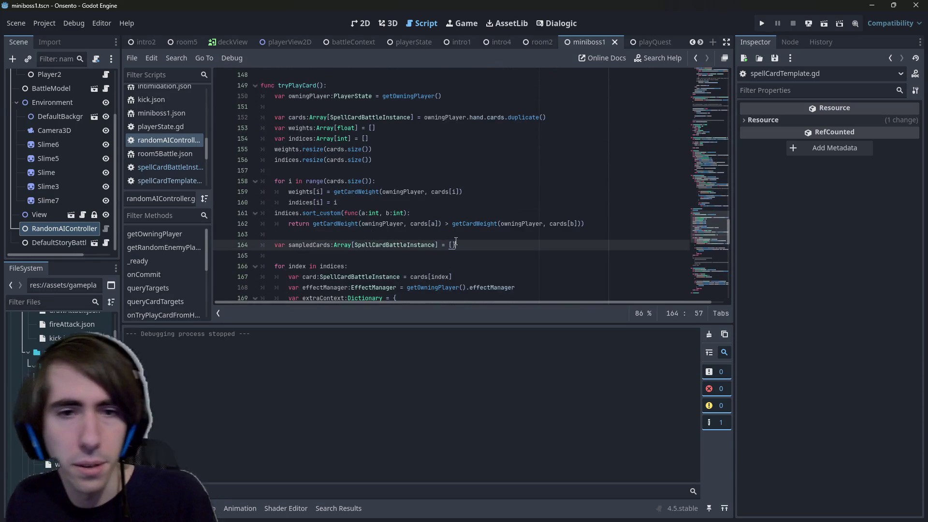
- Replace line 164 with the weighted-pick code, dedent the PackedFloat32Array weights lines, and save
scroll(435, 215, "down", 2)
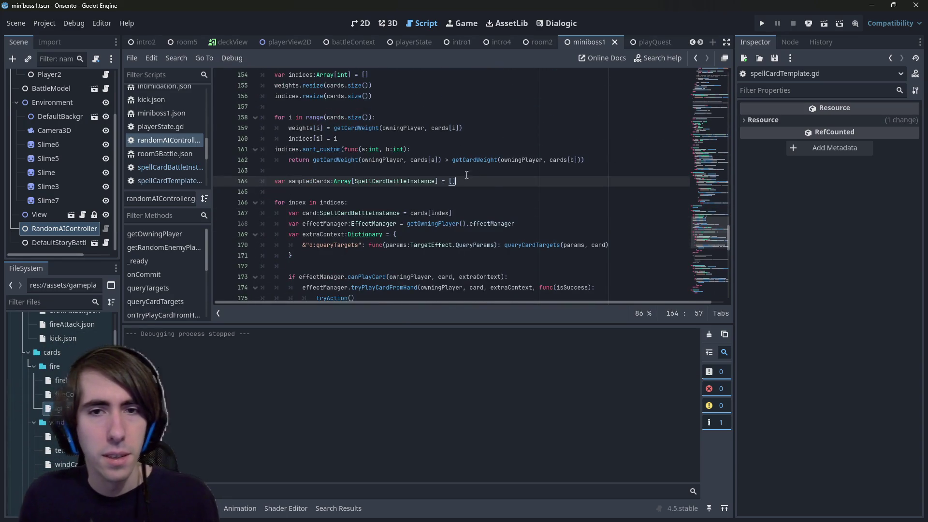
left_click_drag(455, 181, 189, 177)
key("ctrl+v")
key("ctrl+s")
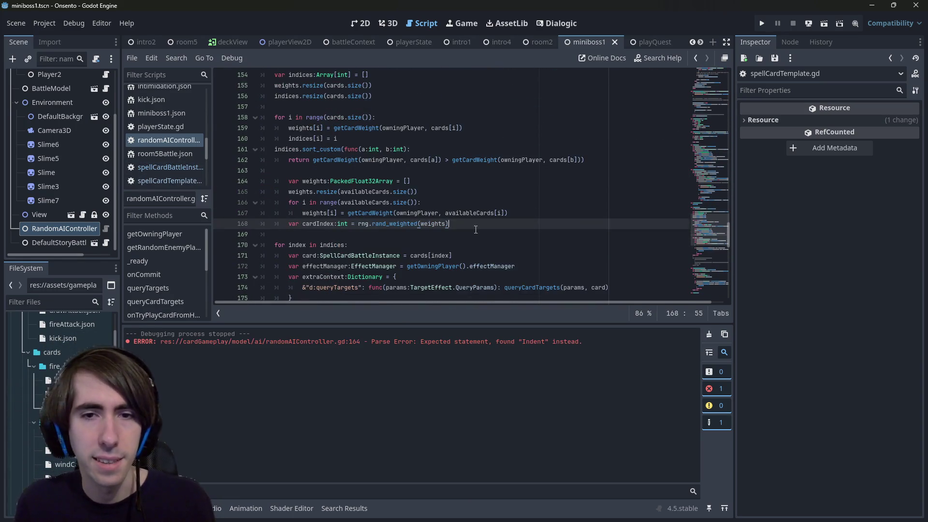
key("shift+Up")
key("shift+Up")
key("shift+Up")
key("shift+Tab")
key("ctrl+s")
- Rename the cards variable on line 152 to availableCards and save
scroll(392, 193, "up", 1)
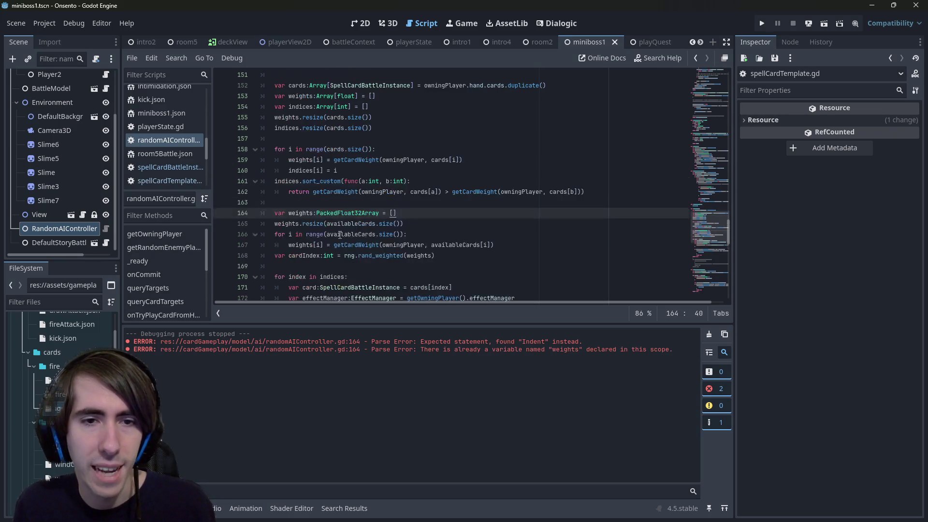
double_click(351, 234)
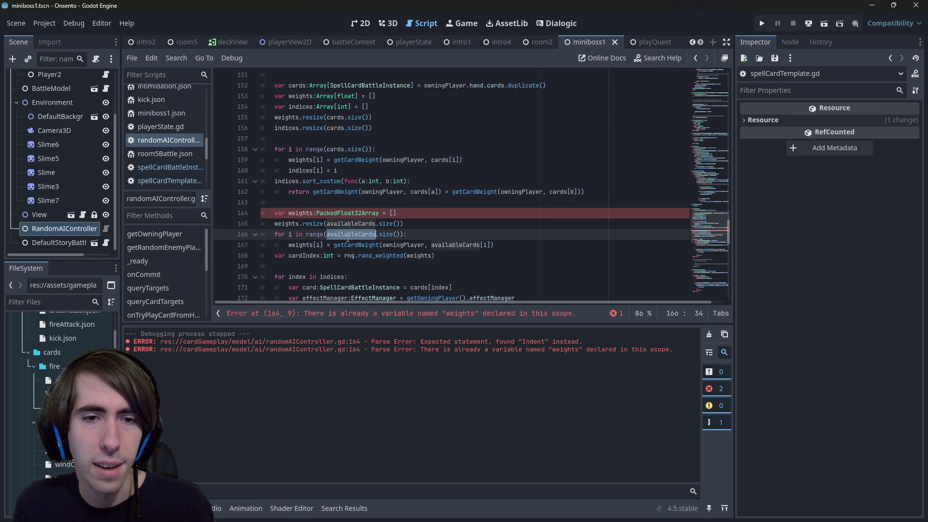
key("ctrl+c")
double_click(297, 85)
key("ctrl+v")
key("ctrl+s")
- Delete the old weights, indices and sort_custom code on lines 153–162
left_click_drag(273, 106, 274, 138)
left_click(495, 185)
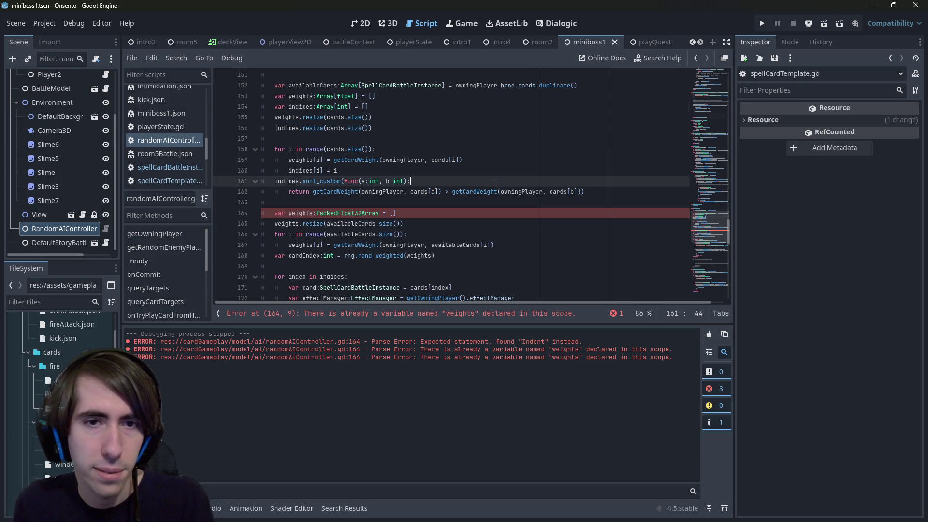
mouse_move(630, 191)
left_mouse_down()
mouse_move(624, 96)
mouse_move(609, 85)
left_mouse_up()
key("BackSpace")
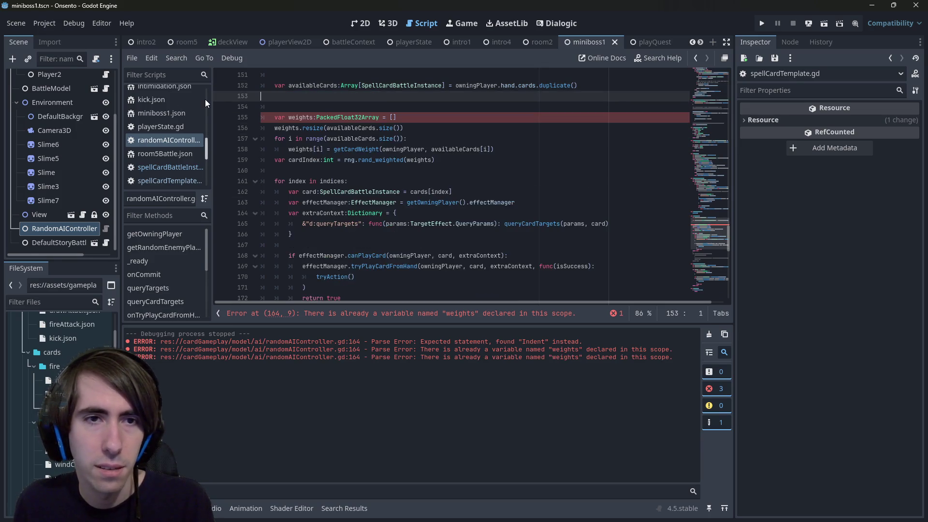
- Check the rand_weighted documentation and comment out the 'for index in indices' line
scroll(367, 172, "up", 3)
left_click(333, 195)
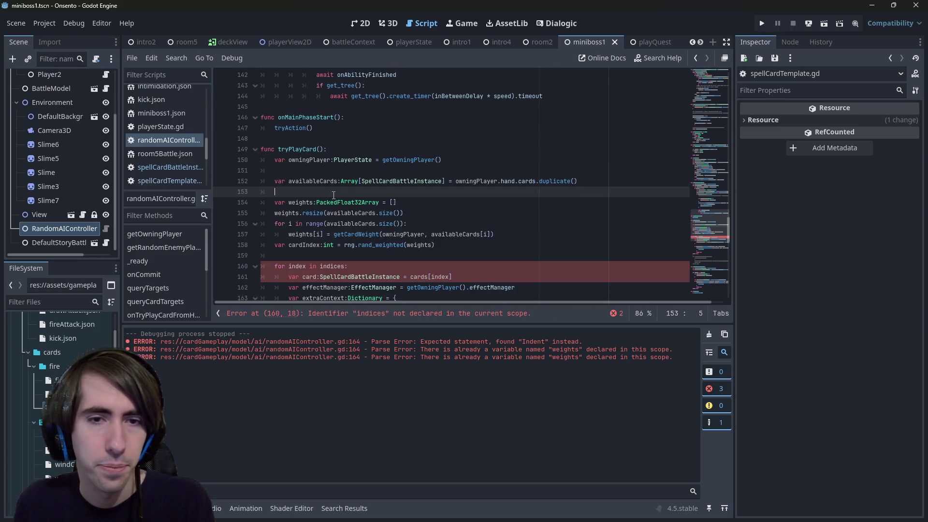
double_click(373, 240)
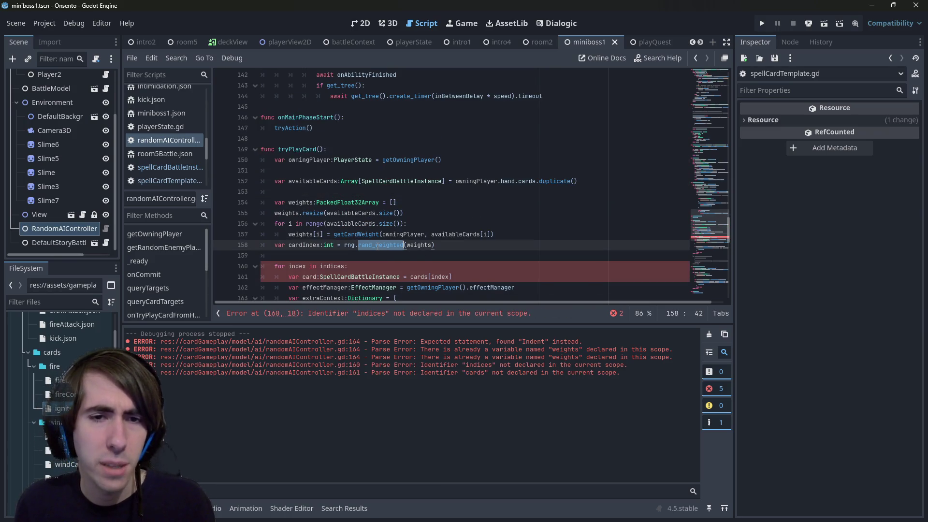
mouse_move(377, 241)
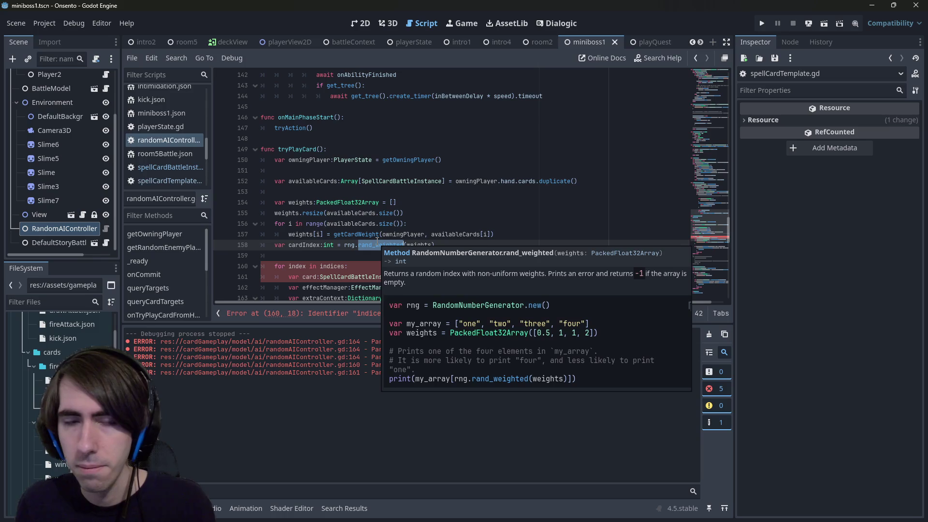
scroll(377, 240, "down", 2)
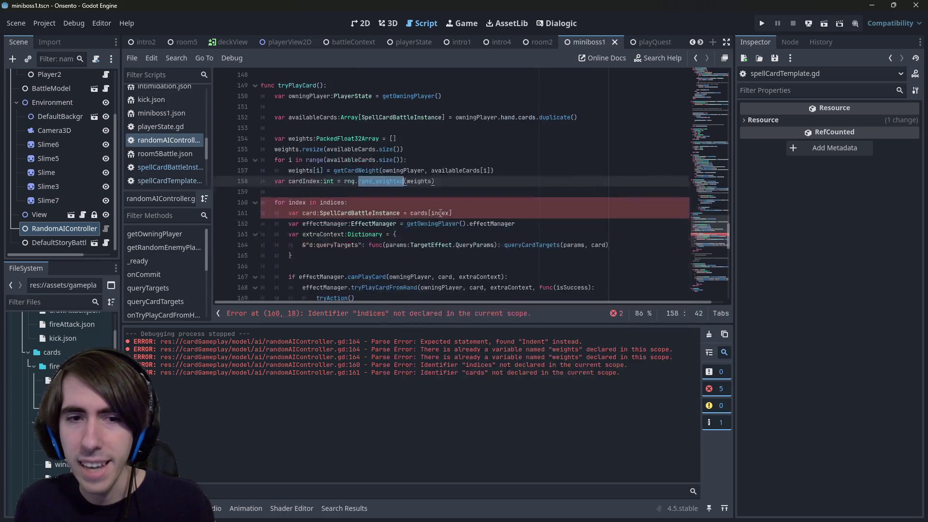
left_click(370, 203)
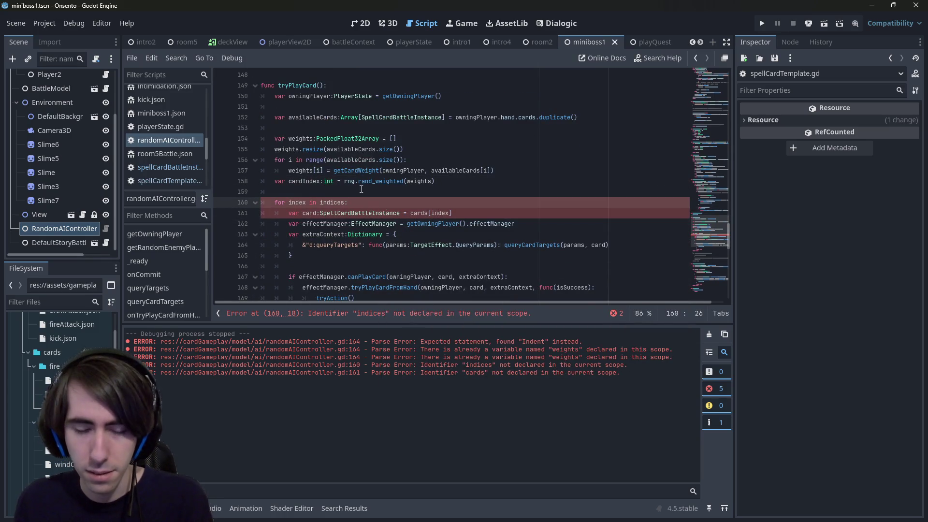
key("ctrl+k")
- Keep 'for index in indices:' commented out, with a fresh line open beneath it
scroll(345, 200, "down", 1)
scroll(345, 200, "up", 1)
scroll(345, 200, "down", 1)
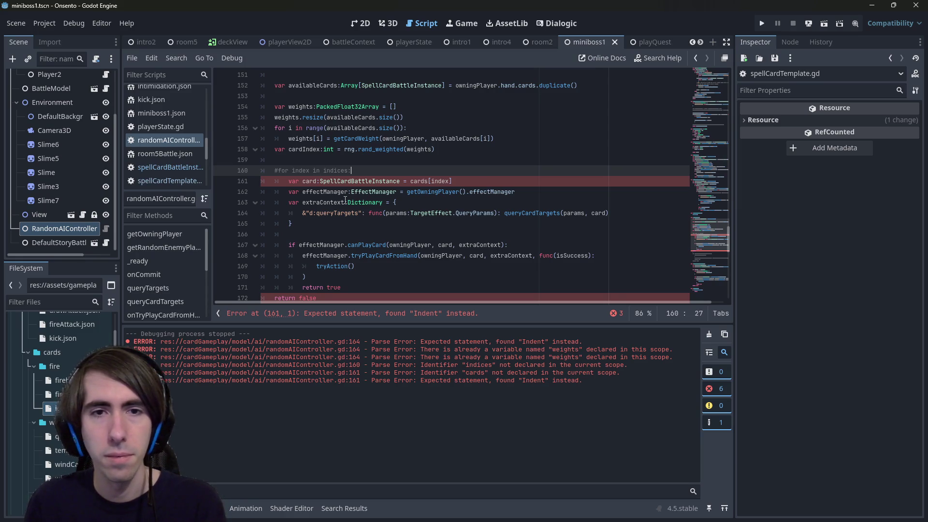
key("ctrl+k")
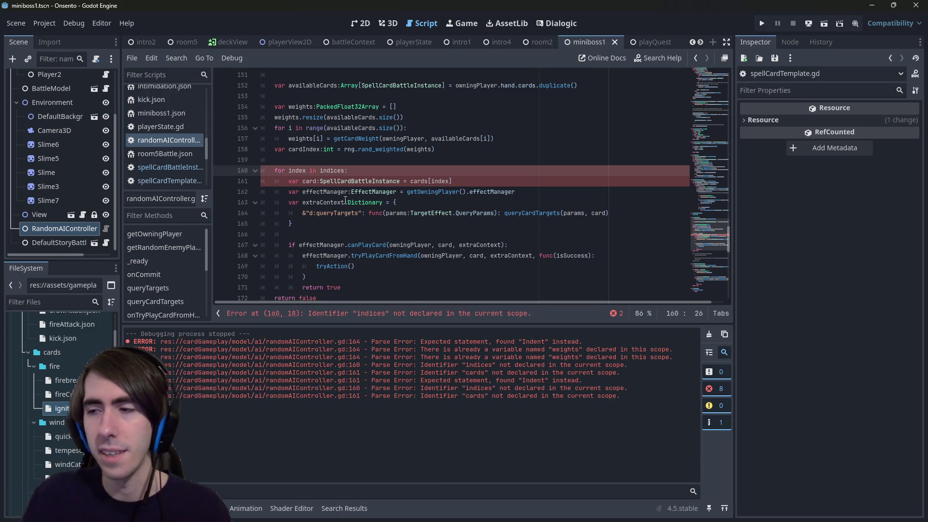
key("ctrl+k")
key("Return")
type("for ")
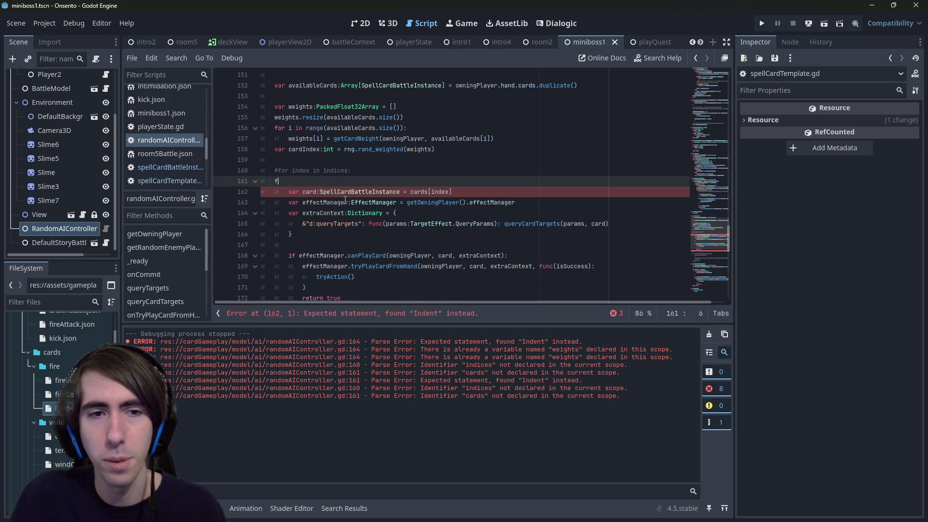
type("card")
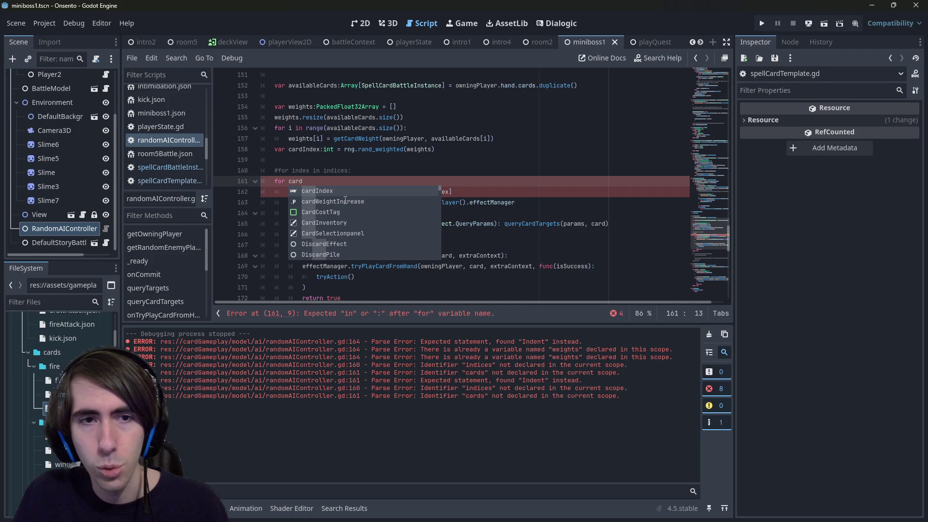
key("BackSpace")
key("BackSpace")
key("BackSpace")
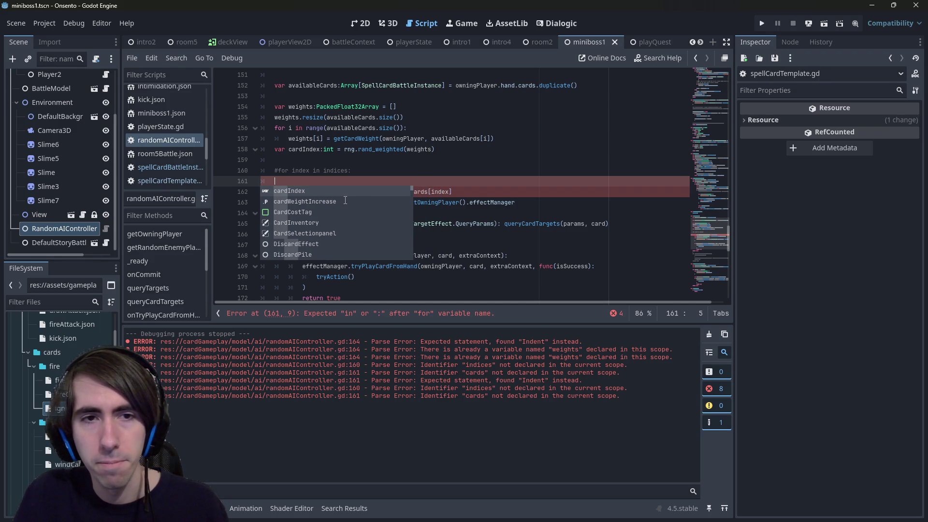
- Write 'while !availableCards.is_empty():' below the commented loop and save
type("while availabl")
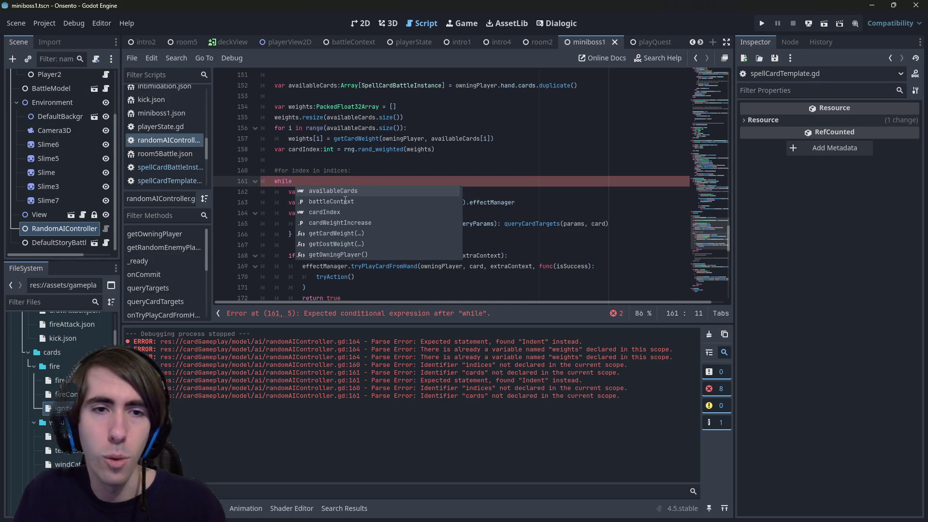
key("Return")
type(".emp")
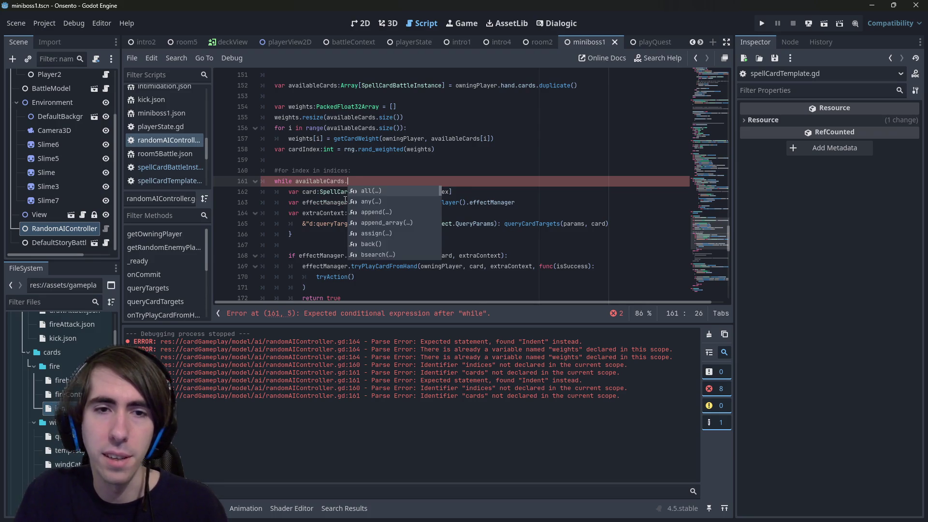
key("Return")
type(":")
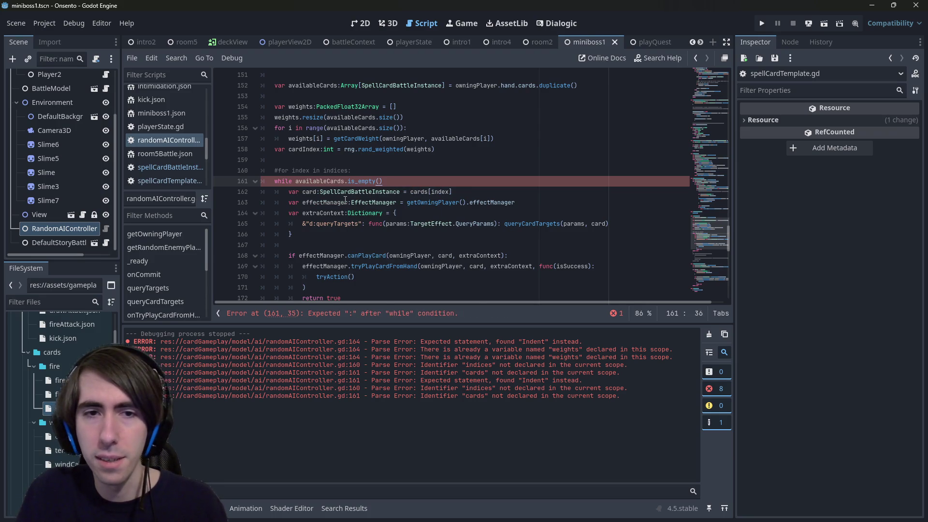
key("ctrl+Left")
key("ctrl+Left")
key("ctrl+Left")
type("!")
key("ctrl+s")
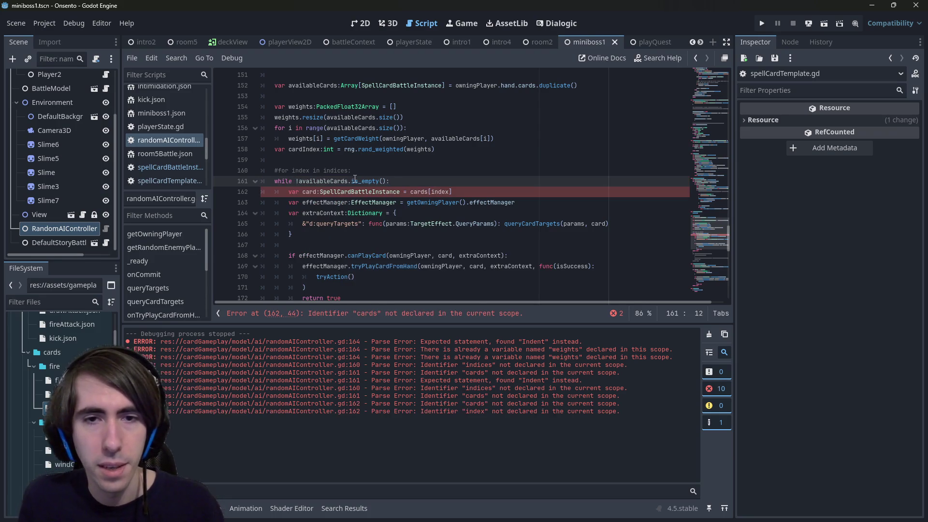
- Select the whole cardIndex line above the new while loop
scroll(399, 167, "down", 1)
scroll(417, 181, "down", 3)
scroll(396, 198, "up", 3)
scroll(377, 213, "up", 2)
scroll(356, 227, "down", 2)
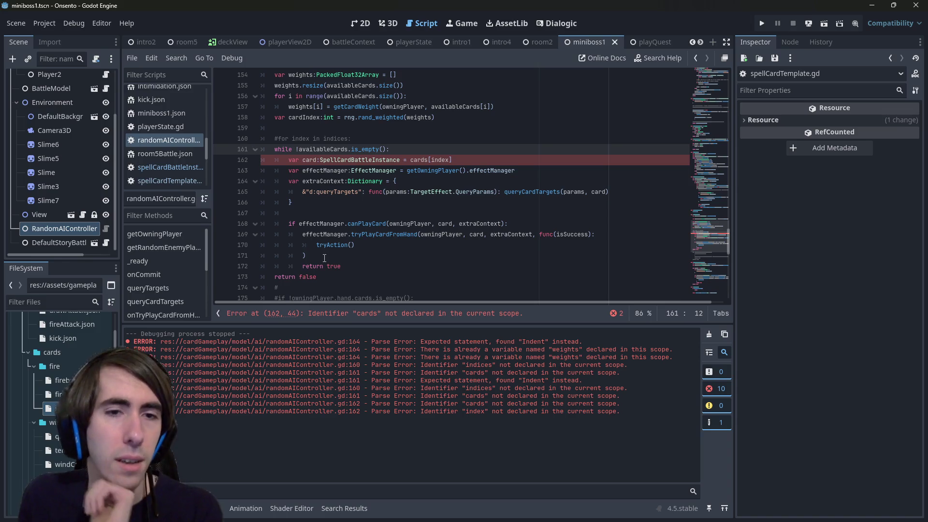
scroll(347, 243, "up", 1)
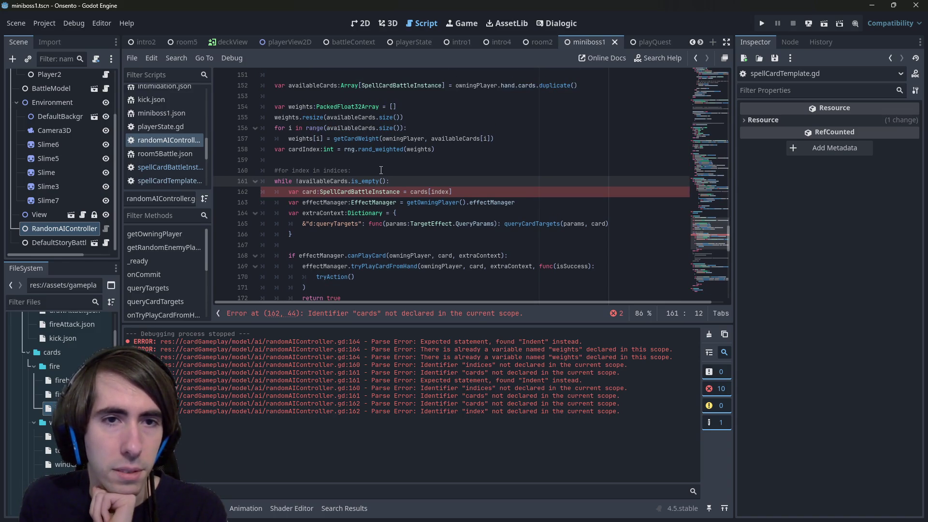
left_click_drag(435, 149, 264, 150)
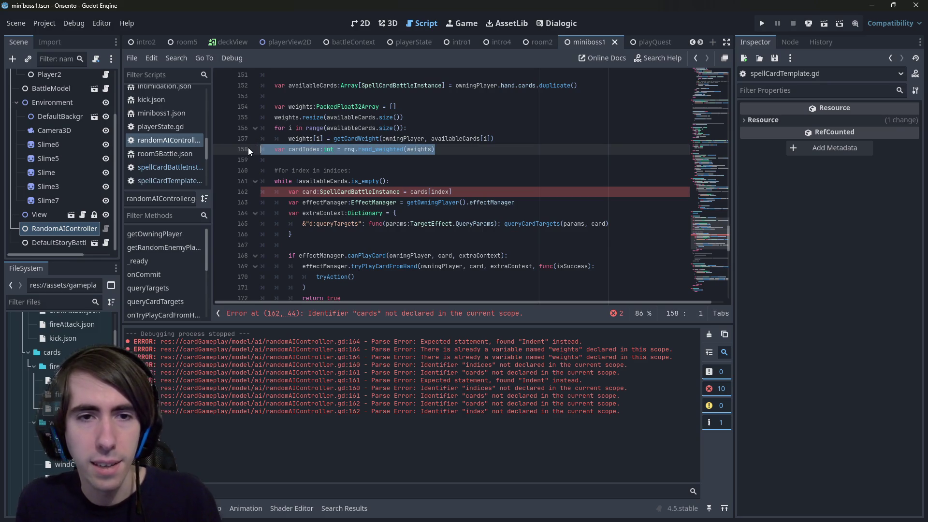
- Move the cardIndex line inside the while loop at the correct indentation and save
key("BackSpace")
key("BackSpace")
key("Down")
key("Down")
key("Down")
key("Return")
key("ctrl+v")
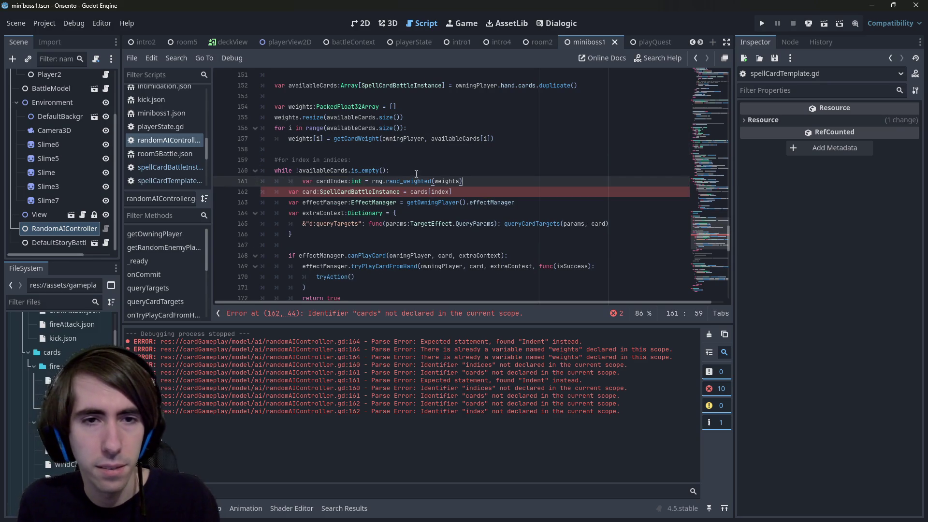
key("Home")
key("BackSpace")
key("ctrl+s")
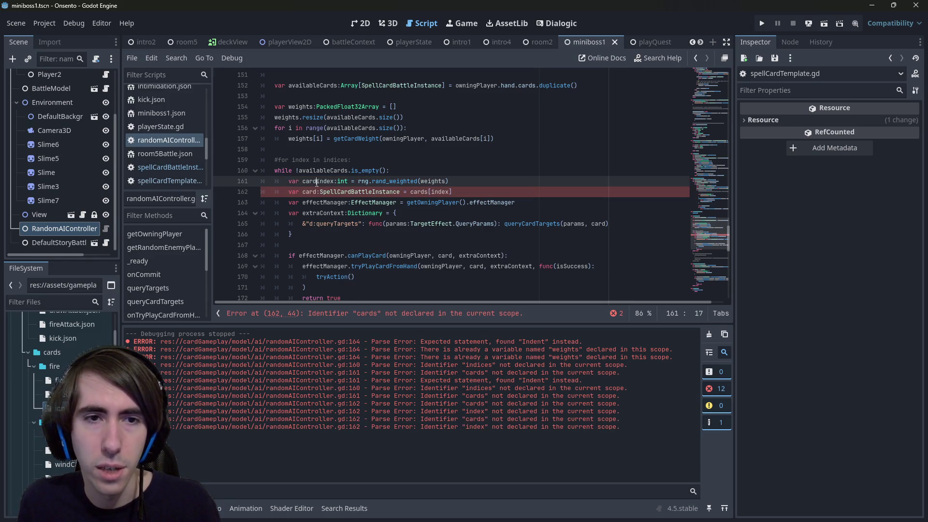
- Change cards[index] to cards[cardIndex], delete the commented-out for loop, and save
double_click(440, 192)
type("cardIndex")
key("ctrl+s")
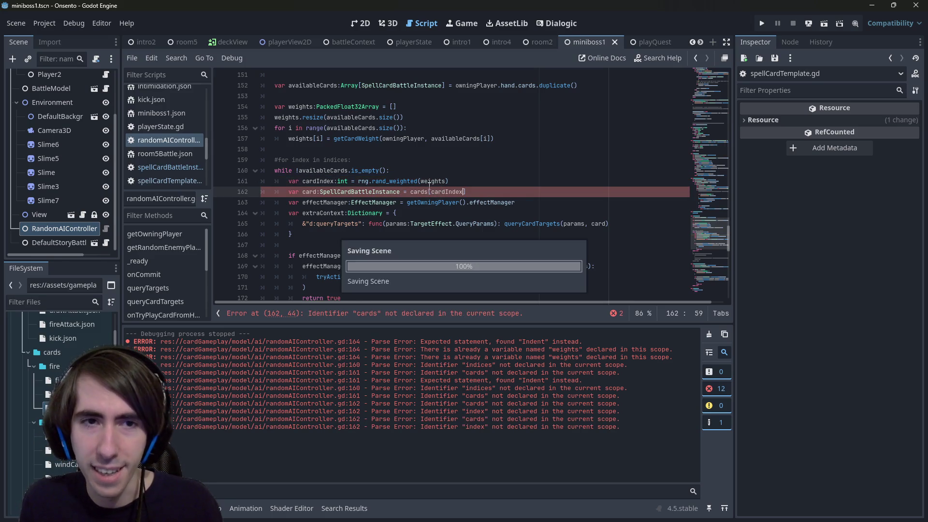
left_click_drag(377, 160, 262, 160)
key("BackSpace")
key("BackSpace")
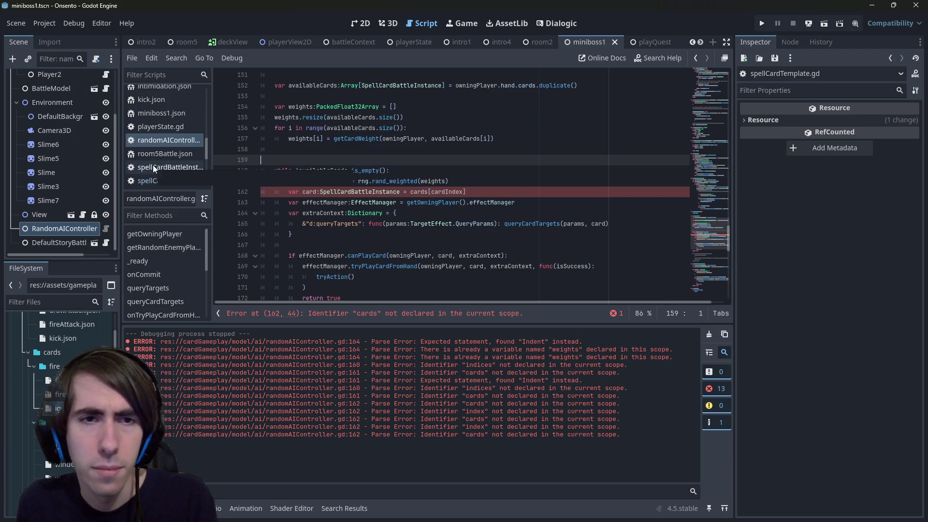
key("ctrl+s")
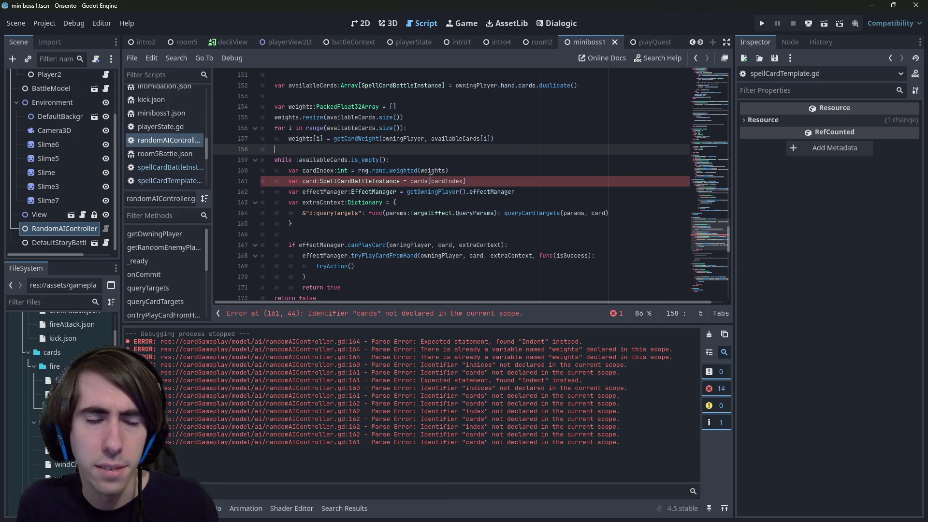
key("ctrl+s")
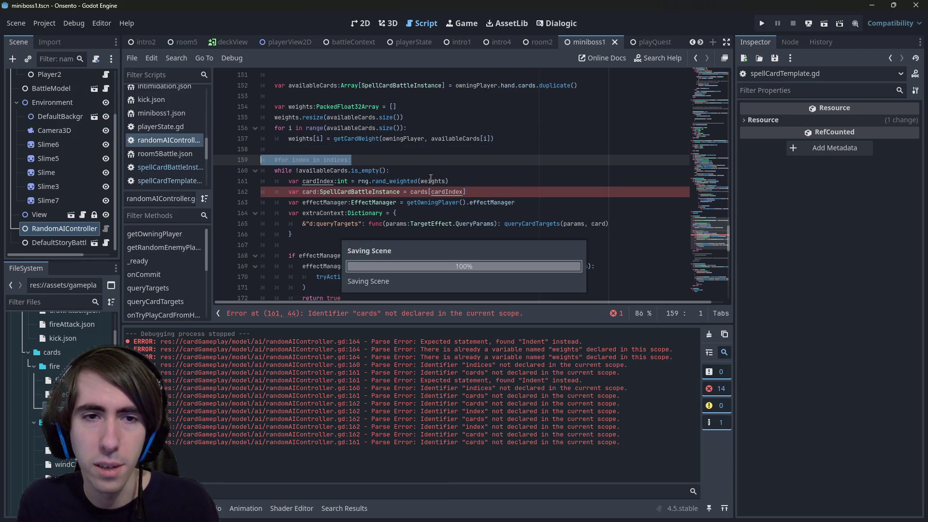
key("ctrl+s")
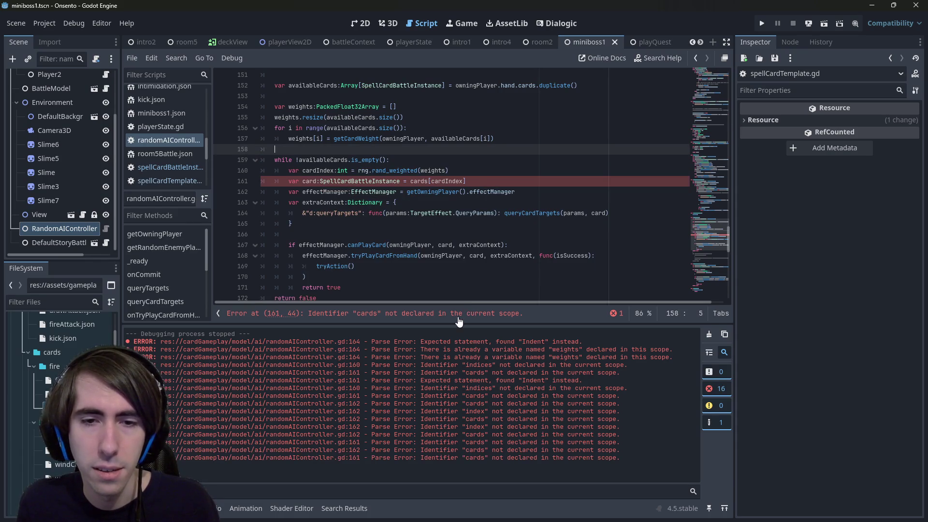
- Run the game with F5 and return to the editor paused on the blinkOnAttack.gd error
left_click(432, 181)
key("F5")
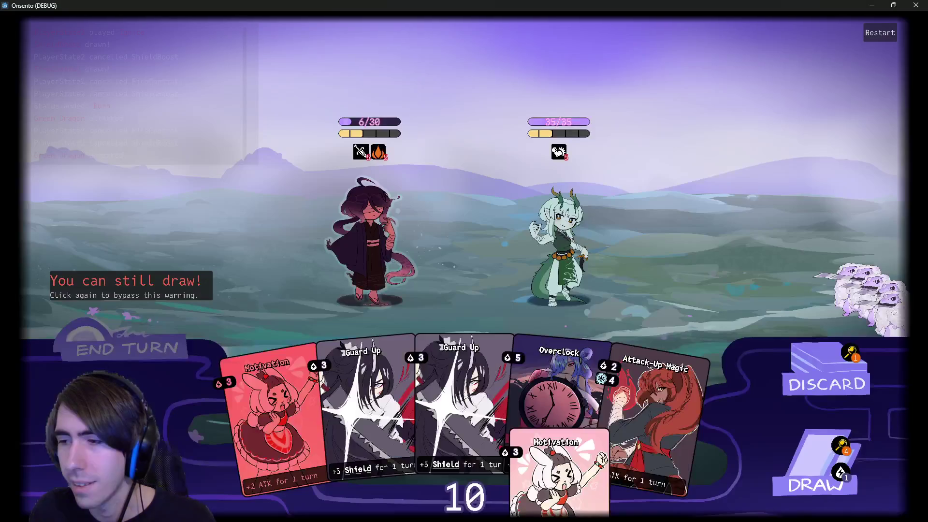
key("alt+Tab")
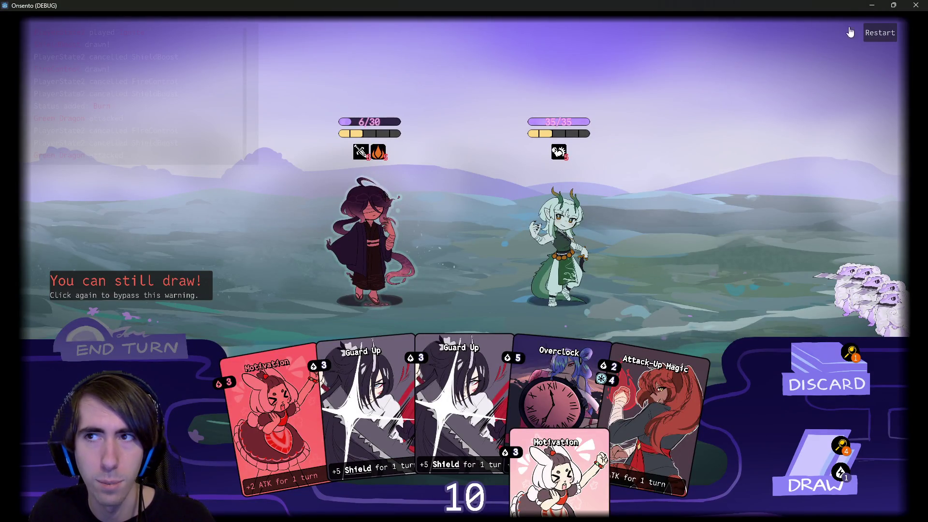
left_click(872, 5)
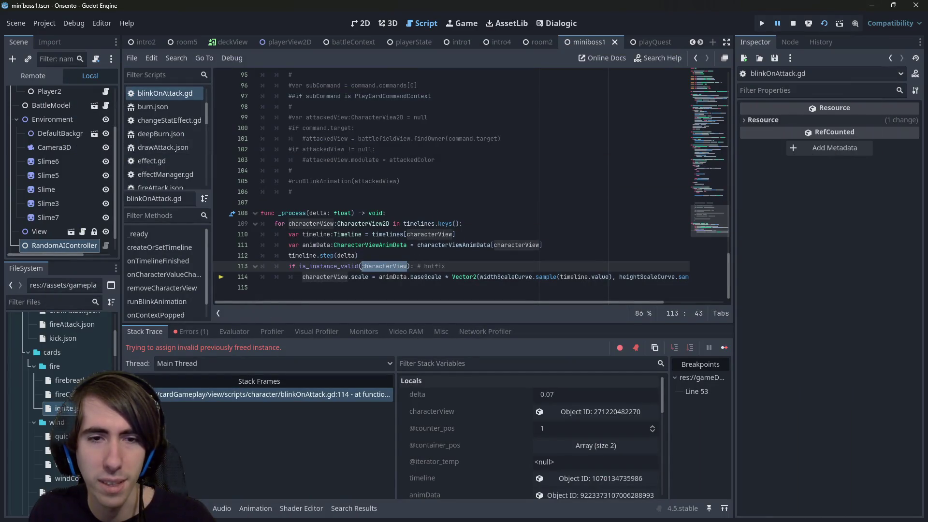
mouse_move(359, 276)
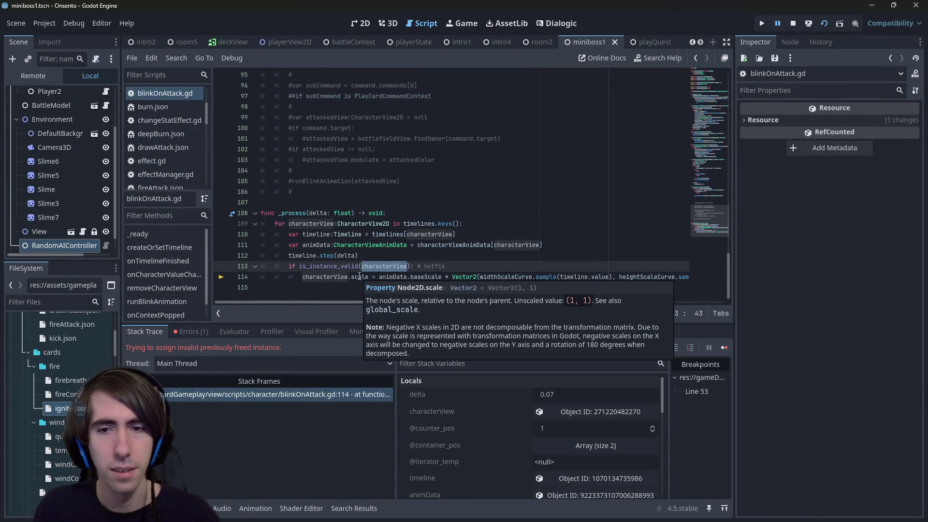
double_click(347, 276)
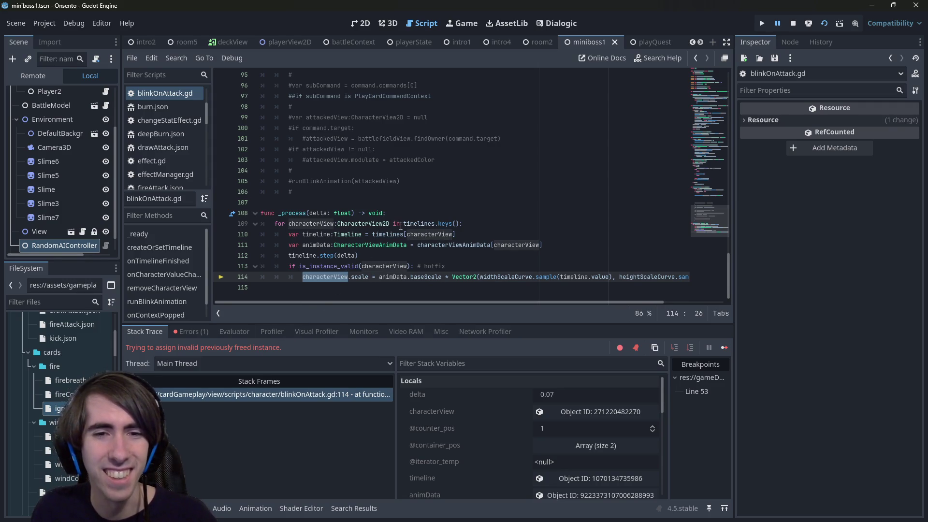
double_click(317, 234)
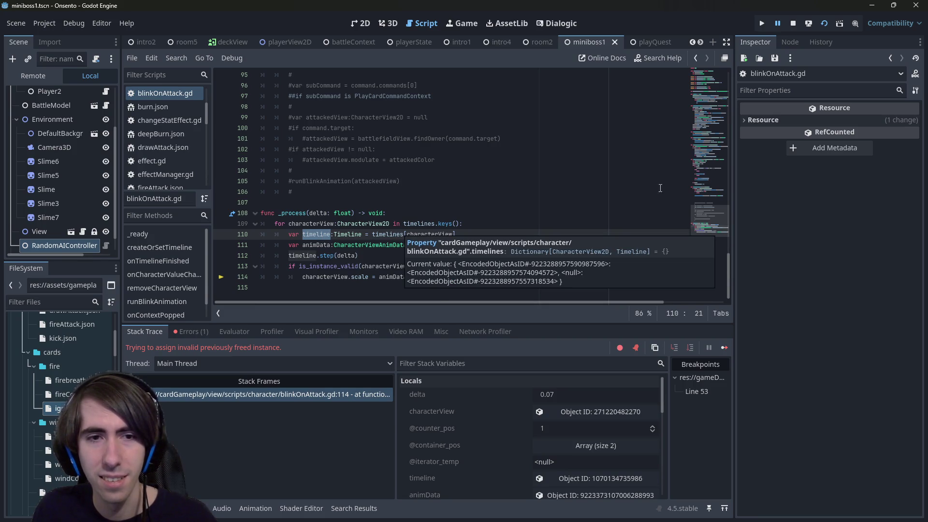
key("Up")
key("Up")
key("Up")
double_click(319, 235)
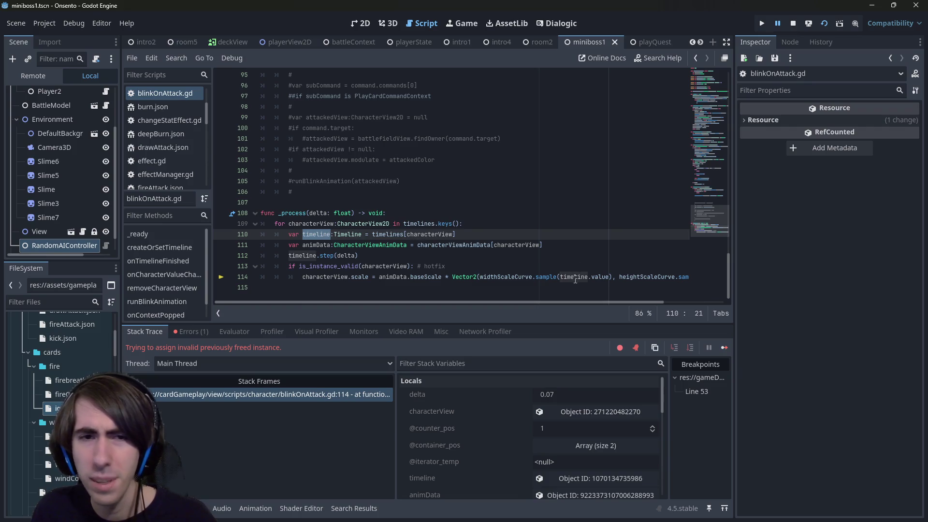
mouse_move(575, 280)
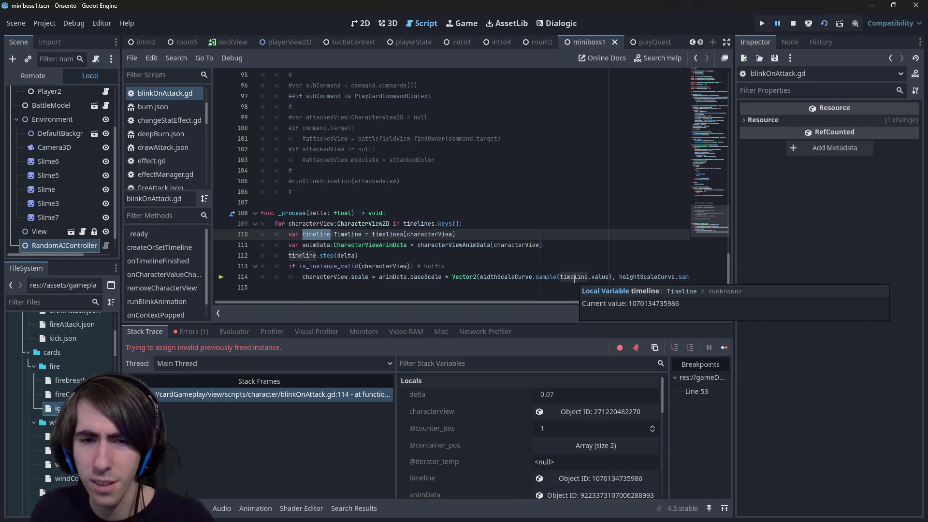
scroll(512, 411, "down", 1)
left_click(559, 462)
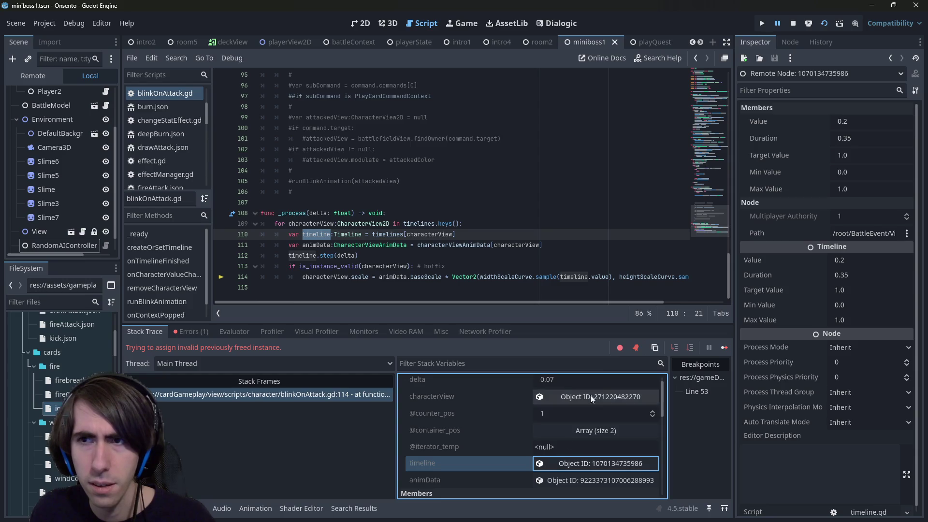
scroll(455, 250, "up", 13)
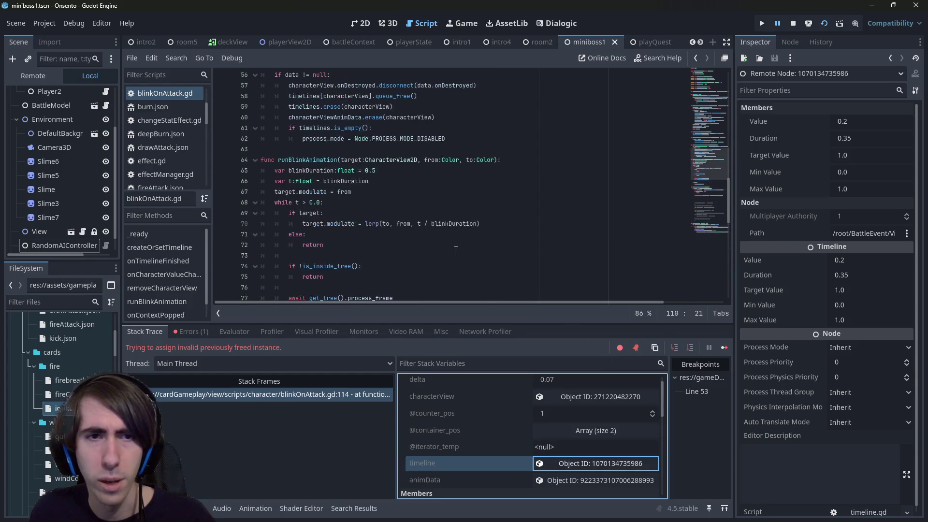
scroll(455, 250, "up", 4)
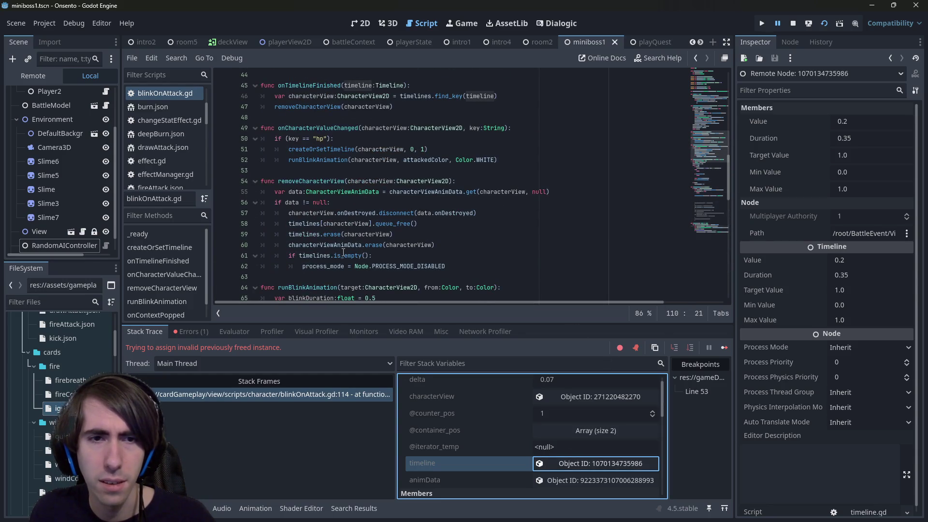
double_click(326, 254)
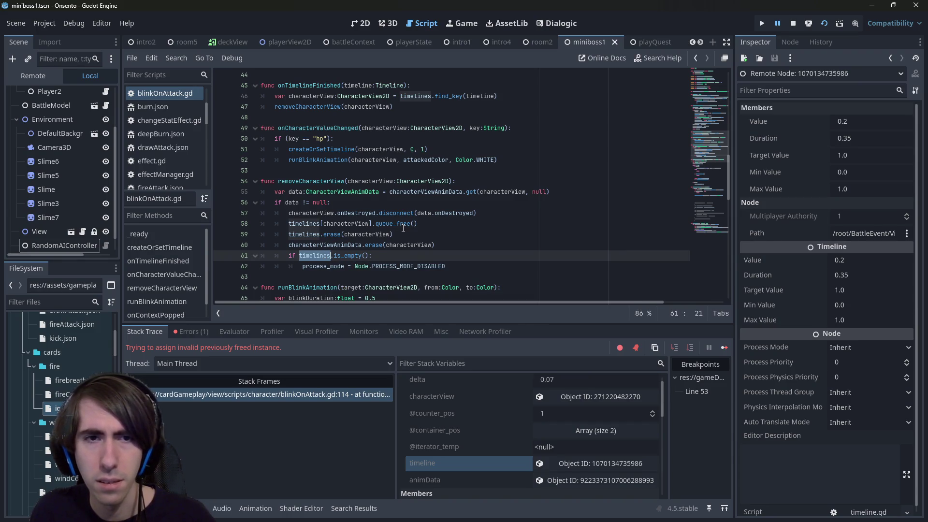
mouse_move(402, 224)
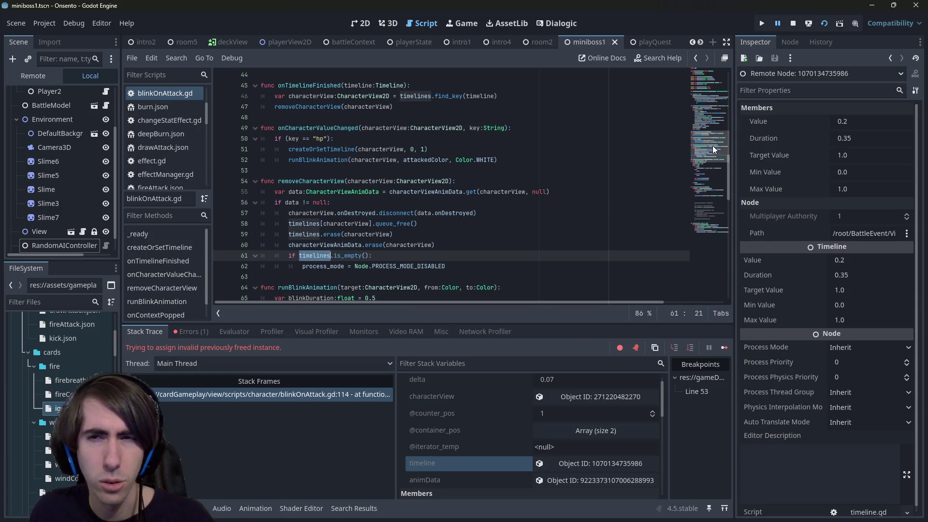
left_click_drag(712, 146, 693, 240)
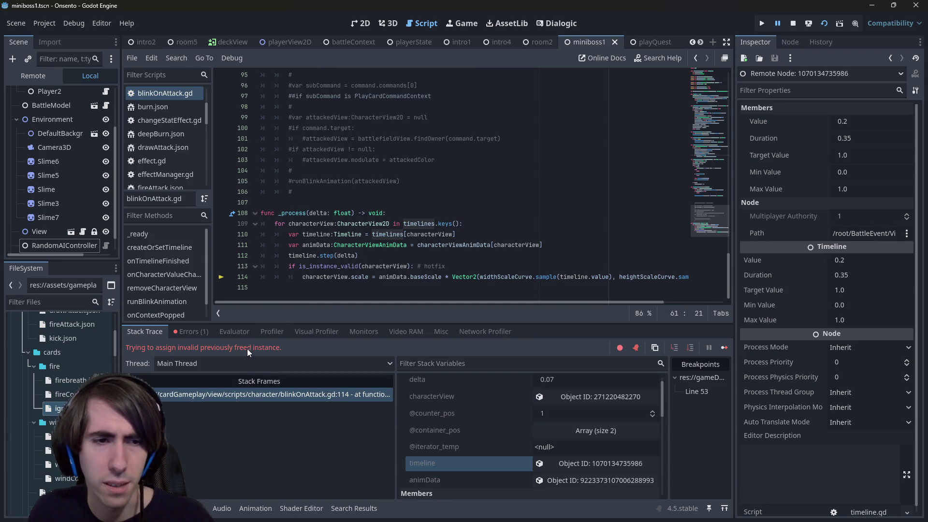
left_click(274, 395)
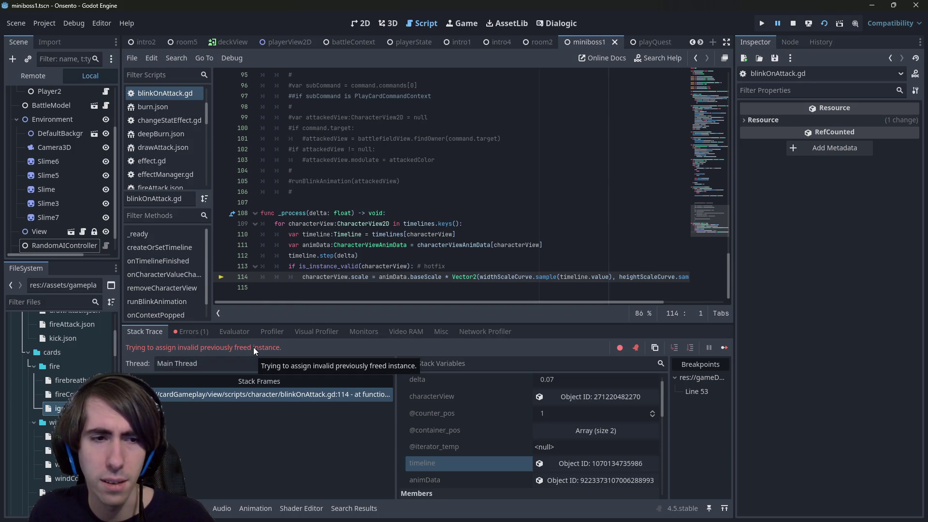
double_click(334, 278)
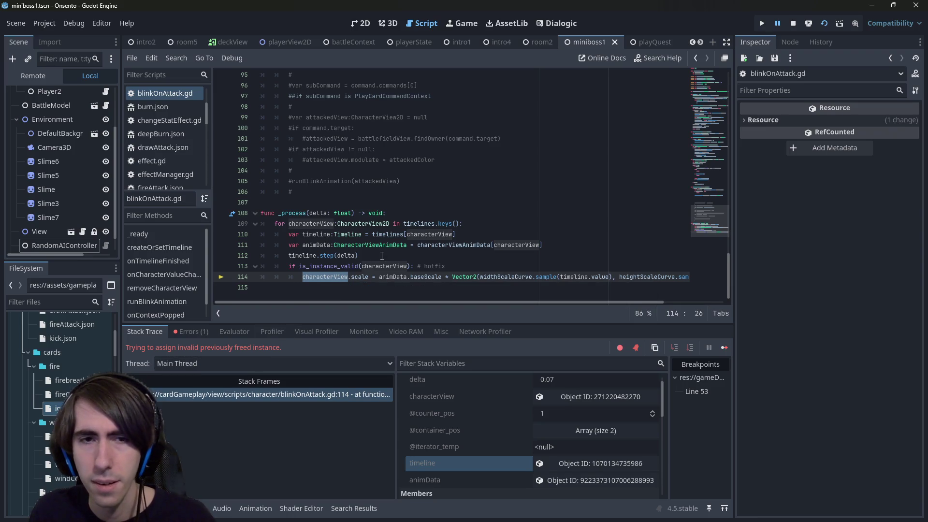
mouse_move(335, 274)
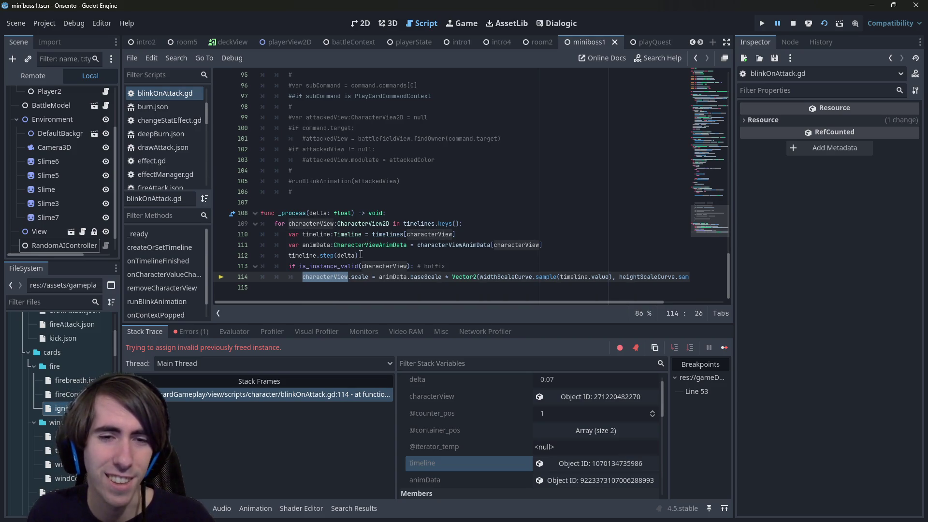
- Append 'and characterView != null' to the if condition on line 113 and save
left_click(411, 267)
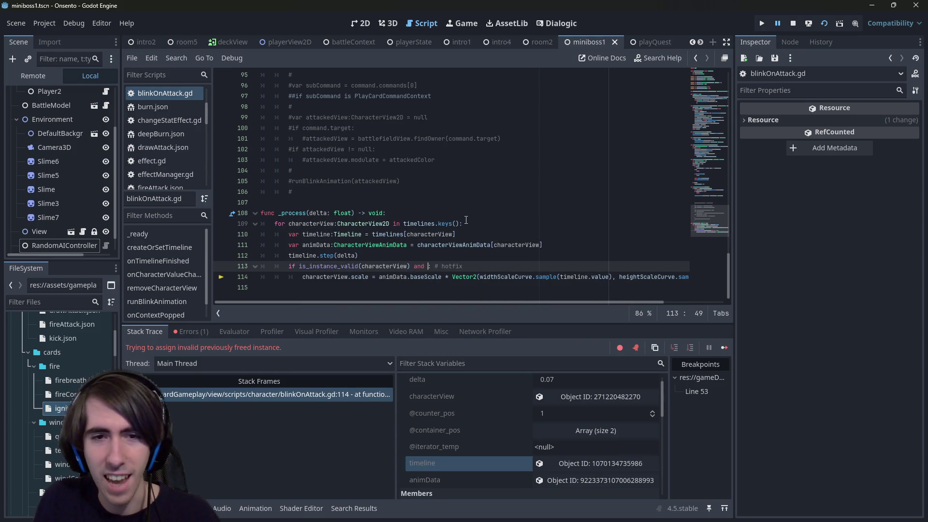
key("End")
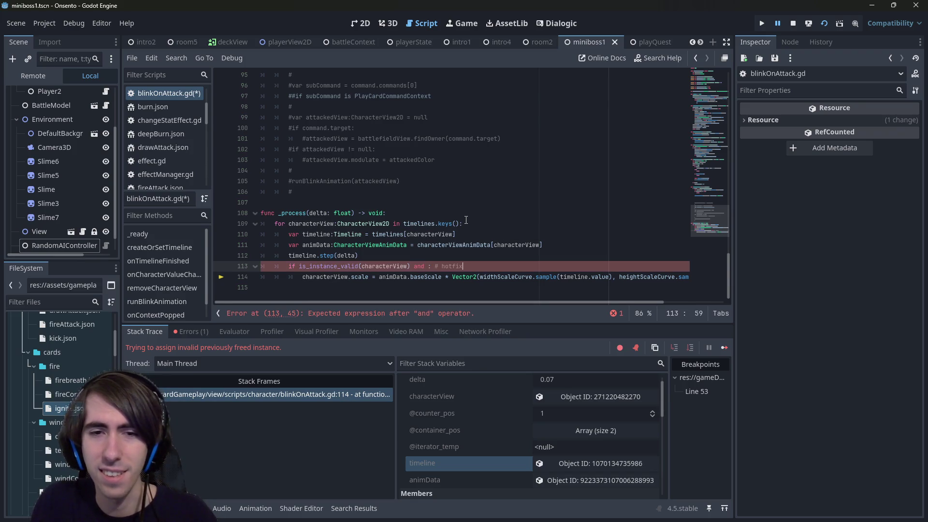
type("characterView != nu")
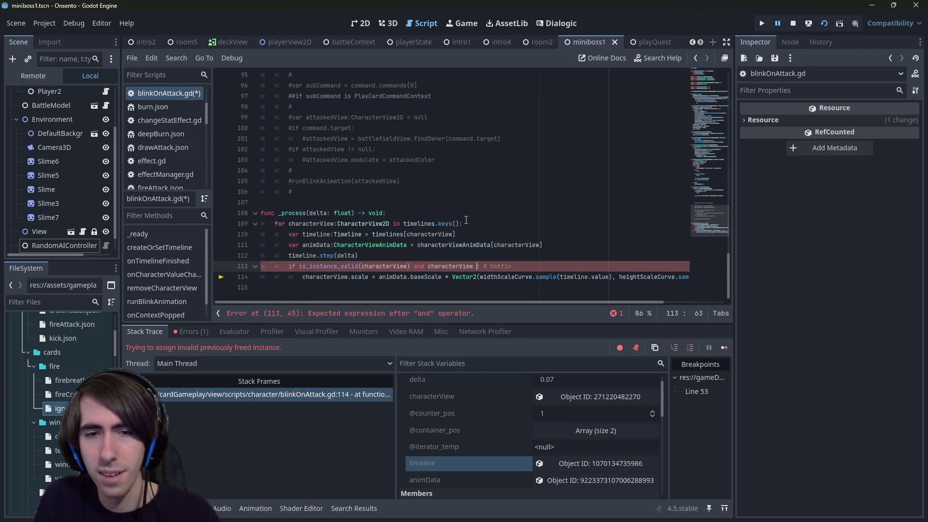
type("l")
key("ctrl+s")
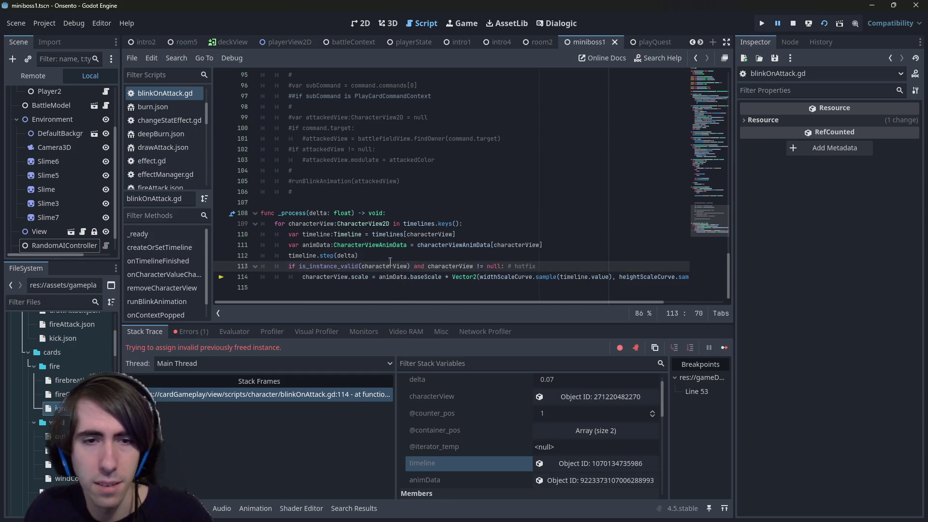
- Read the is_instance_valid documentation, then return to blinkOnAttack.gd
left_click(341, 267, "ctrl")
left_click_drag(539, 105, 419, 105)
left_click_drag(236, 105, 489, 101)
left_click(490, 101)
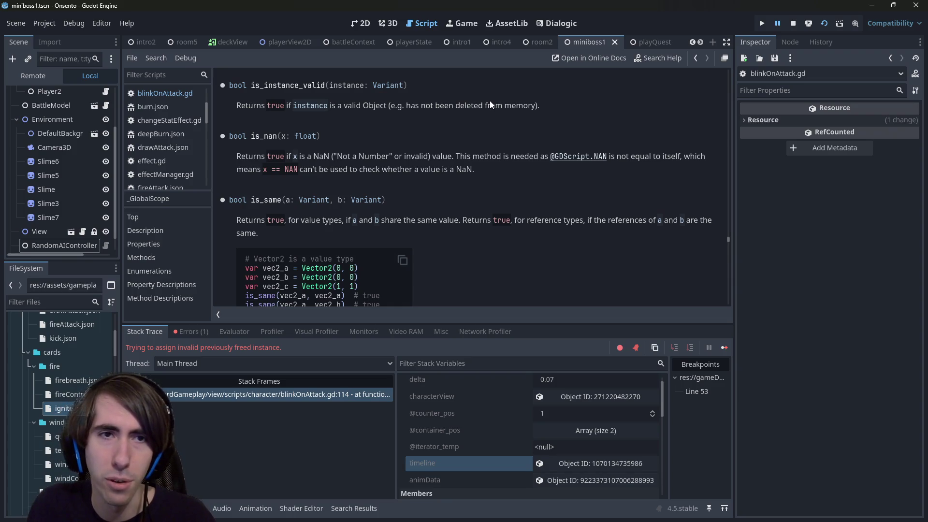
key("alt+Left")
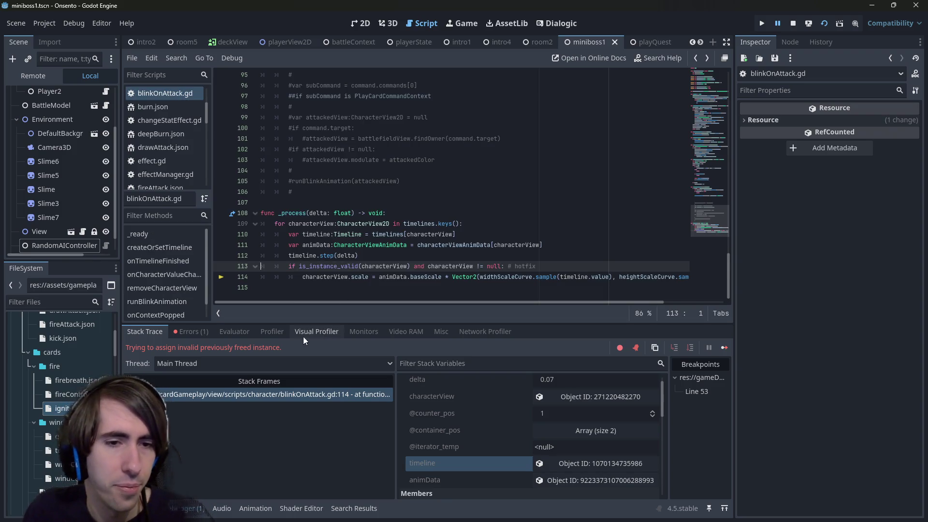
- Compare the freed-instance error message against the line 113–114 code
left_click_drag(281, 347, 115, 351)
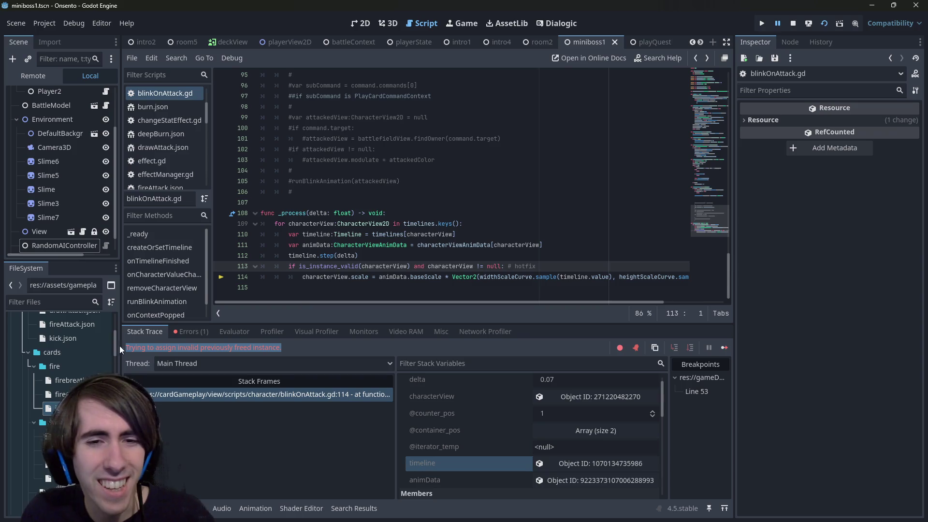
double_click(338, 267)
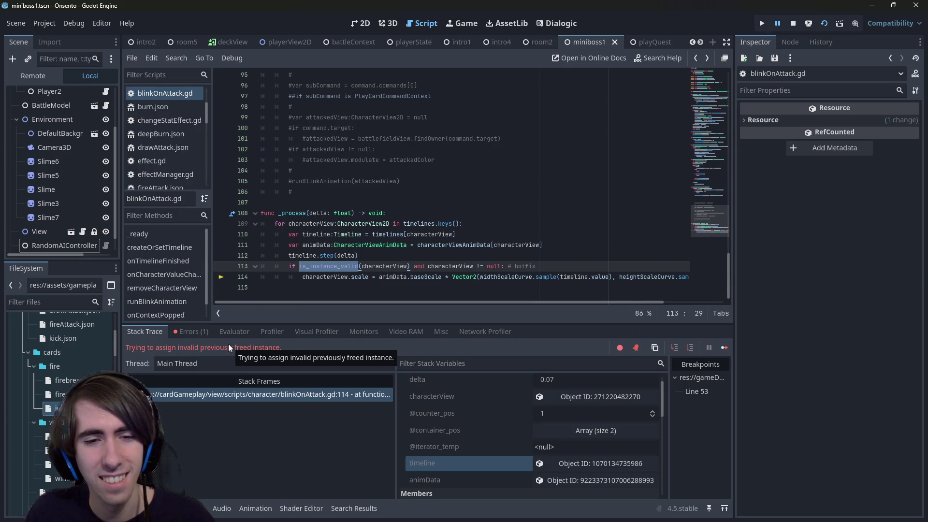
double_click(384, 267)
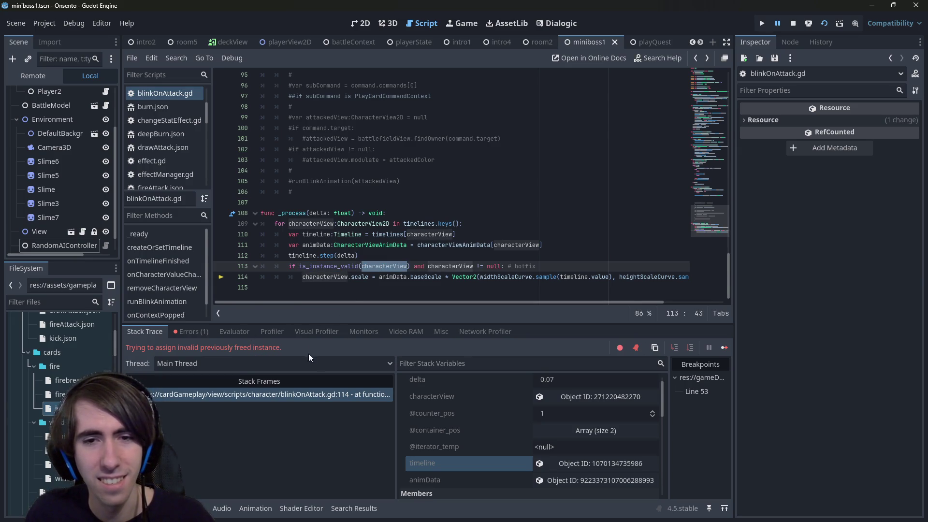
left_click_drag(535, 303, 674, 303)
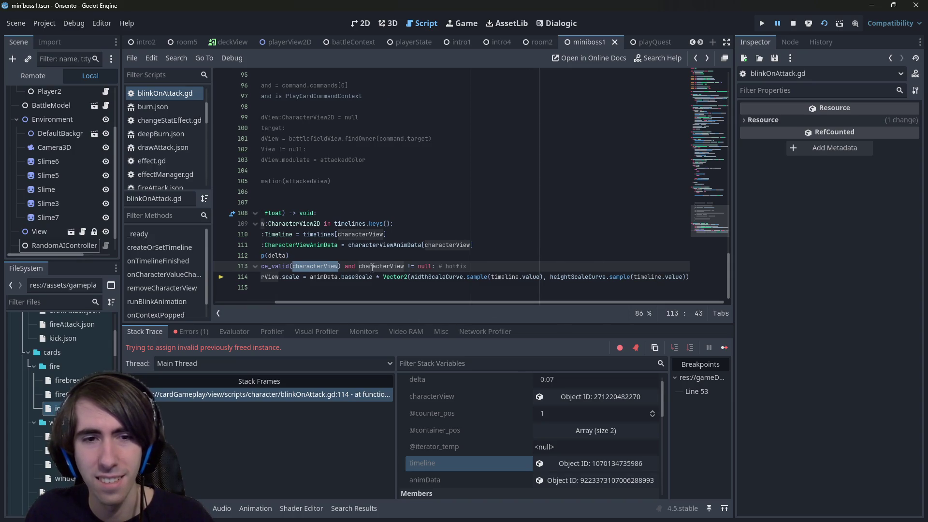
left_click(318, 277)
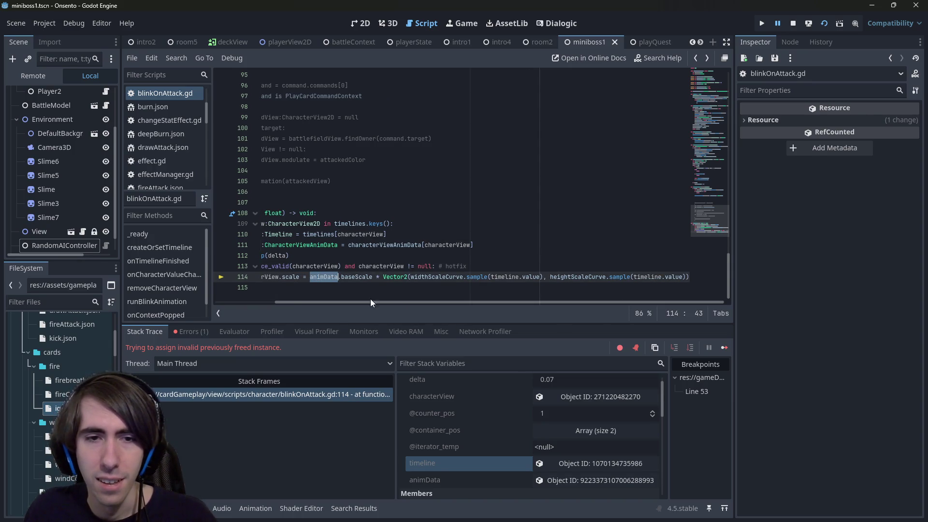
left_click_drag(377, 301, 269, 292)
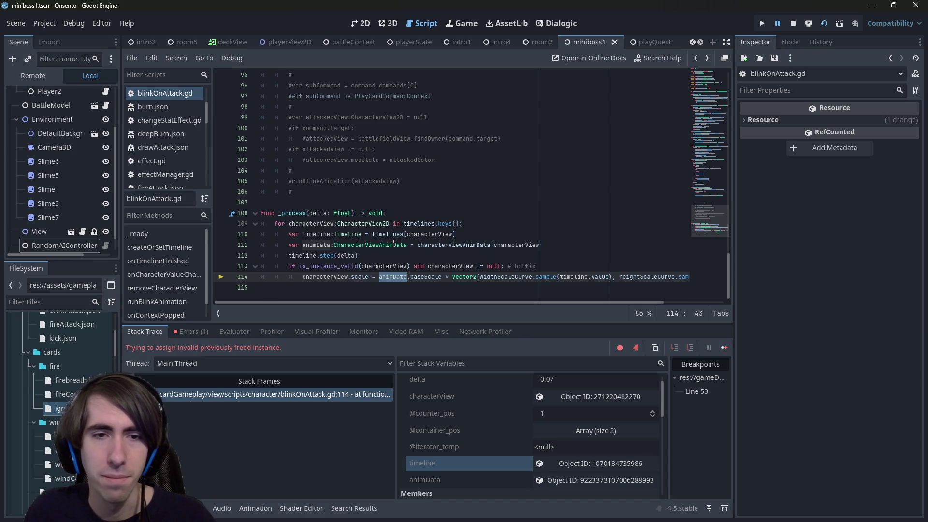
left_click(544, 264)
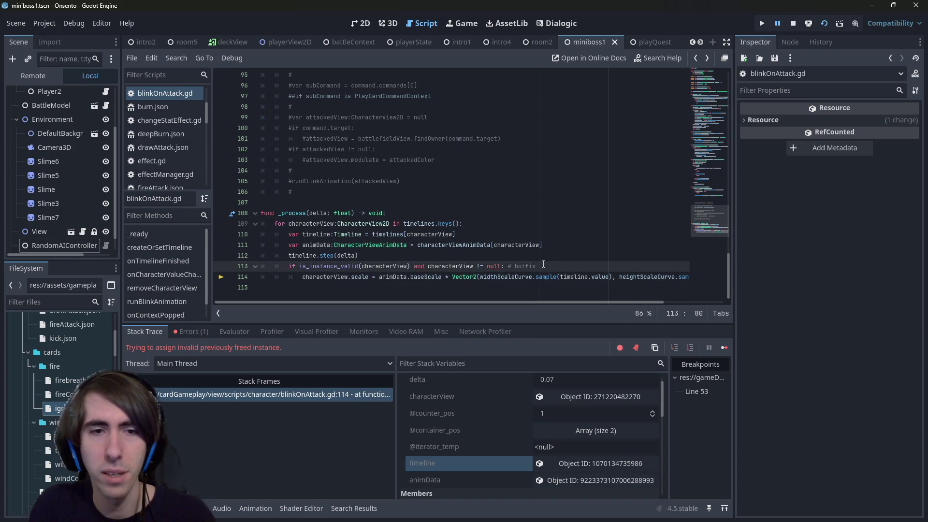
- Move the validity check up to line 110, indent lines 111–114 under it, save, and rerun the scene
key("alt+Up")
key("alt+Up")
key("alt+Up")
left_click_drag(501, 269, 271, 244)
key("Tab")
left_click(507, 218)
key("ctrl+s")
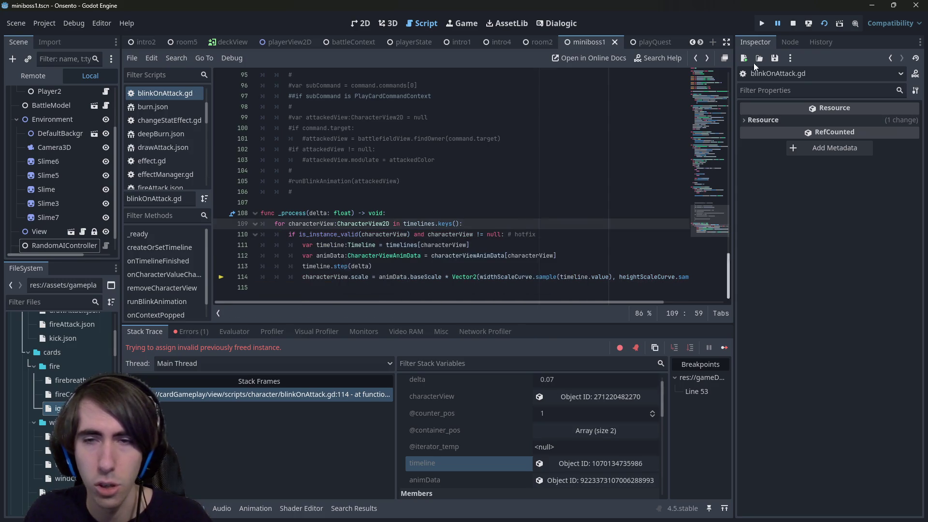
left_click(793, 24)
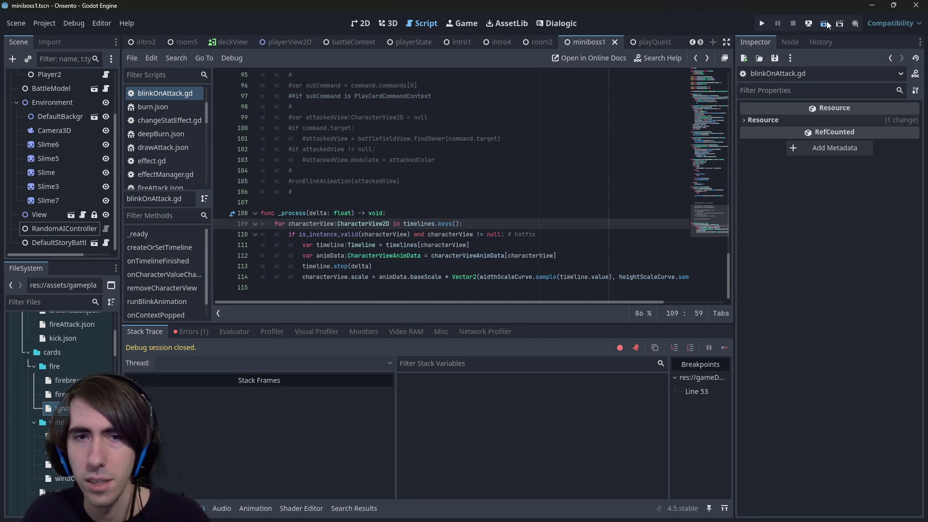
left_click(824, 23)
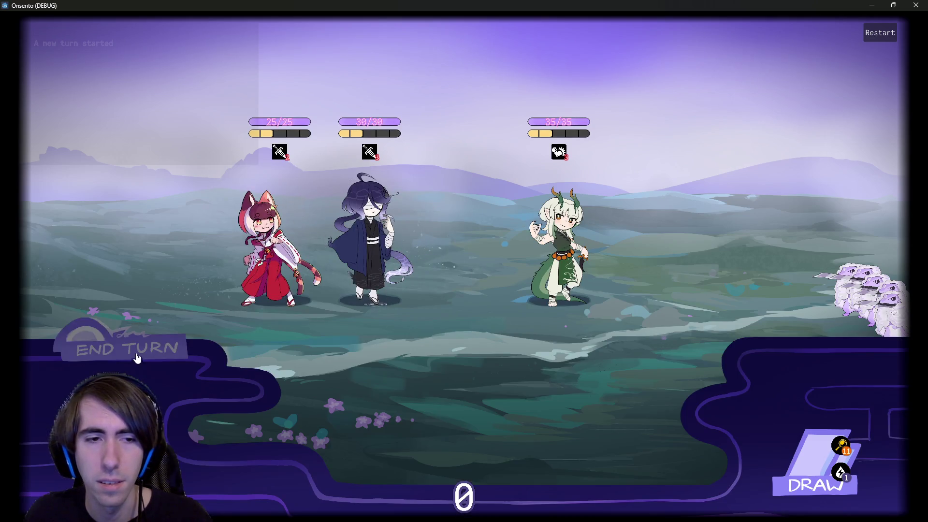
- End turns past the 'You can still draw!' warning and play Overclock on the dark-haired character
left_click(137, 357)
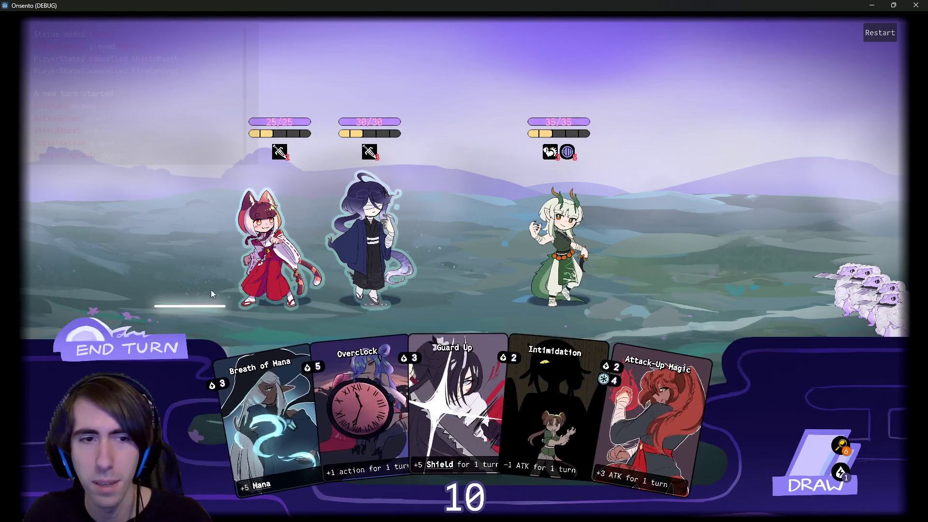
left_click(148, 357)
left_click(143, 342)
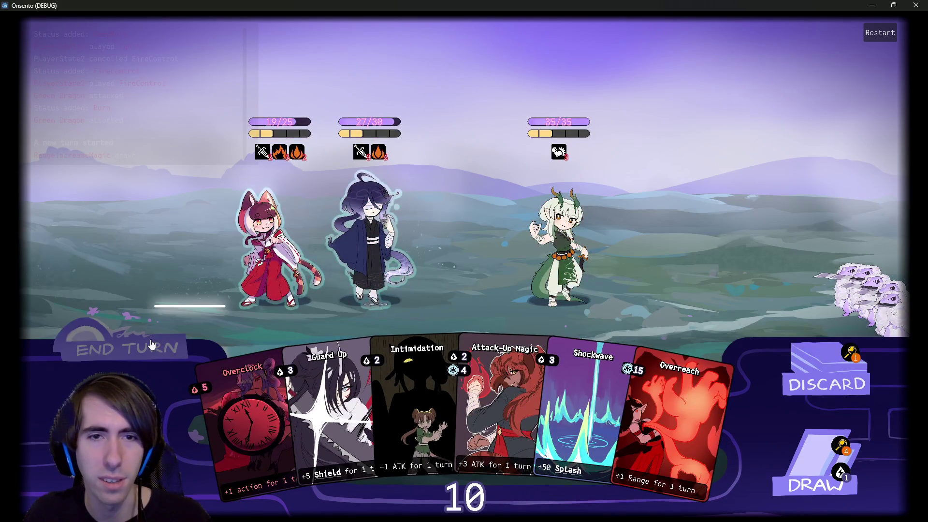
left_click(149, 345)
left_click_drag(246, 425, 369, 213)
left_click(132, 348)
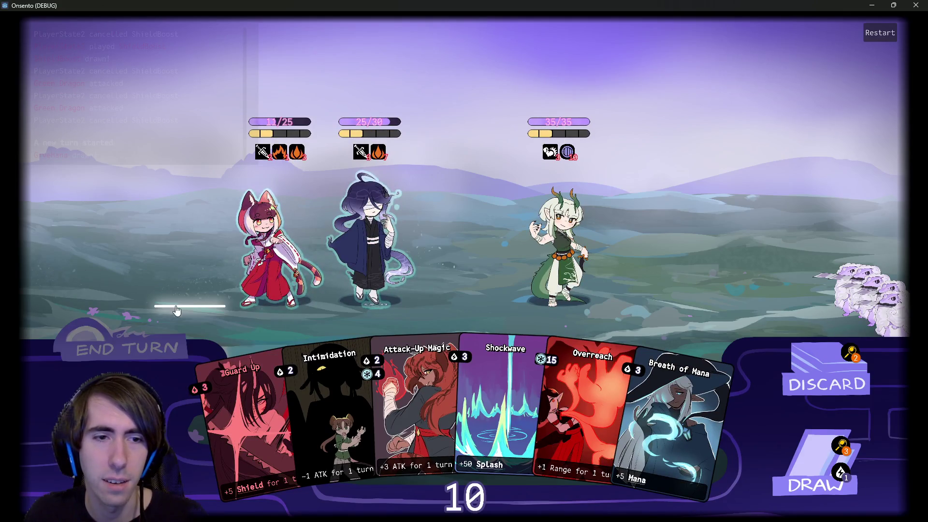
left_click(133, 348)
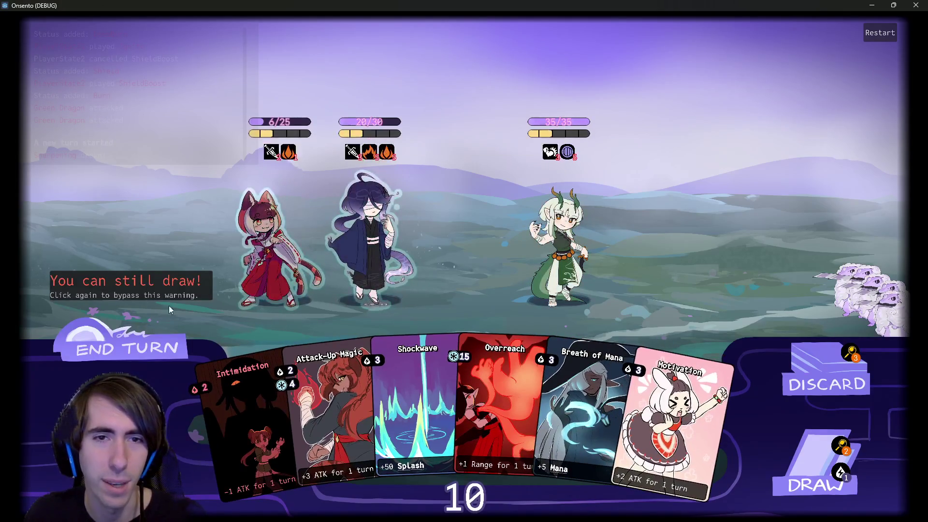
left_click(118, 322)
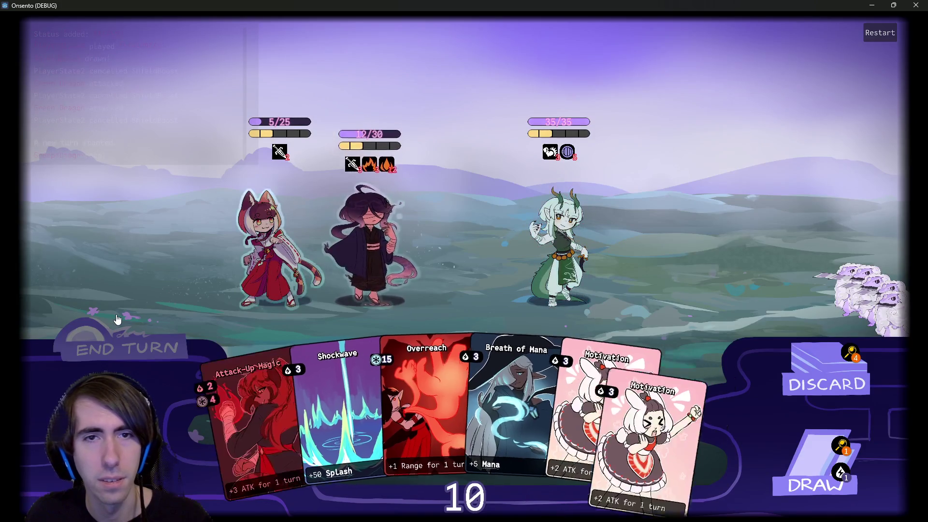
- Play +5 Shield and Guard Up on the second character, ending turns until the cat-eared fighter falls
left_click(117, 320)
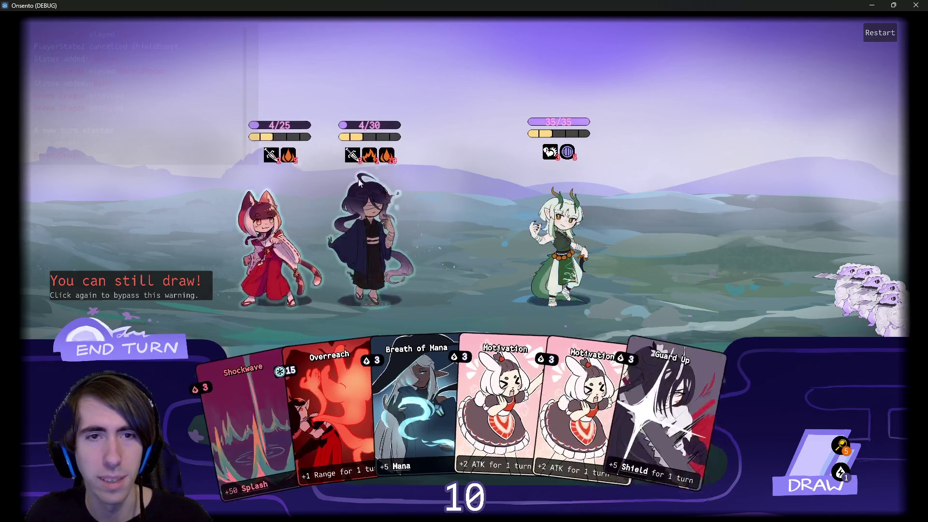
left_click_drag(676, 382, 331, 232)
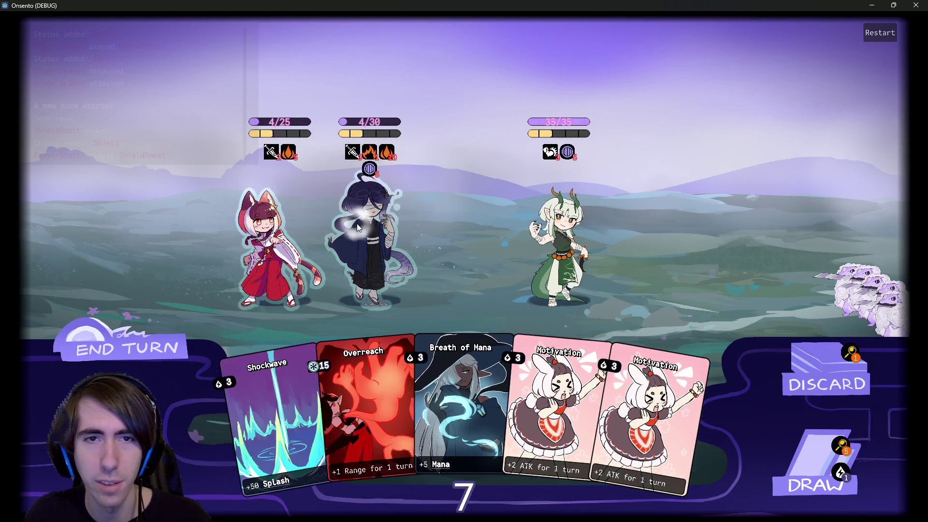
left_click(148, 344)
left_click(146, 343)
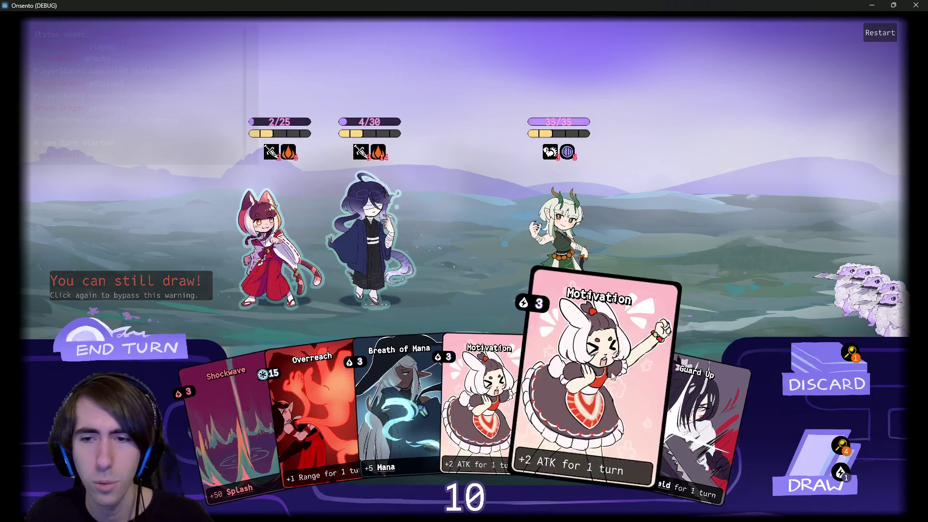
left_click_drag(677, 411, 379, 216)
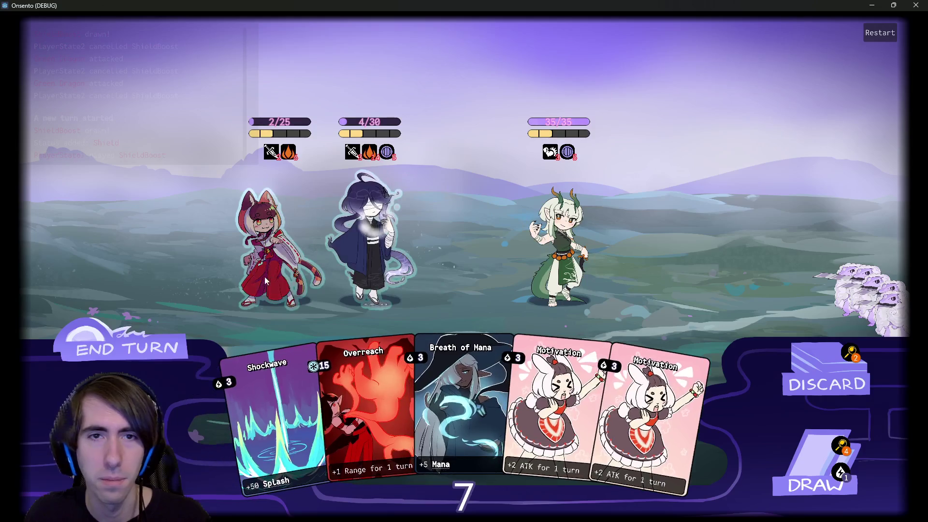
left_click(139, 328)
left_click(139, 329)
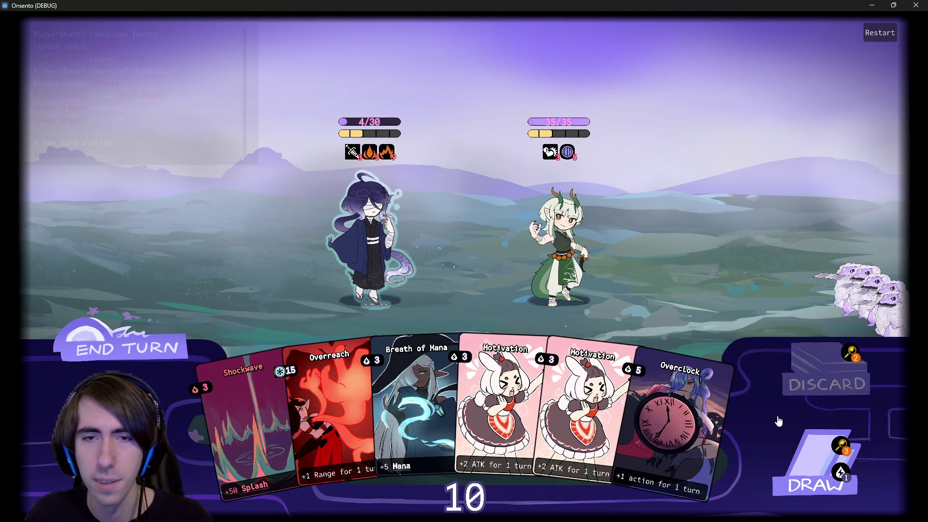
mouse_move(386, 152)
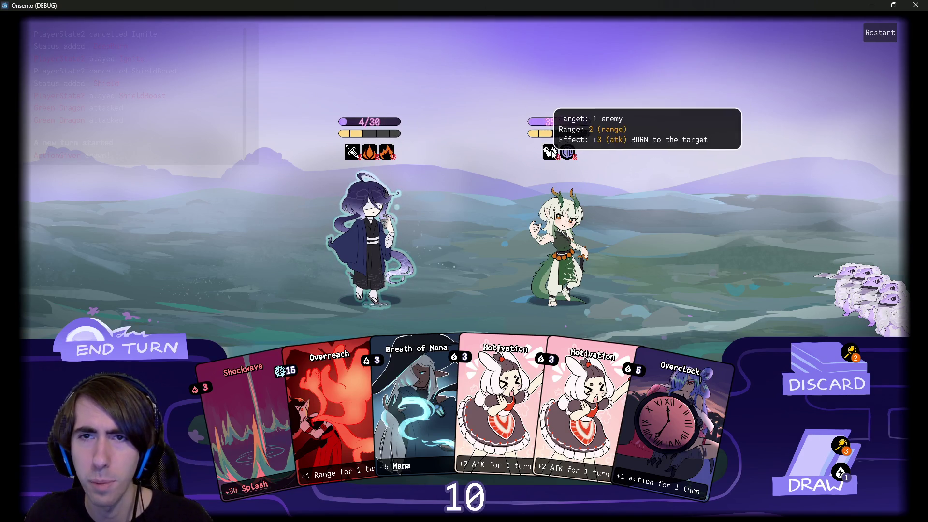
mouse_move(353, 153)
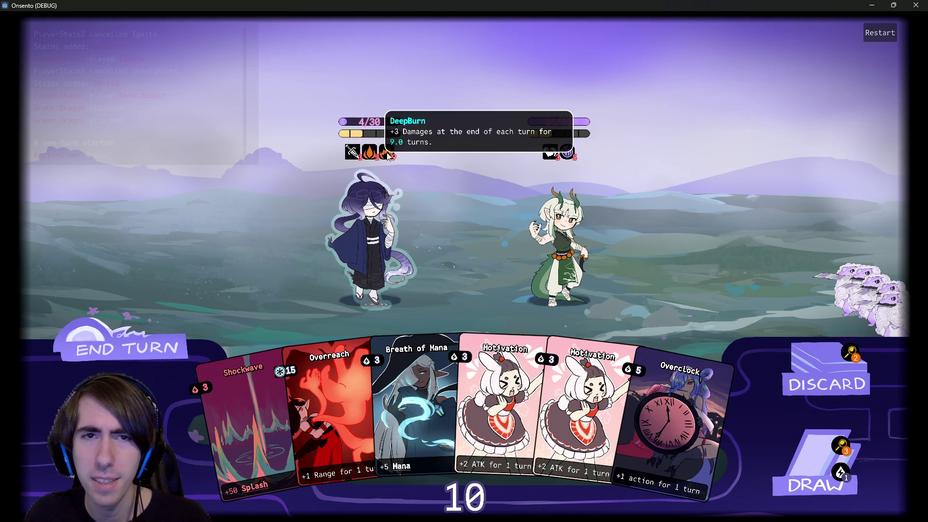
key("alt+Tab")
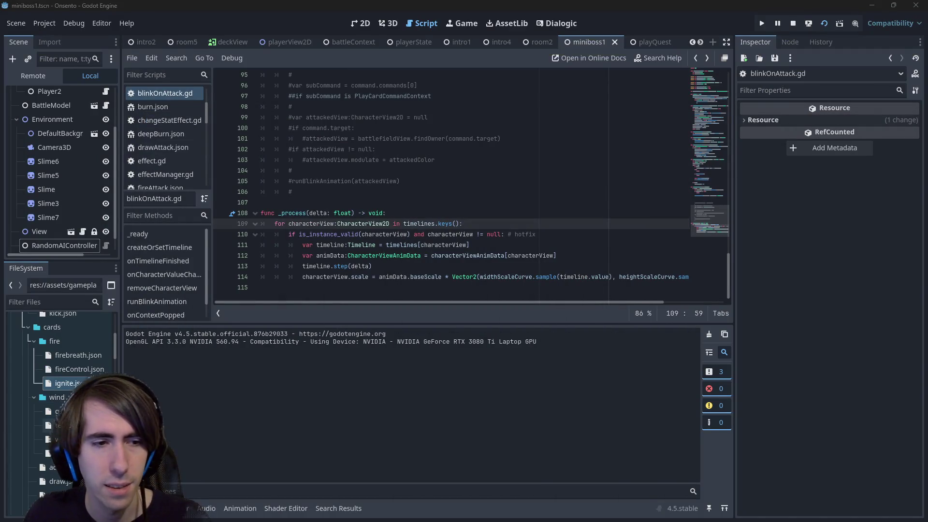
- Open deepBurn.json, select the 'Deep Burn' name on line 3, then return to the battle
scroll(61, 386, "down", 3)
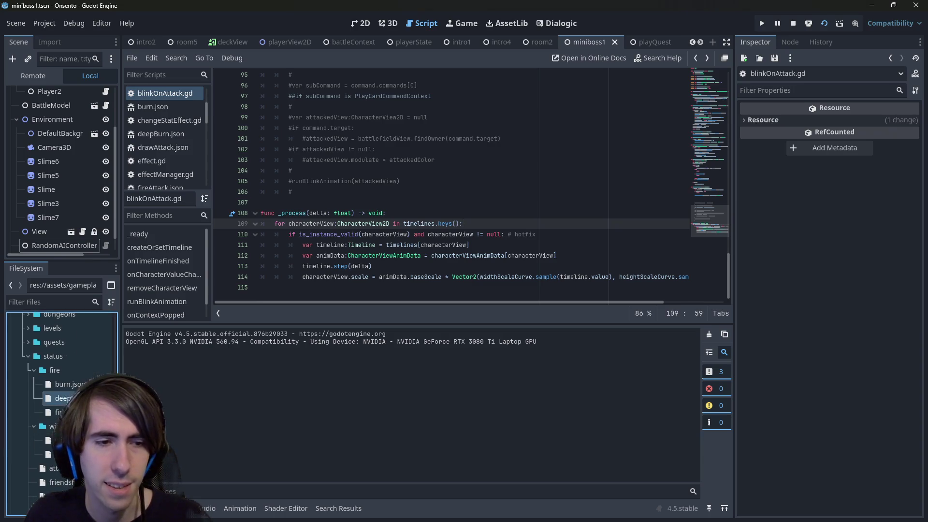
double_click(63, 398)
scroll(323, 145, "up", 5)
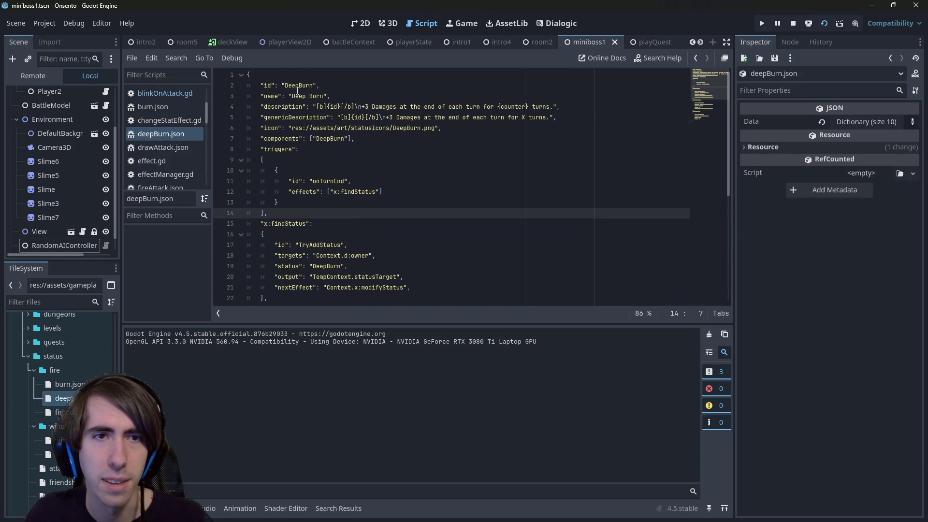
left_click_drag(288, 96, 358, 95)
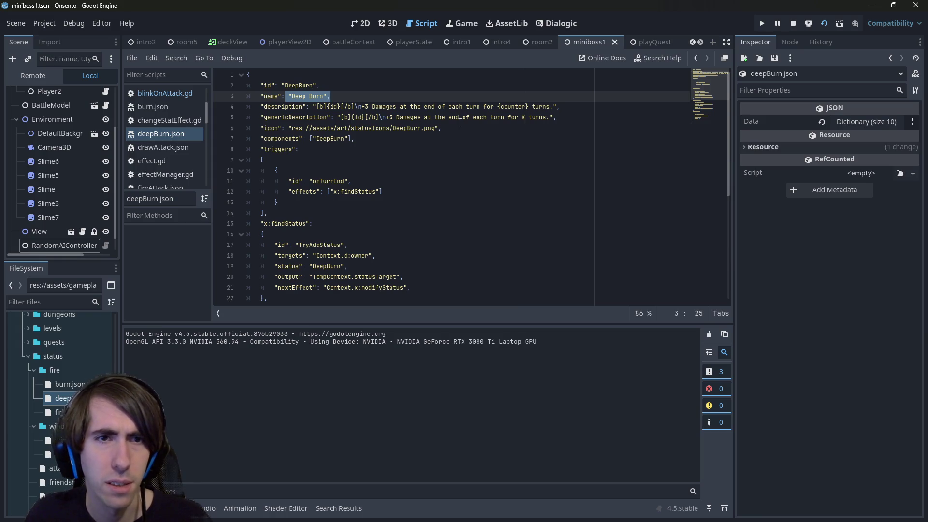
key("F6")
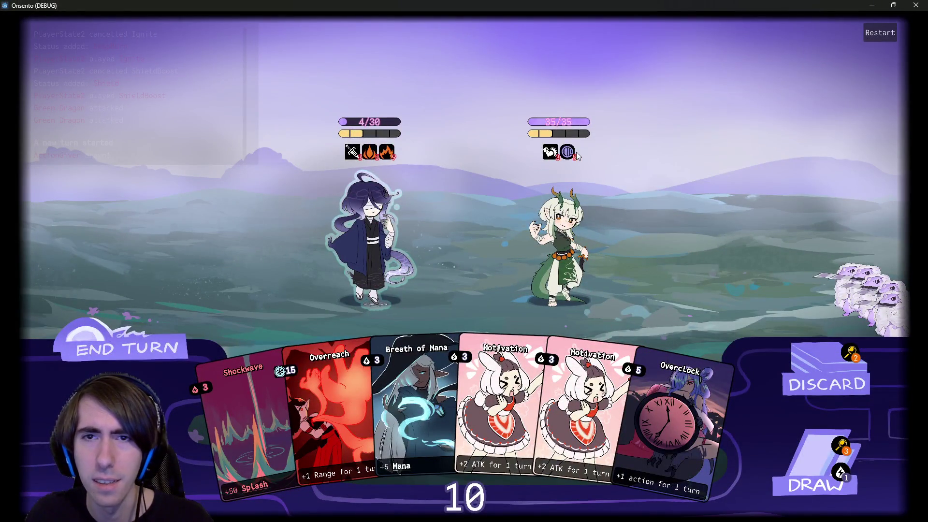
- Restart with the fox added, play Guard Up, Motivation and Breath of Mana, then end the turn
mouse_move(570, 153)
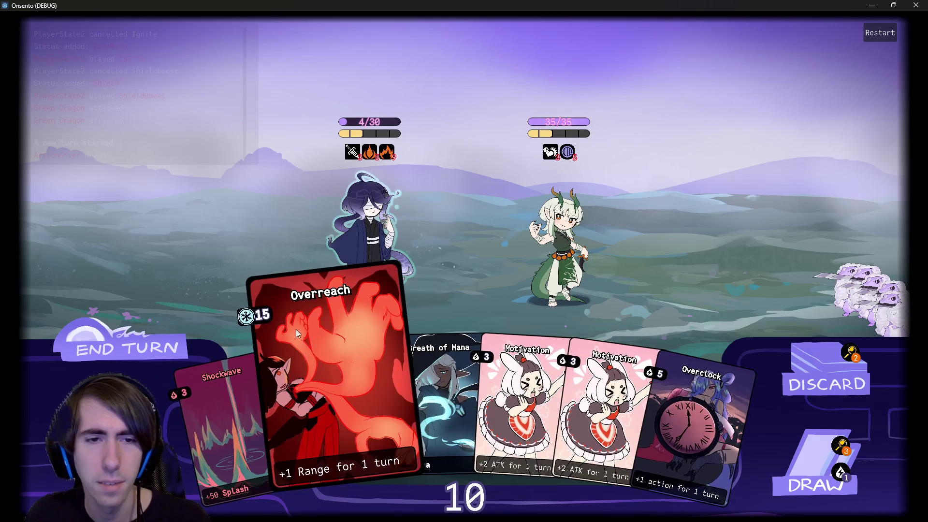
mouse_move(262, 317)
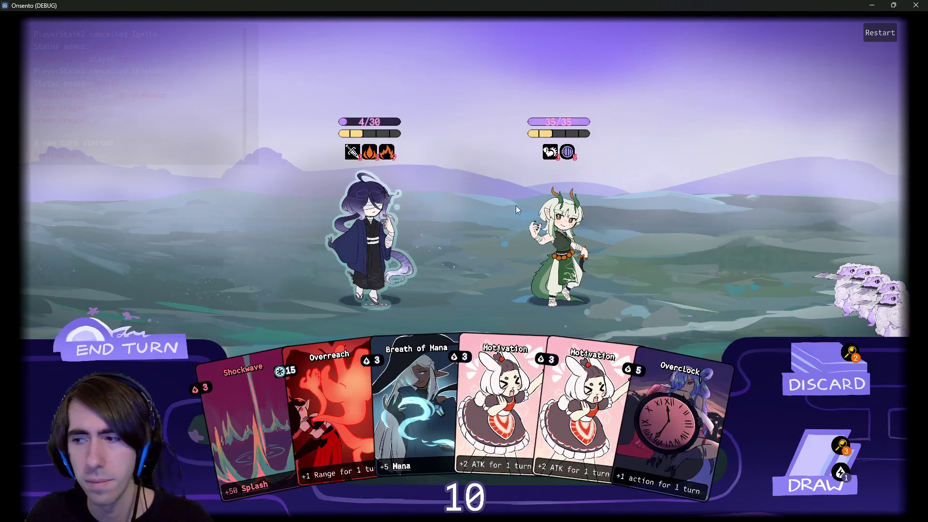
left_click(880, 32)
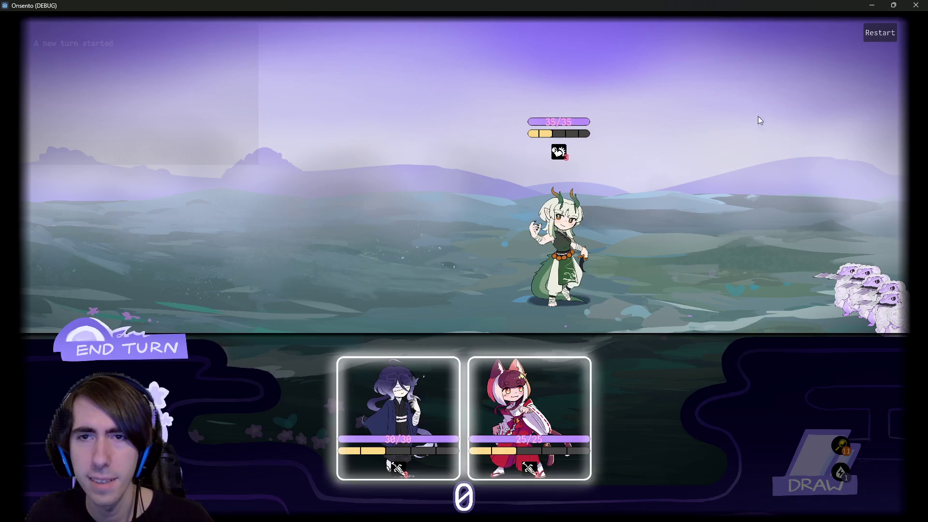
left_click(464, 416)
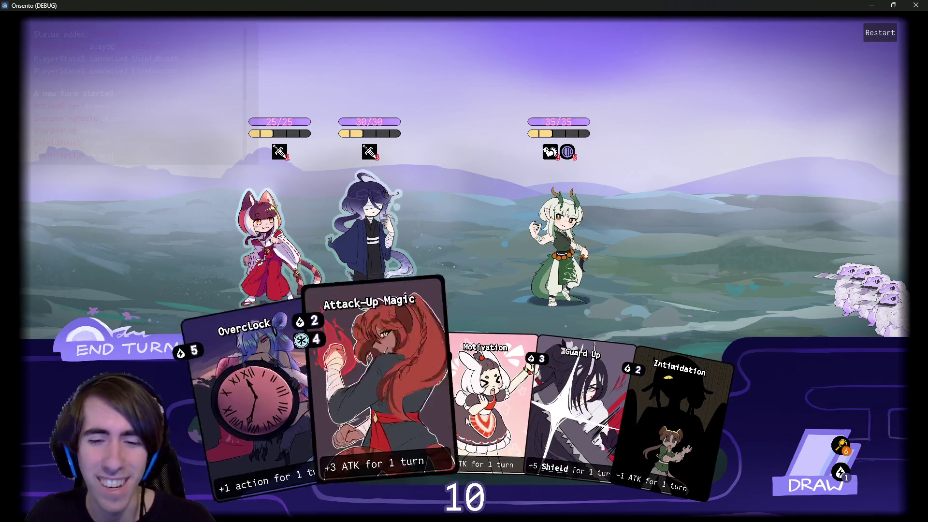
left_click(551, 411)
left_click_drag(440, 387, 457, 285)
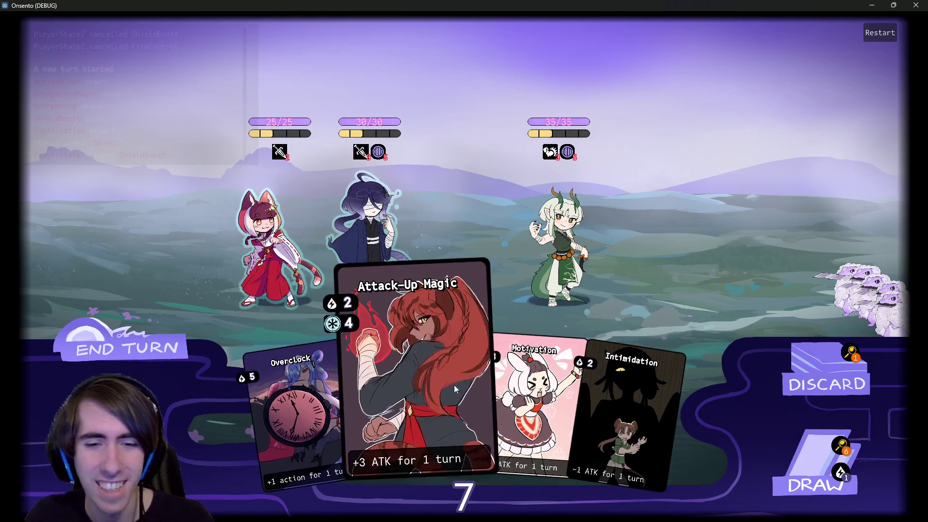
left_click(816, 464)
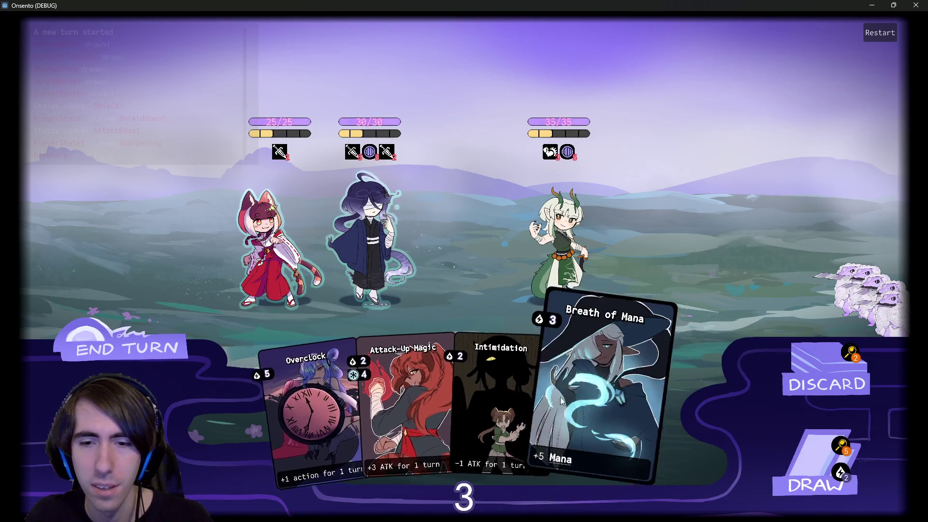
left_click_drag(594, 432, 386, 270)
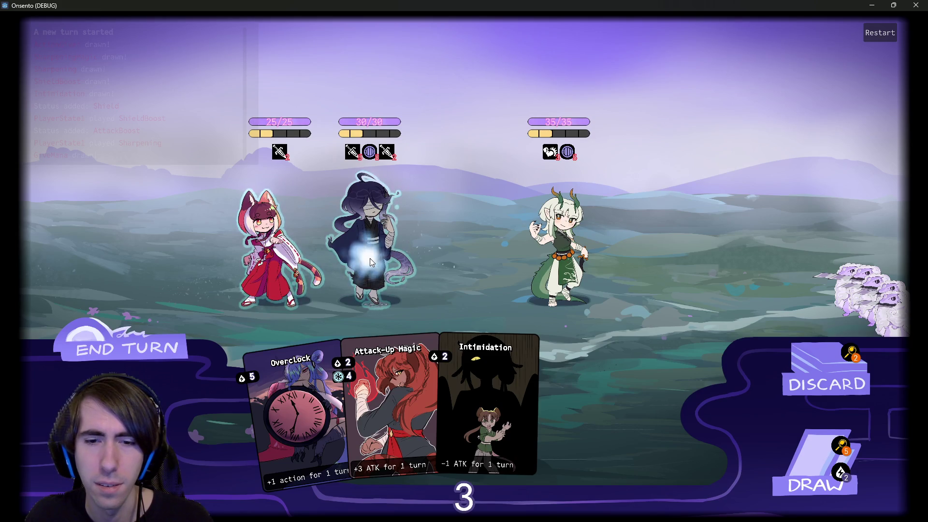
key("space")
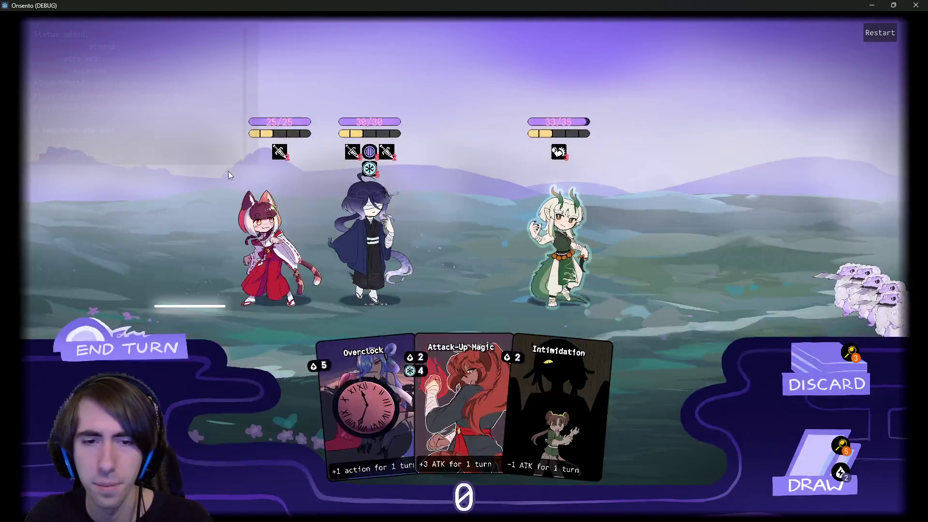
- Play Guard Up on the cat-eared girl, Attack-Up Magic, Overclock and Intimidation on the enemy
mouse_move(289, 153)
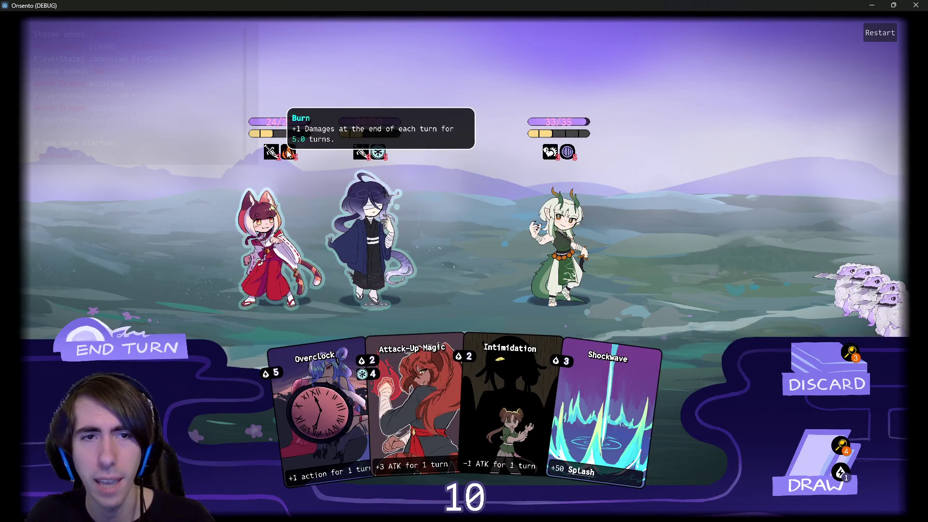
left_click(822, 464)
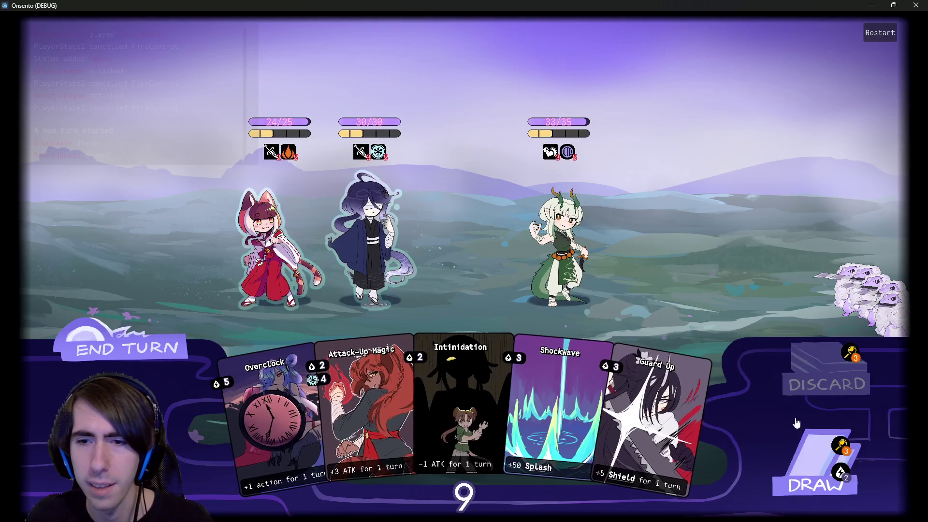
mouse_move(648, 425)
left_mouse_down()
mouse_move(556, 367)
mouse_move(269, 240)
left_mouse_up()
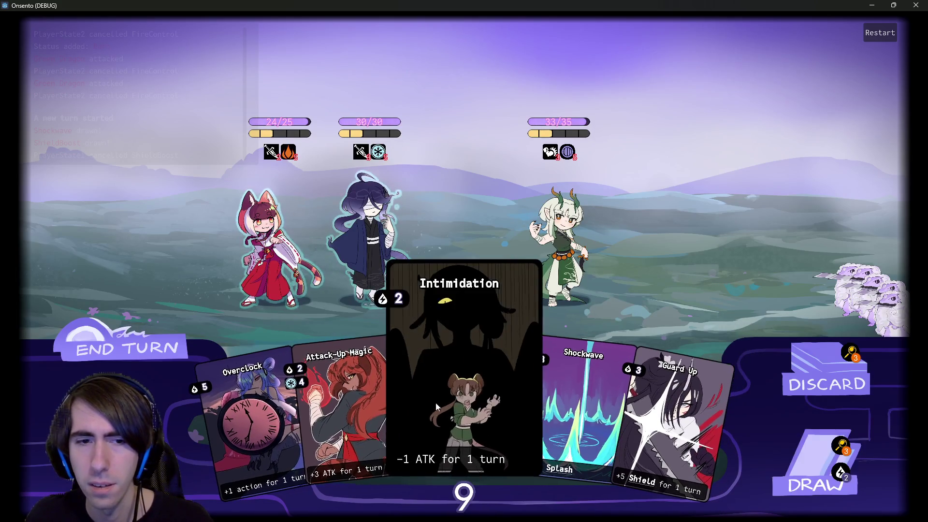
left_click_drag(367, 411, 365, 255)
left_click_drag(281, 406, 367, 232)
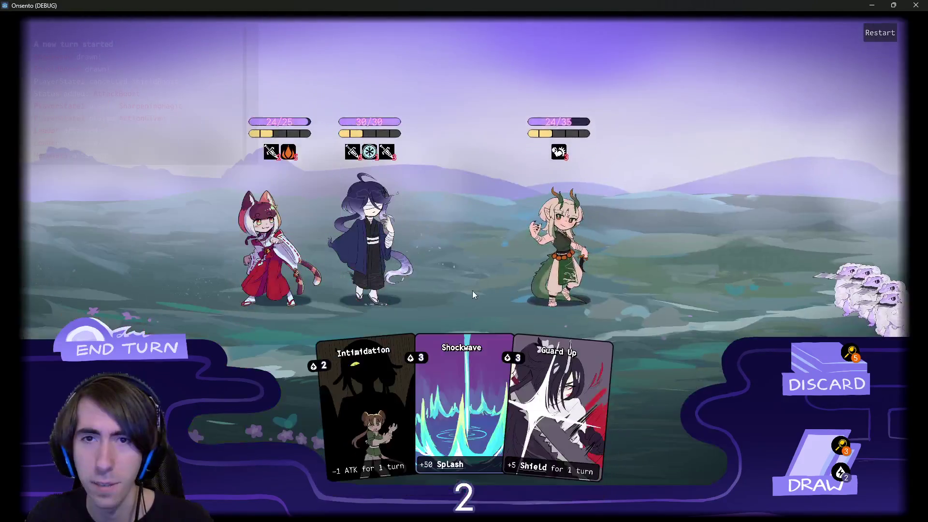
left_click(404, 344)
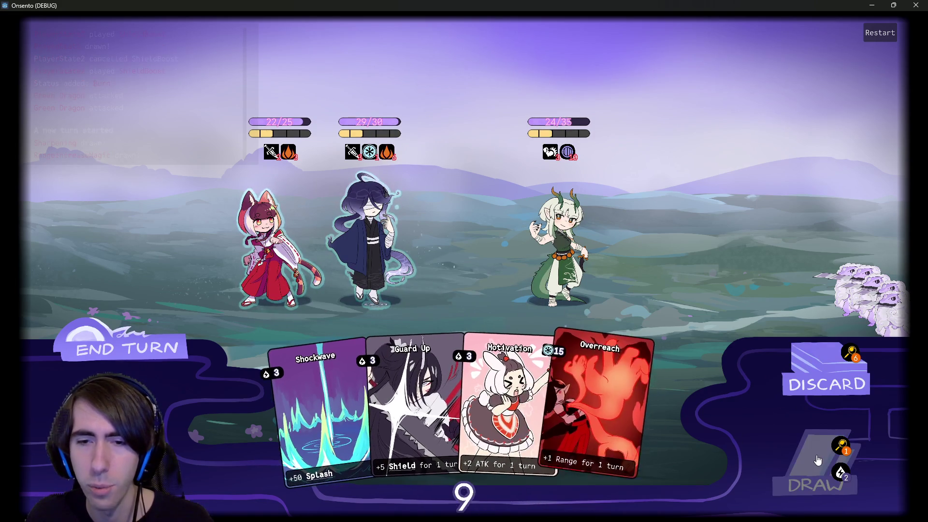
- Play Breath of Mana on the middle ally, draw, and end the turn despite the warning
mouse_move(567, 159)
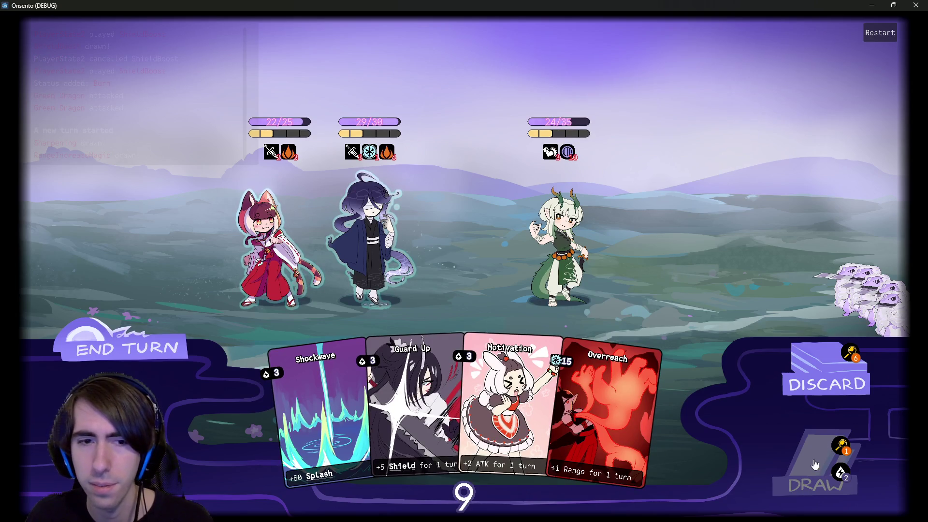
left_click(815, 464)
left_click_drag(687, 420, 380, 217)
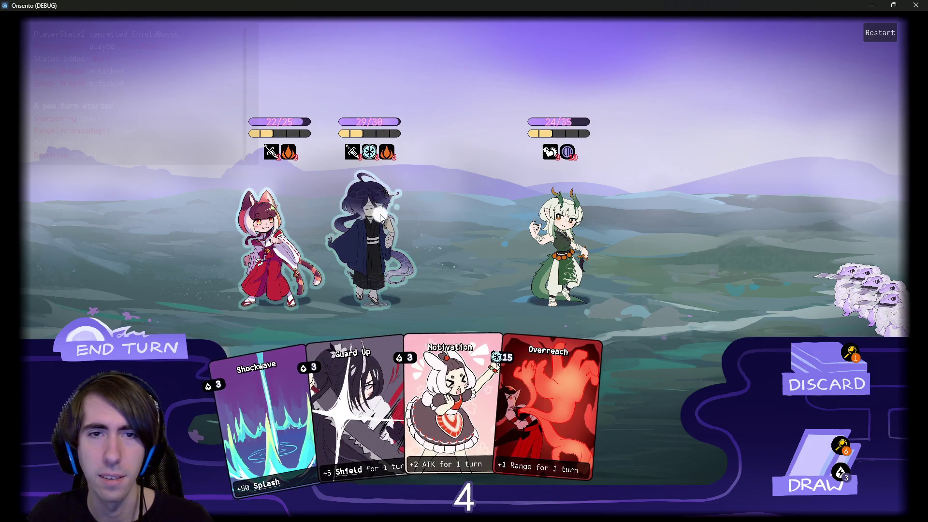
left_click(816, 464)
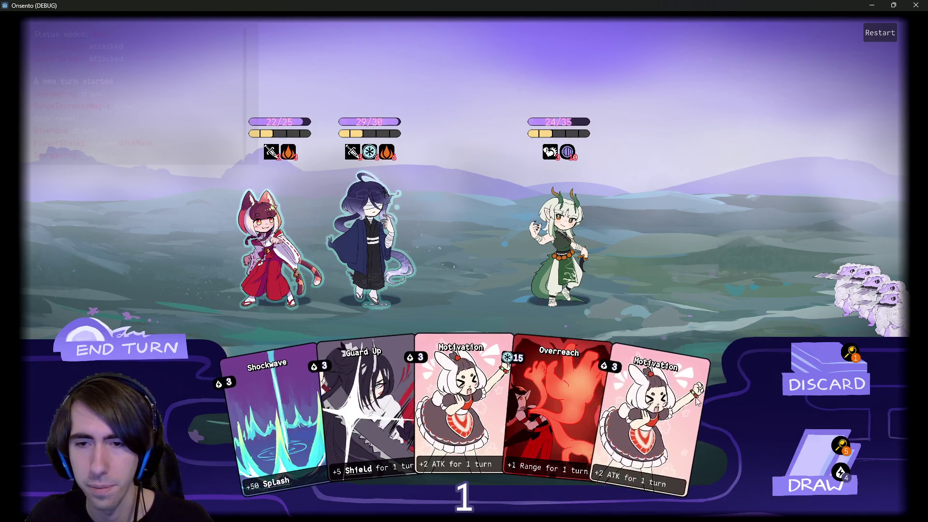
left_click(119, 364)
left_click(119, 363)
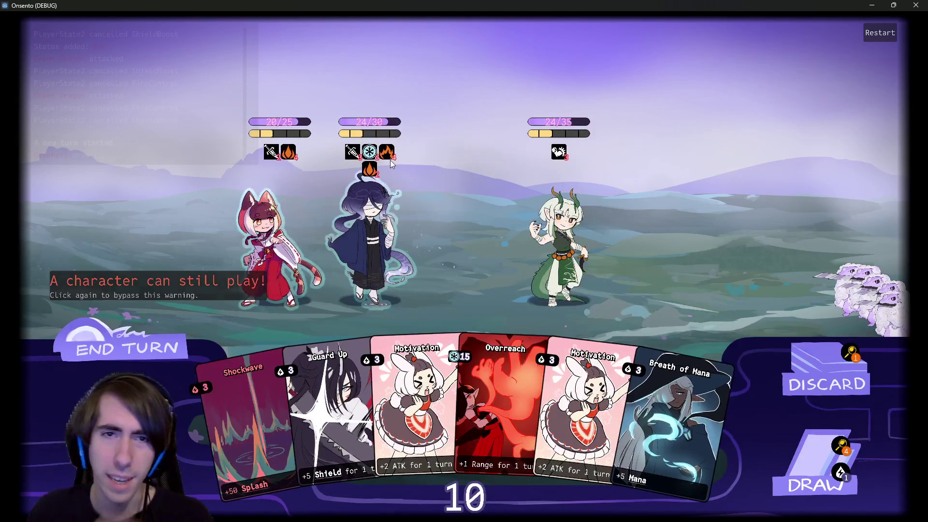
- Shield the middle ally with Guard Up and raise its attack with both Motivation cards
mouse_move(392, 158)
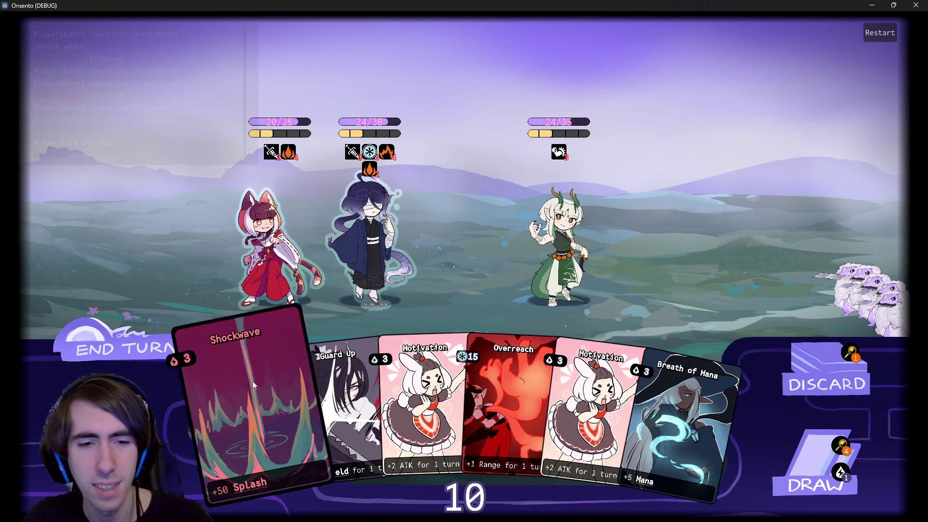
left_click(252, 381)
left_click(368, 231)
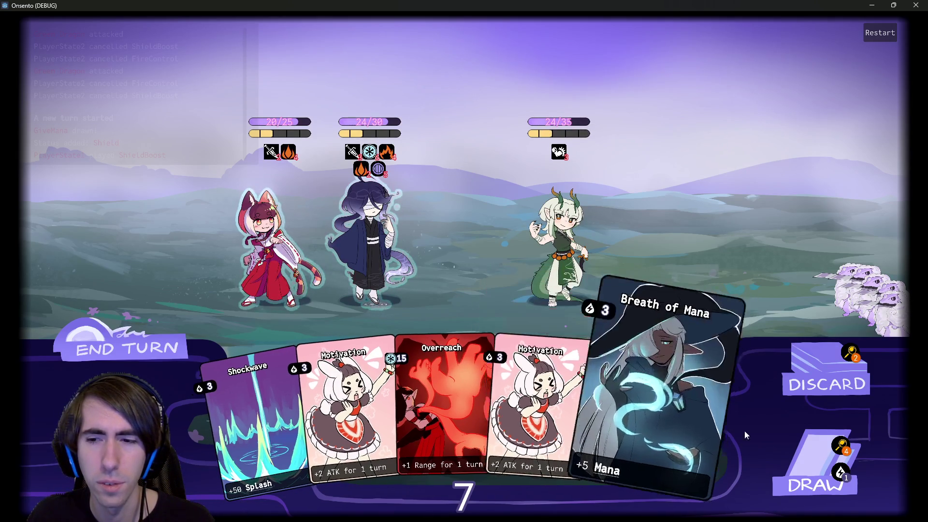
left_click(791, 451)
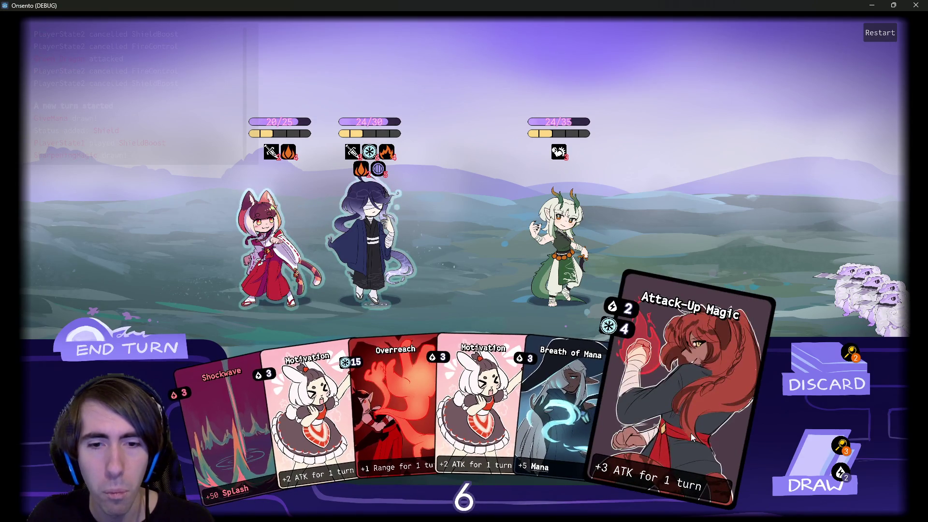
mouse_move(691, 433)
left_mouse_down()
mouse_move(556, 368)
mouse_move(394, 236)
left_mouse_up()
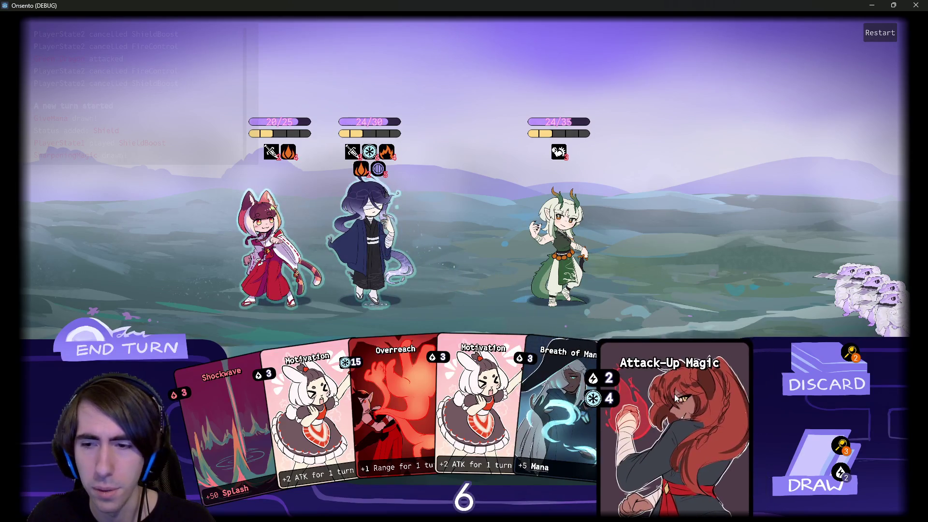
mouse_move(396, 411)
left_mouse_down()
mouse_move(440, 449)
mouse_move(363, 231)
left_mouse_up()
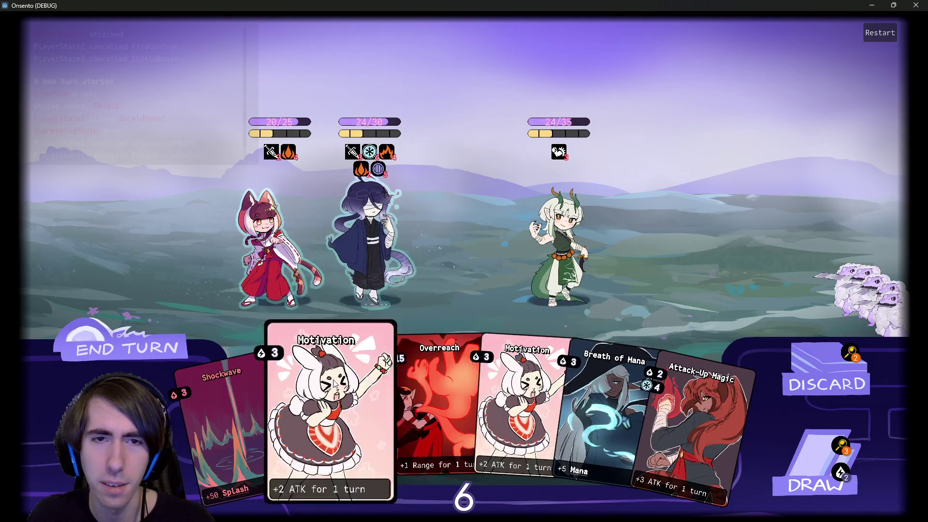
left_click_drag(319, 411, 367, 232)
mouse_move(464, 377)
left_mouse_down()
mouse_move(270, 252)
mouse_move(555, 242)
left_mouse_up()
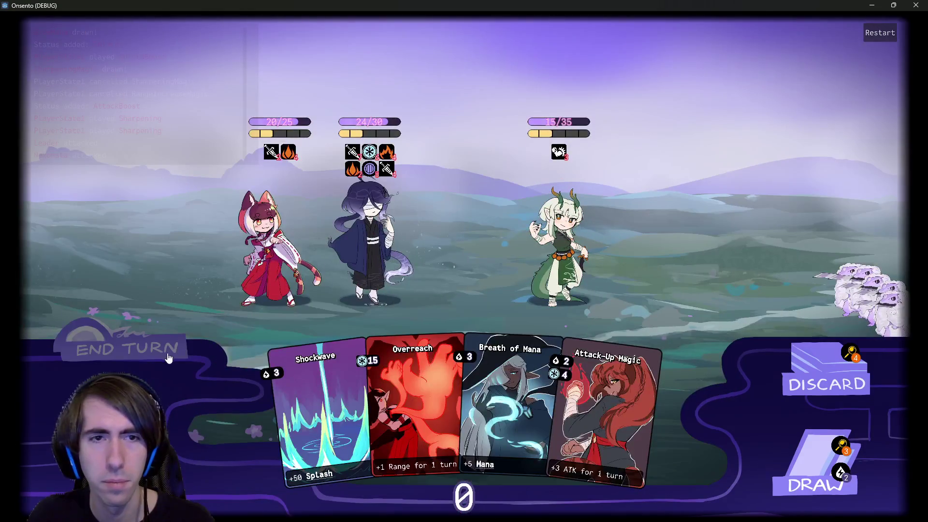
mouse_move(190, 141)
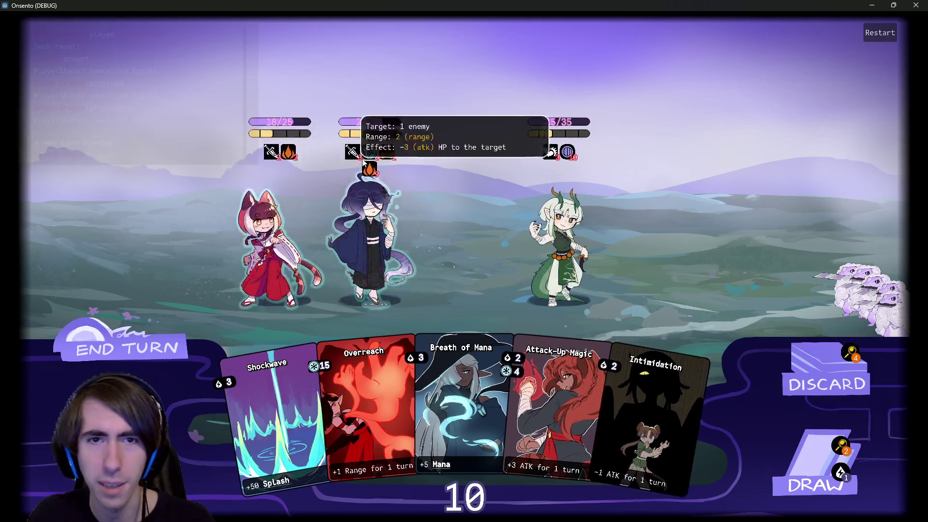
- Give the middle ally Breath of Mana, weaken the dragon with Intimidation, and end the turn
mouse_move(391, 159)
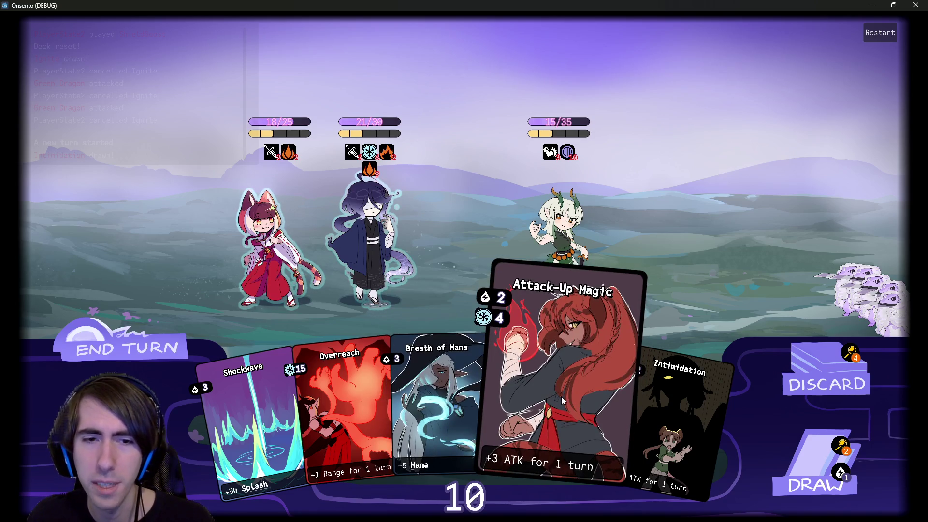
left_click(789, 442)
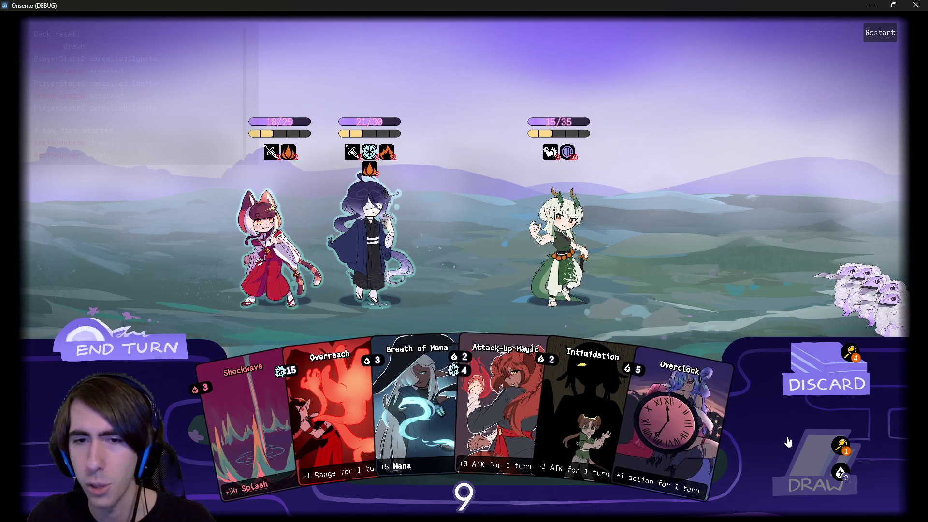
mouse_move(566, 141)
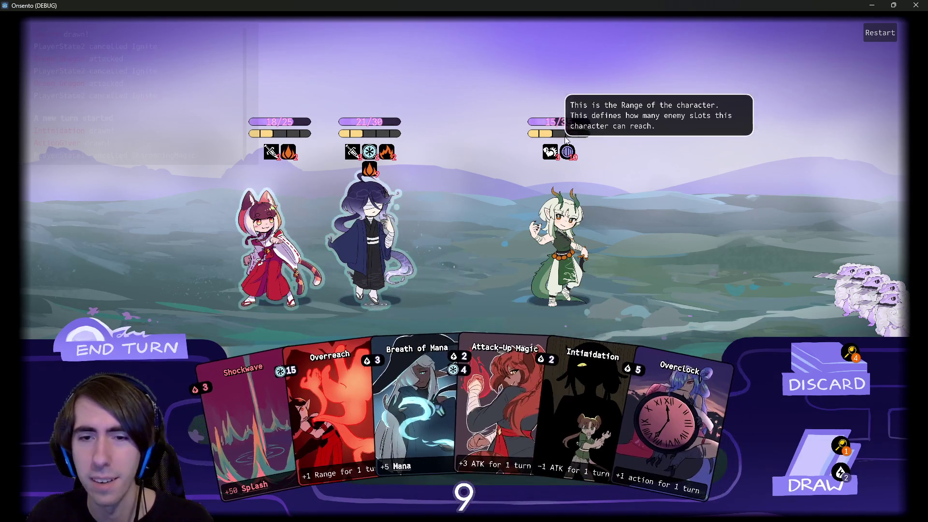
left_click_drag(415, 411, 387, 232)
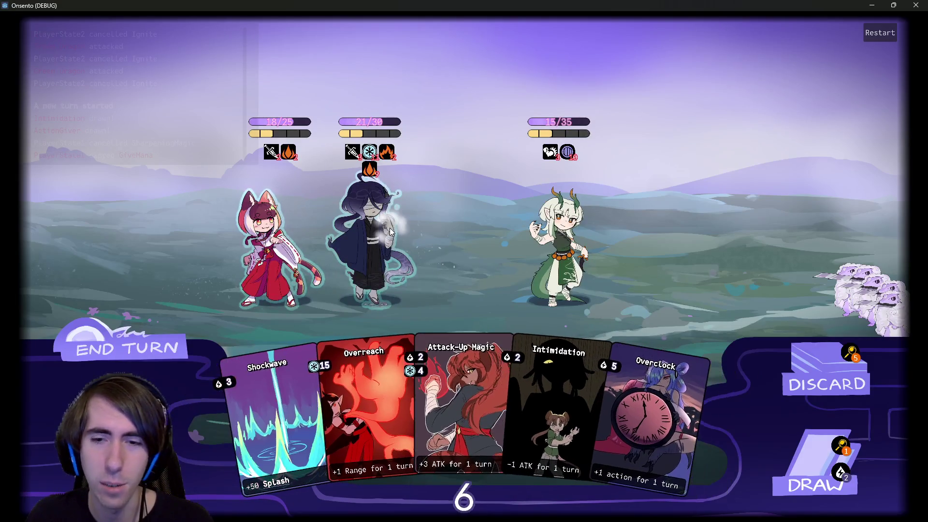
left_click_drag(560, 411, 575, 244)
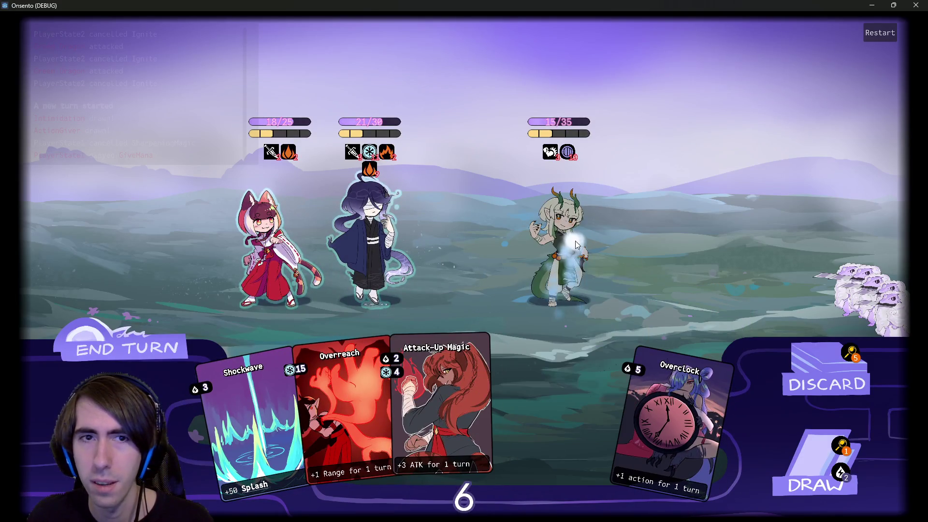
left_click(773, 448)
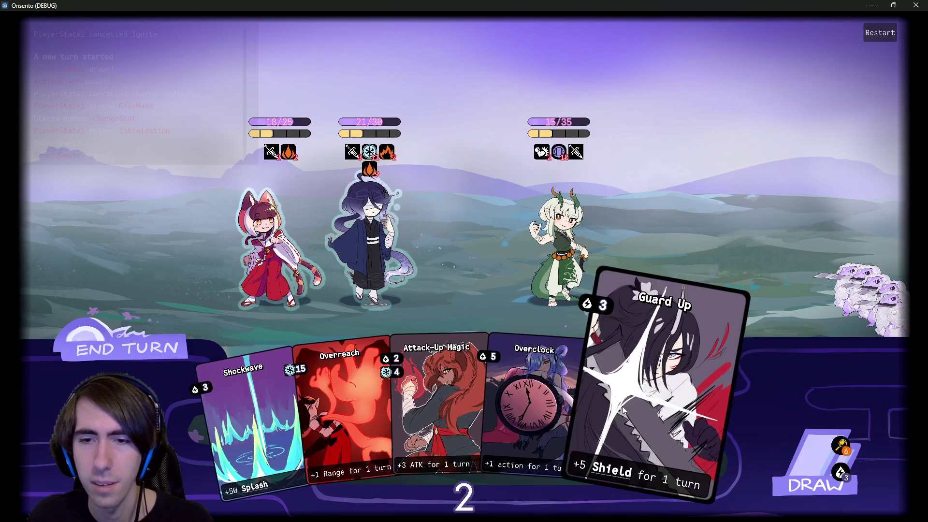
left_click(125, 351)
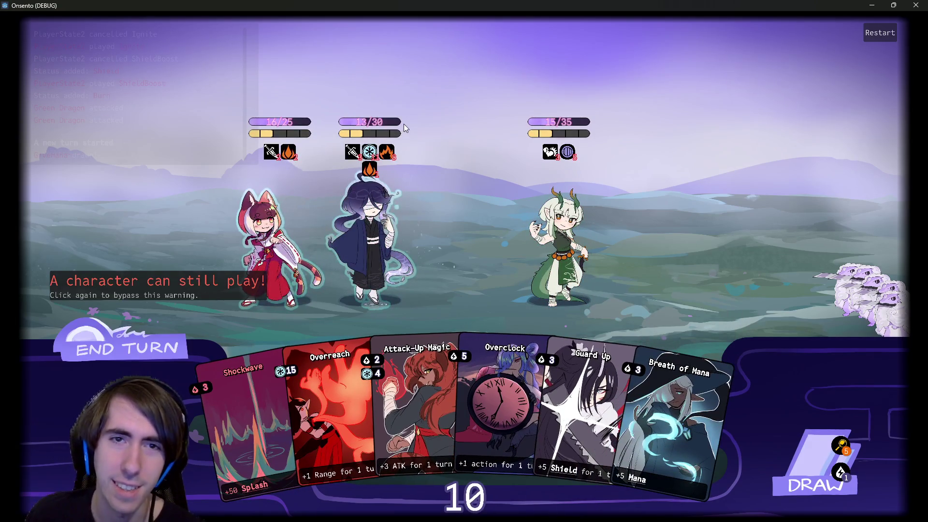
- Buff the middle ally with Attack-Up Magic, Overclock, two Guard Ups and Motivation
left_click_drag(416, 396, 370, 242)
mouse_move(440, 374)
left_mouse_down()
mouse_move(377, 234)
mouse_move(388, 253)
left_mouse_up()
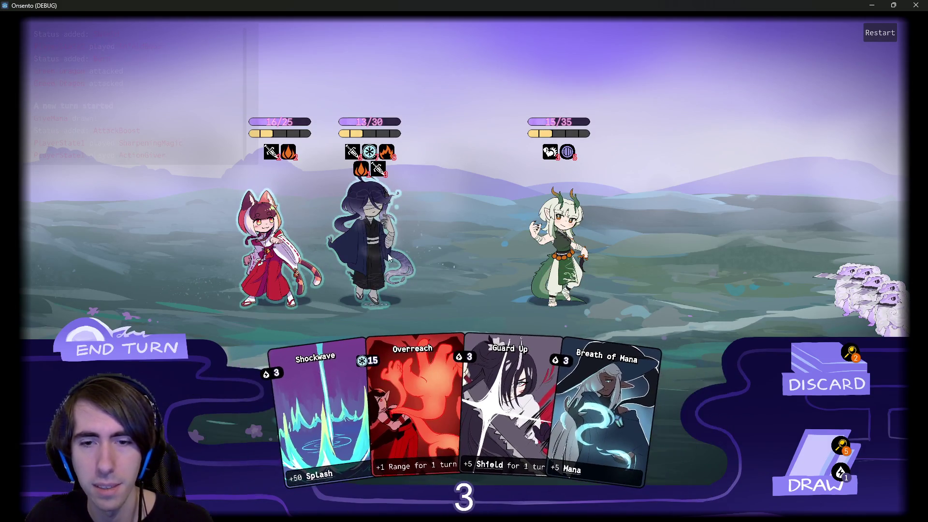
mouse_move(532, 377)
left_mouse_down()
mouse_move(410, 228)
mouse_move(375, 210)
mouse_move(368, 253)
left_mouse_up()
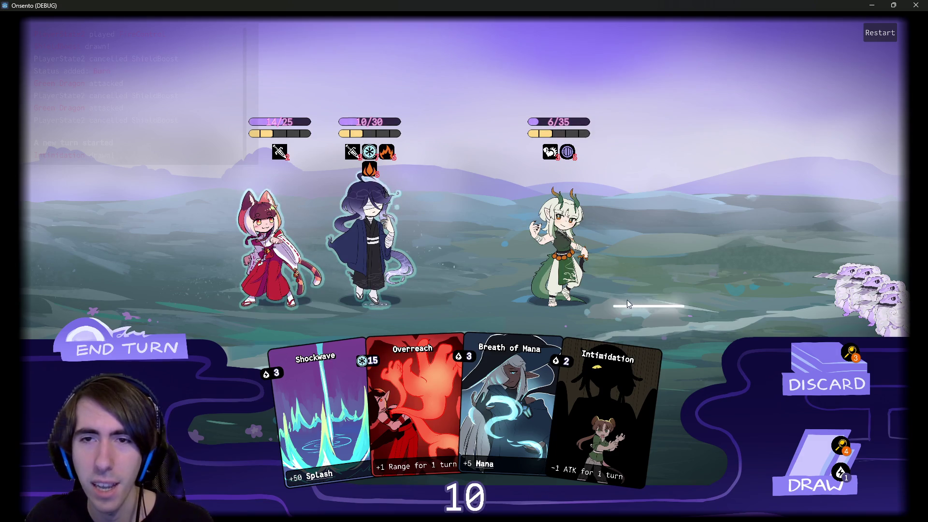
left_click(777, 454)
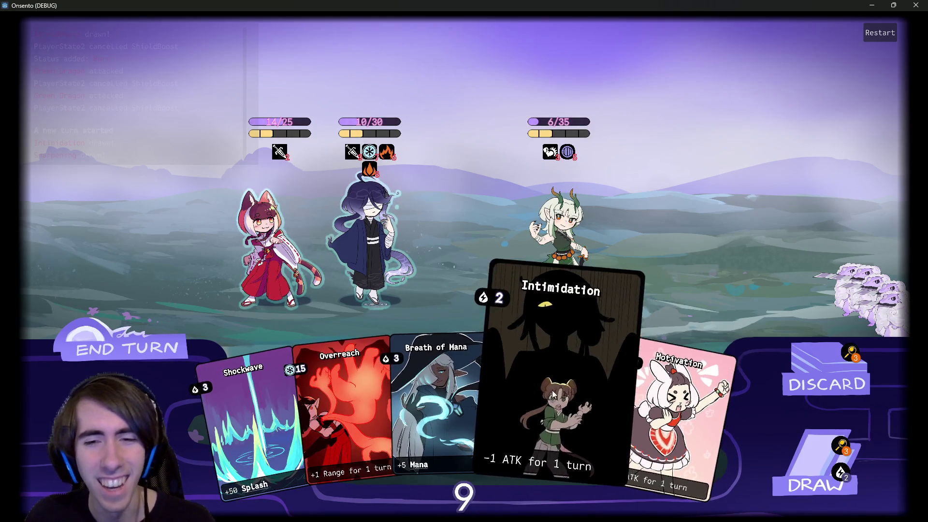
left_click(805, 466)
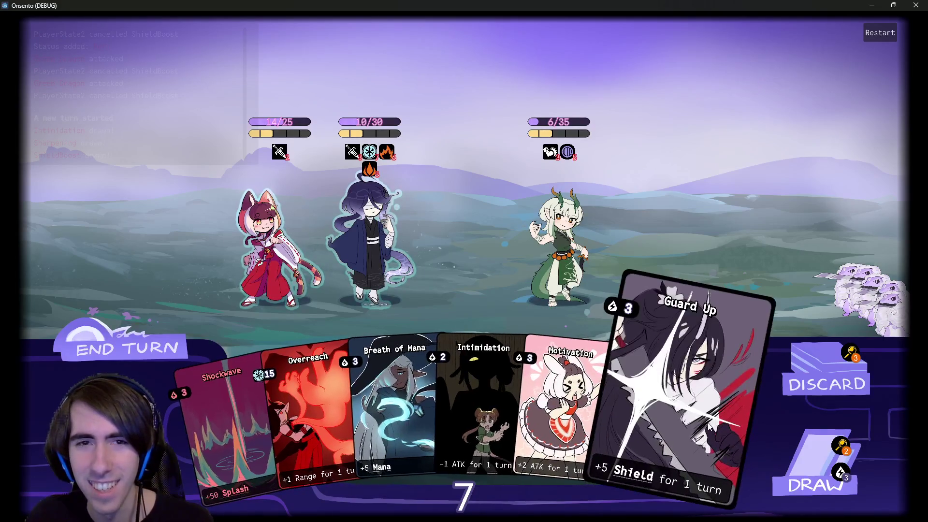
left_click_drag(686, 425, 360, 232)
left_click_drag(604, 416, 374, 249)
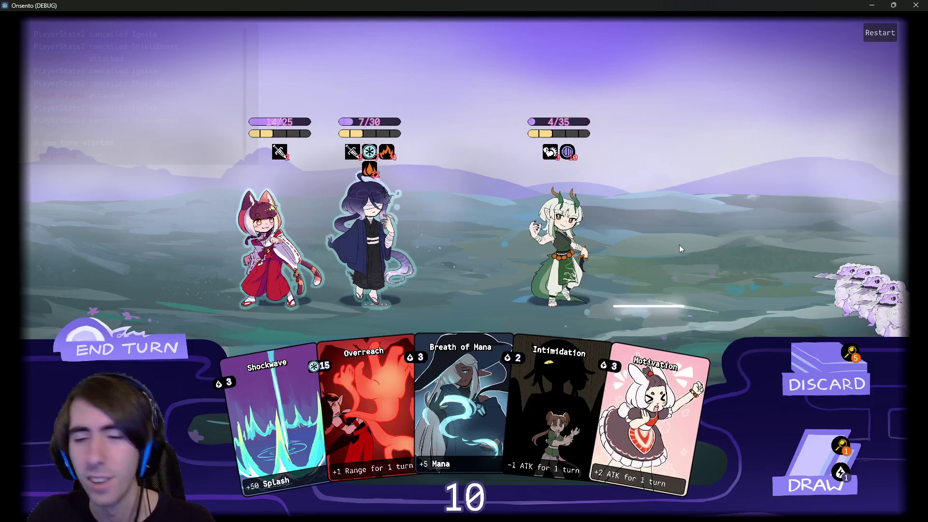
left_click(783, 438)
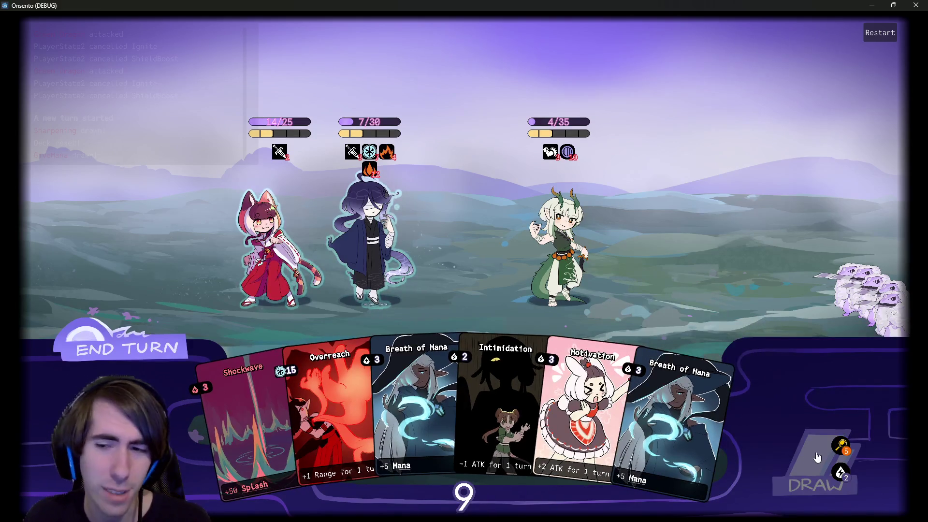
- Shield the middle ally with Guard Up, weaken the dragon with Intimidation, and end the turn
left_click(816, 457)
left_click_drag(691, 426, 369, 224)
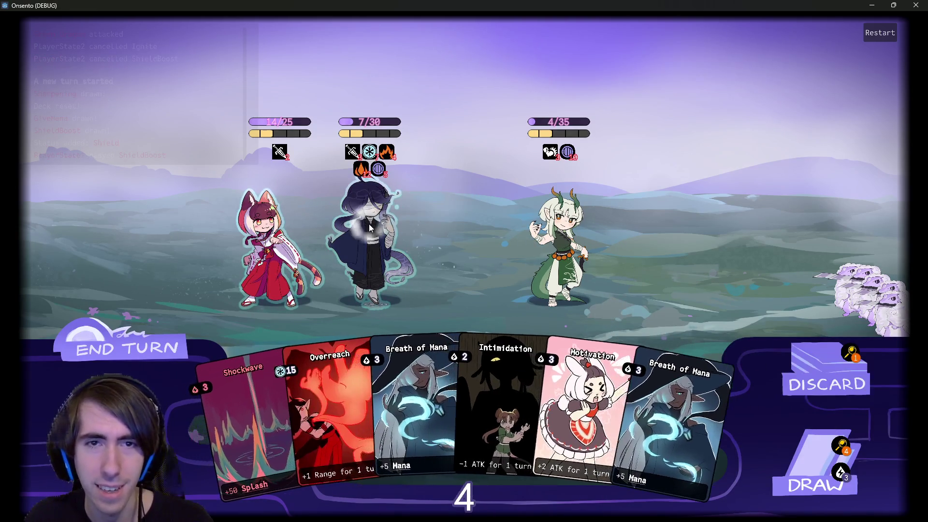
left_click_drag(481, 341, 558, 241)
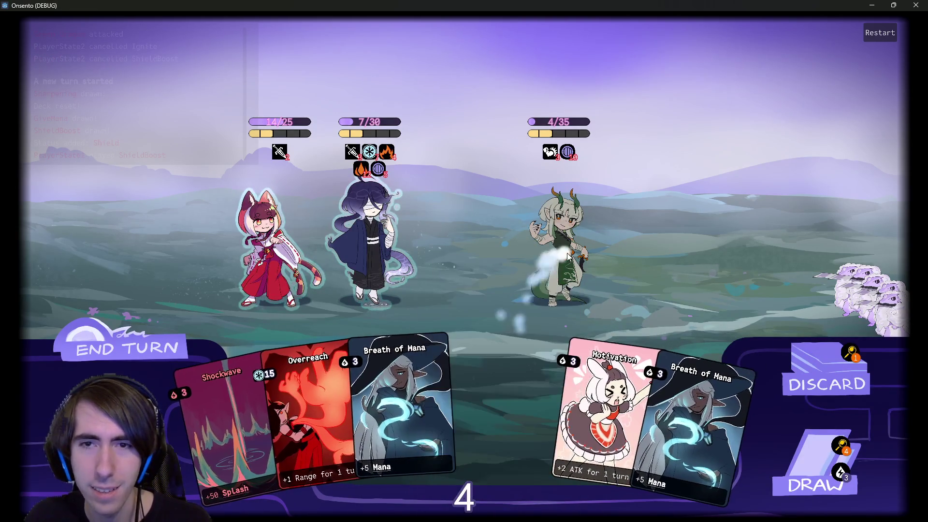
left_click(114, 356)
left_click(114, 357)
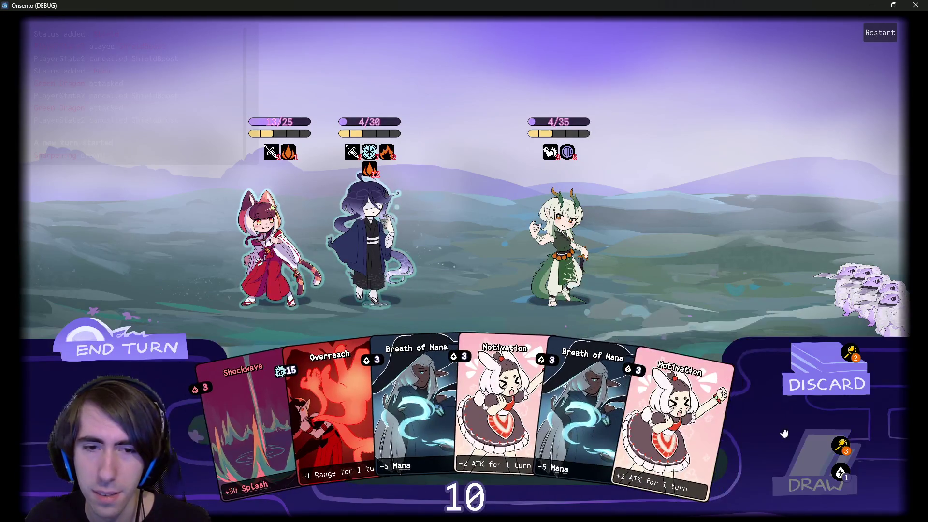
- Power up the middle ally with Attack-Up Magic and two Motivations, then close the game window
left_click(784, 432)
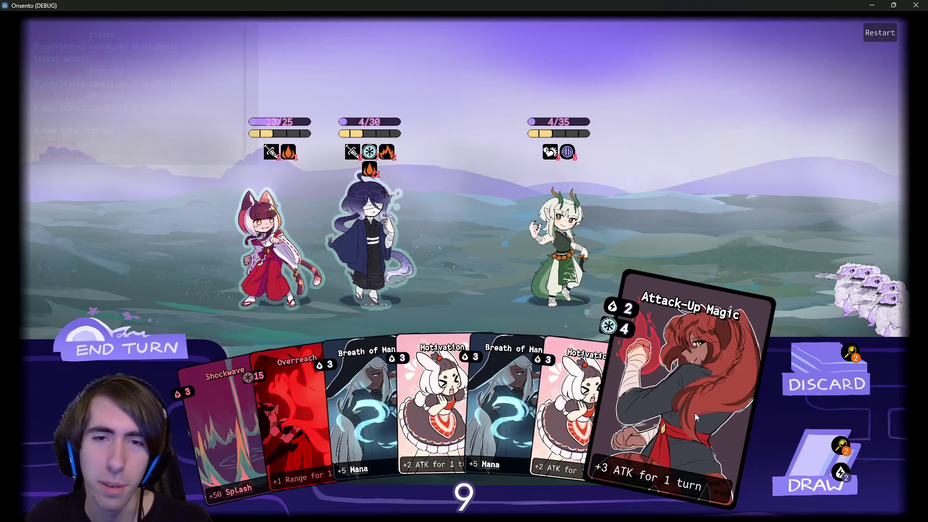
left_click(694, 413)
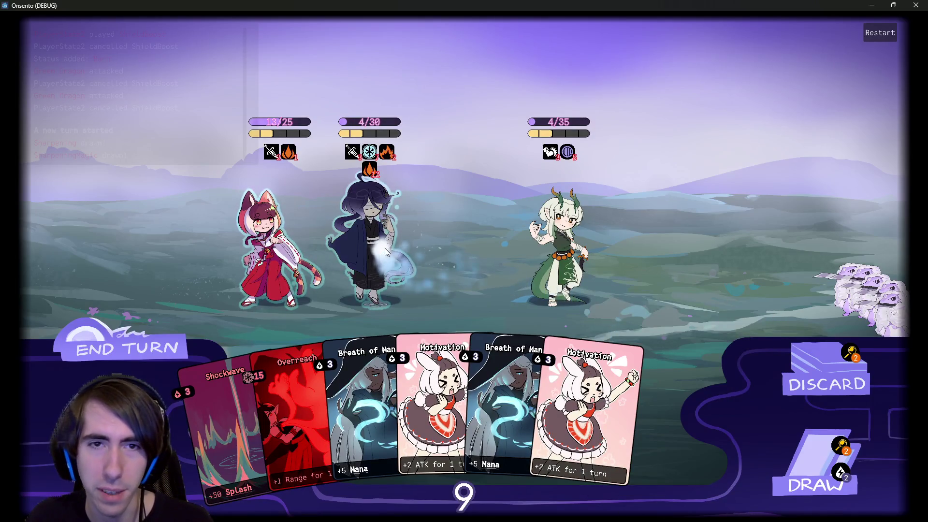
left_click_drag(684, 371, 370, 231)
left_click_drag(604, 386, 369, 227)
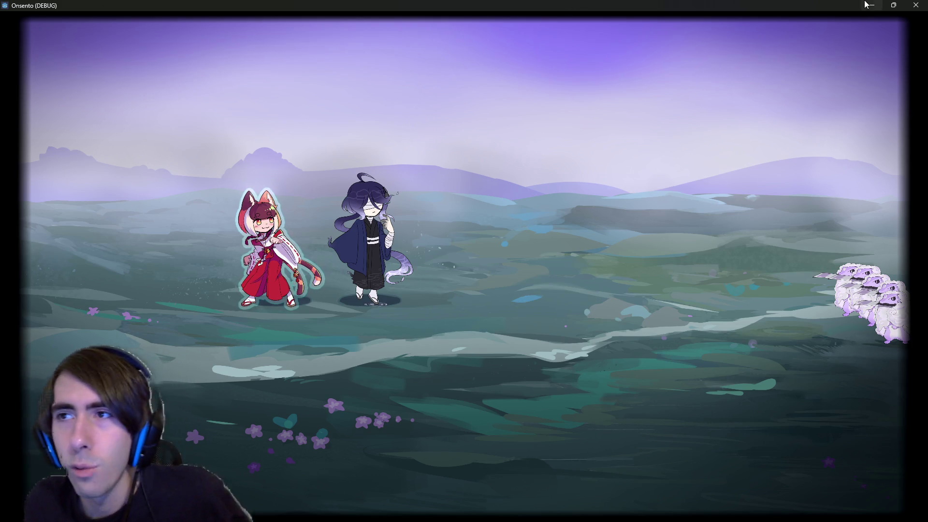
left_click(915, 4)
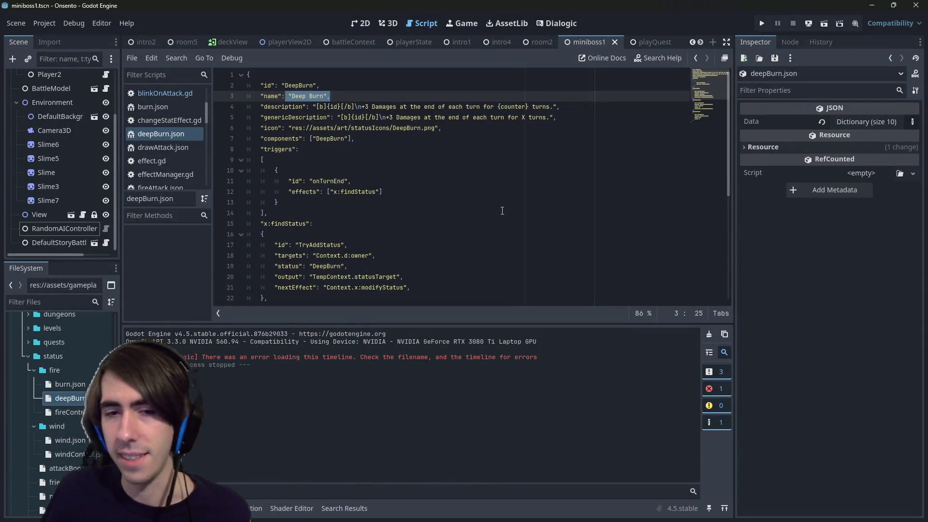
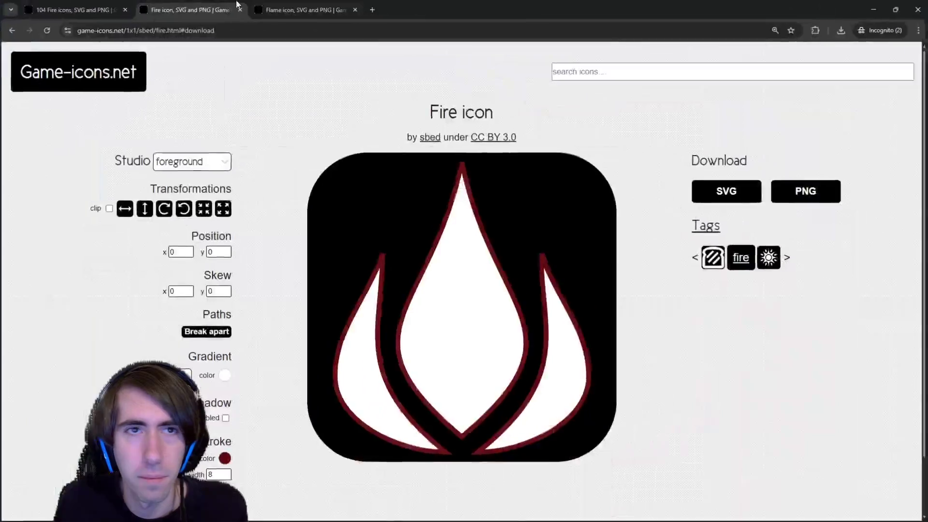
- Go back to the fire icons listing, open the Blade, Sword & Knife collection, and browse it
left_click(106, 4)
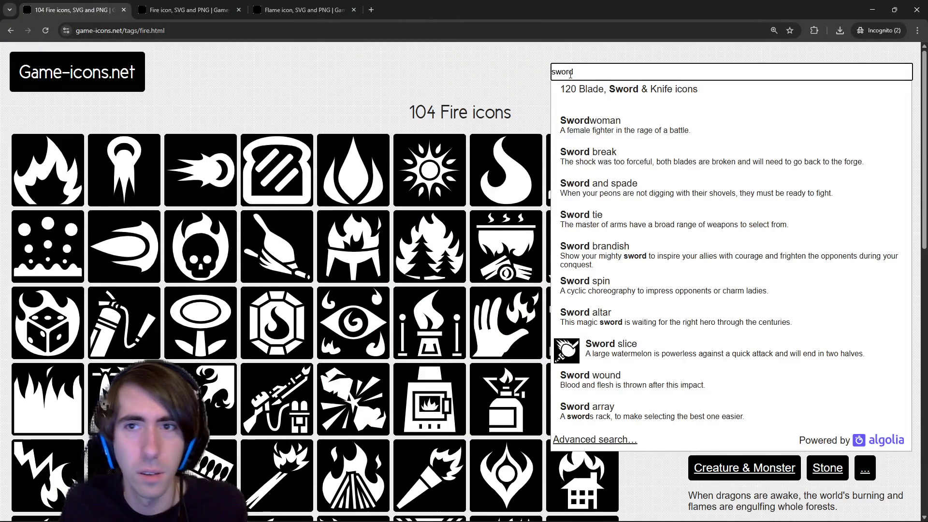
left_click(628, 90)
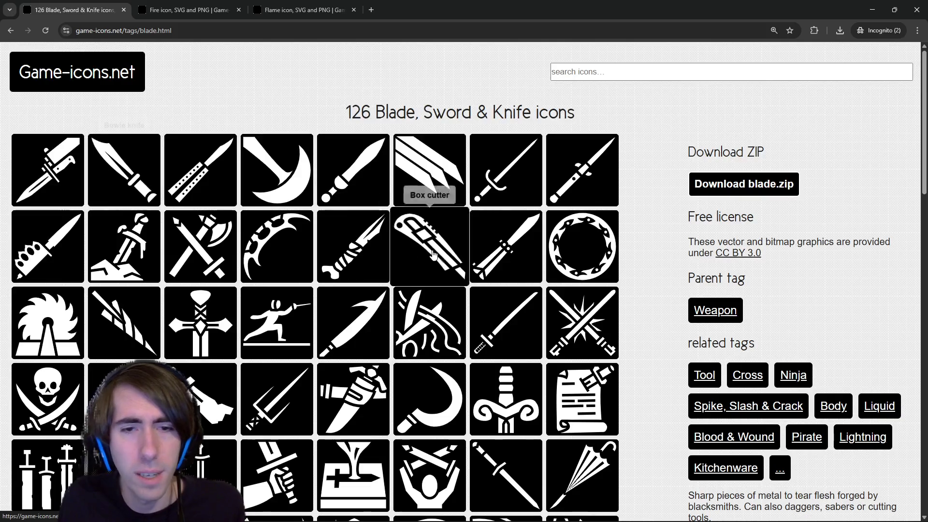
scroll(155, 317, "down", 1)
scroll(156, 317, "down", 2)
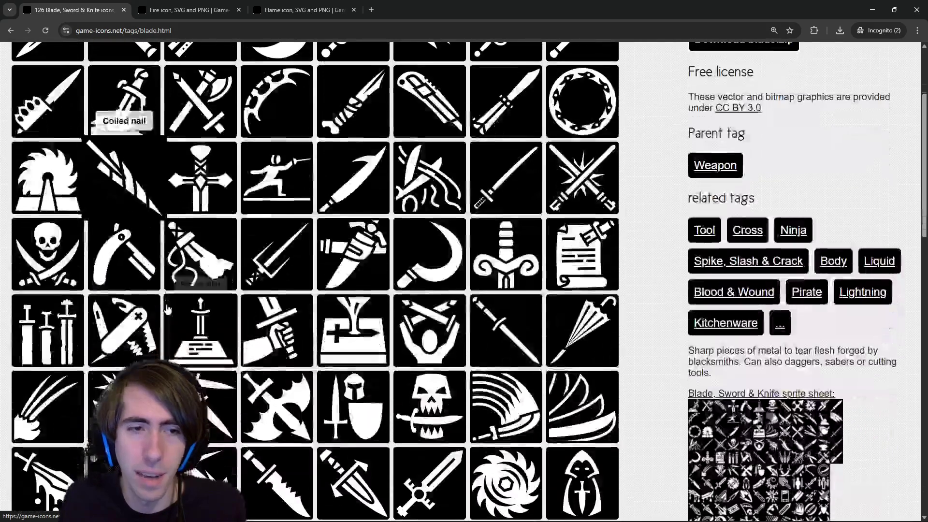
scroll(176, 297, "down", 1)
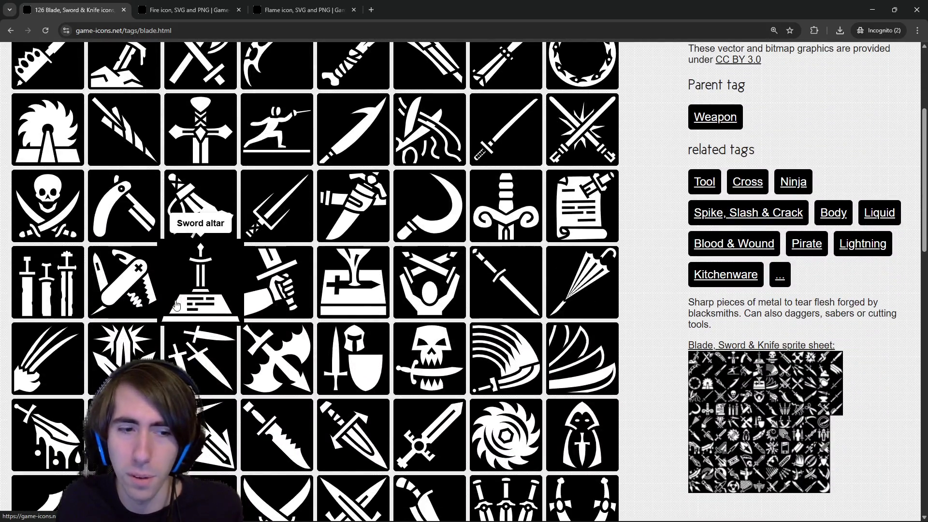
scroll(176, 304, "down", 2)
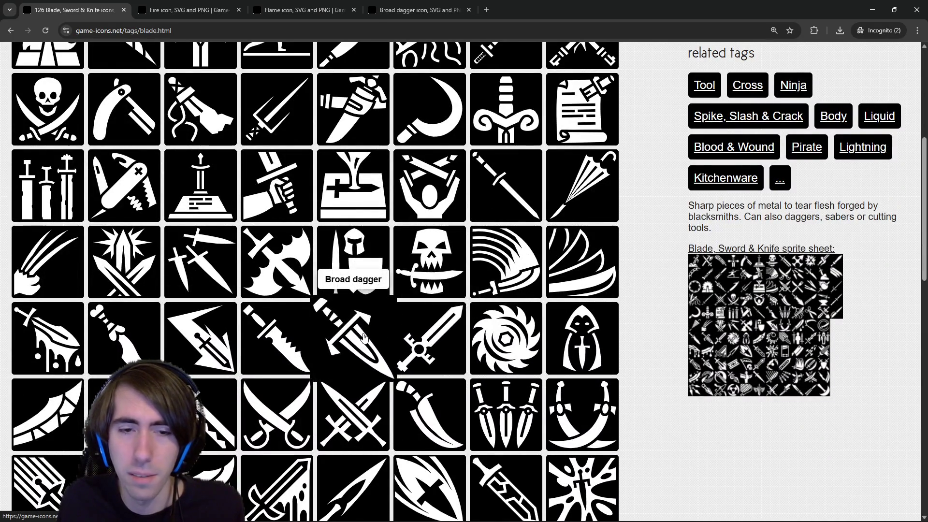
- Close the Broad dagger icon page and look over the blade icons again
left_click(469, 10)
scroll(506, 218, "down", 2)
scroll(495, 302, "up", 3)
scroll(495, 302, "up", 5)
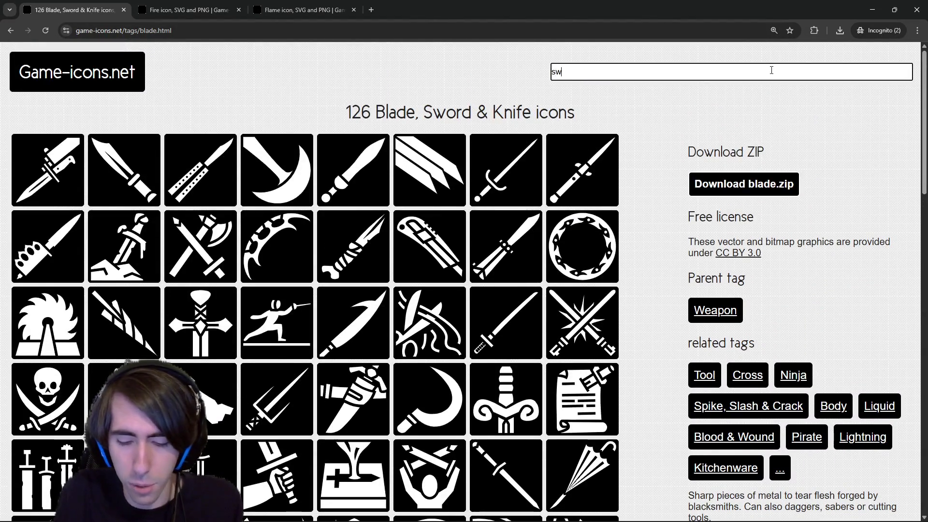
- Search the site for 'sword', view the results, then return to the Blade, Sword & Knife collection
type("ord fire")
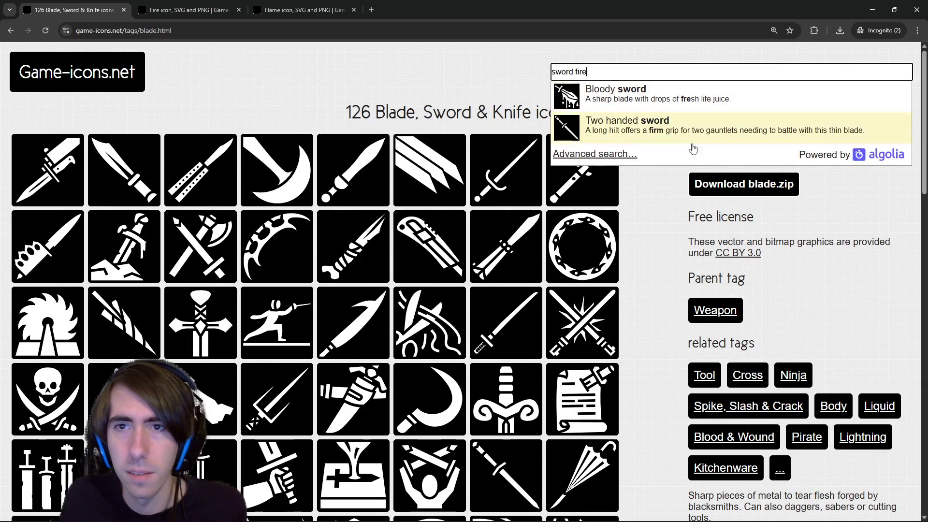
left_click(608, 153)
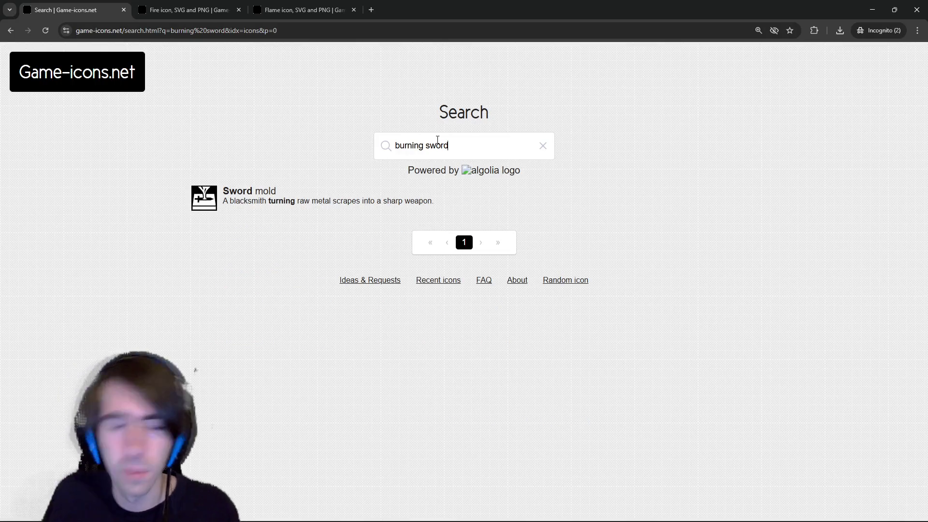
key("alt+Left")
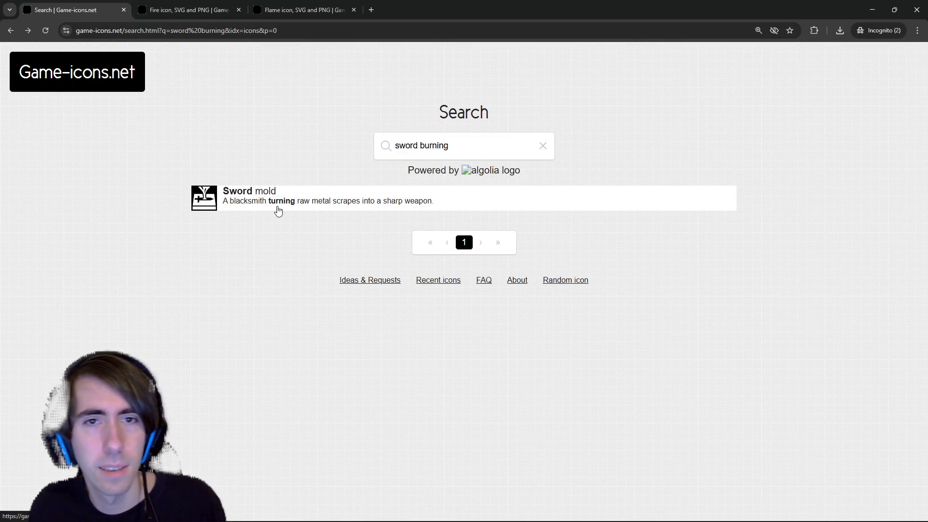
key("alt+Left")
key("alt+Left")
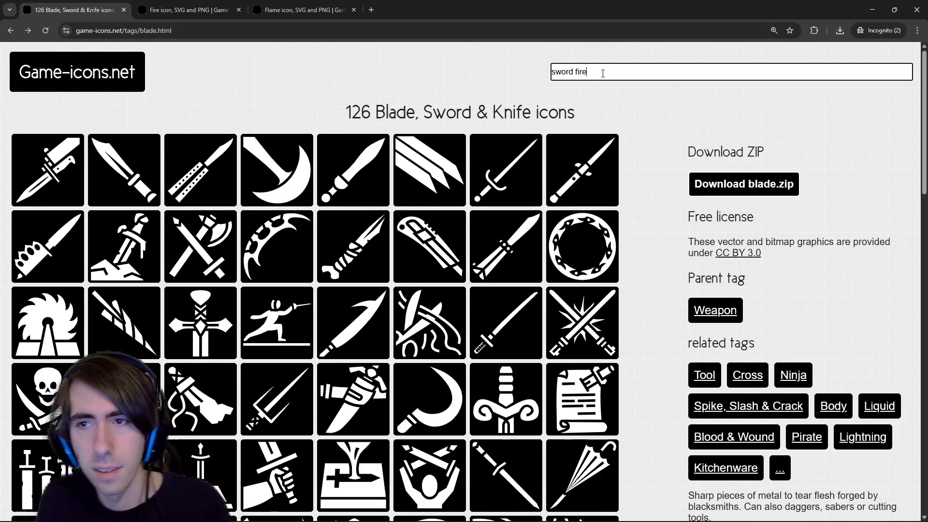
key("BackSpace")
key("BackSpace")
key("BackSpace")
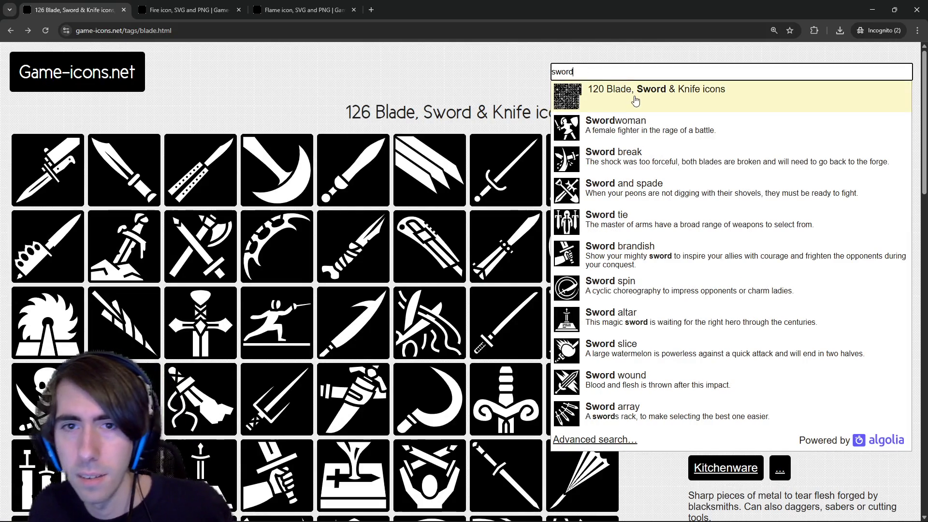
left_click(694, 95)
- Browse down through the Blade, Sword & Knife icons
scroll(357, 217, "down", 5)
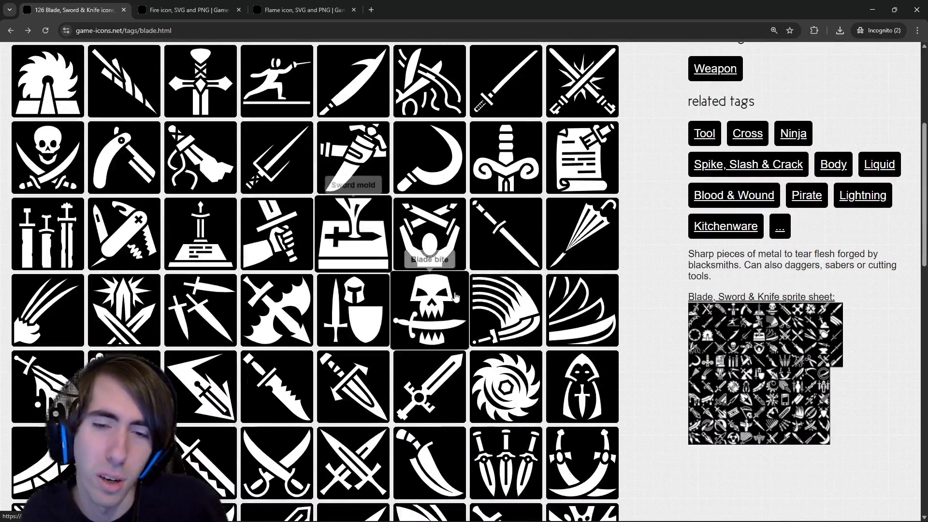
scroll(433, 294, "up", 3)
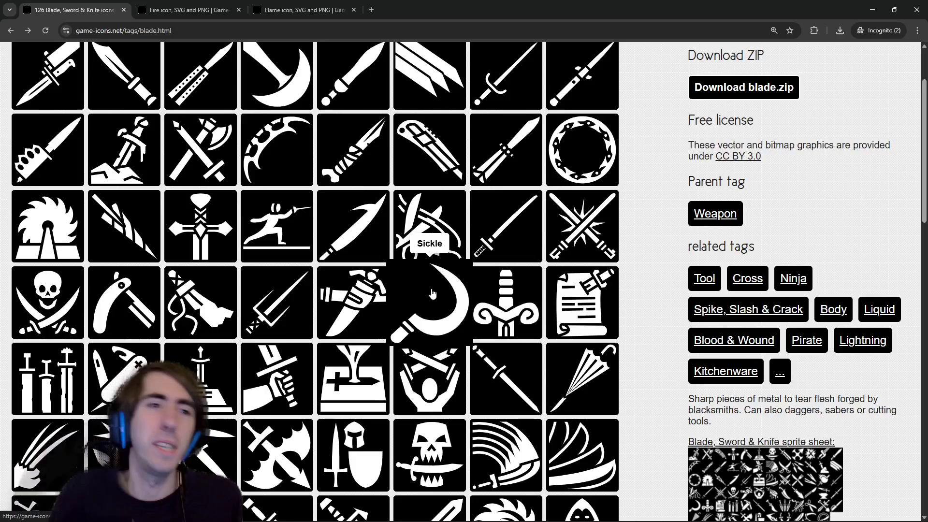
scroll(377, 292, "up", 2)
scroll(261, 314, "down", 5)
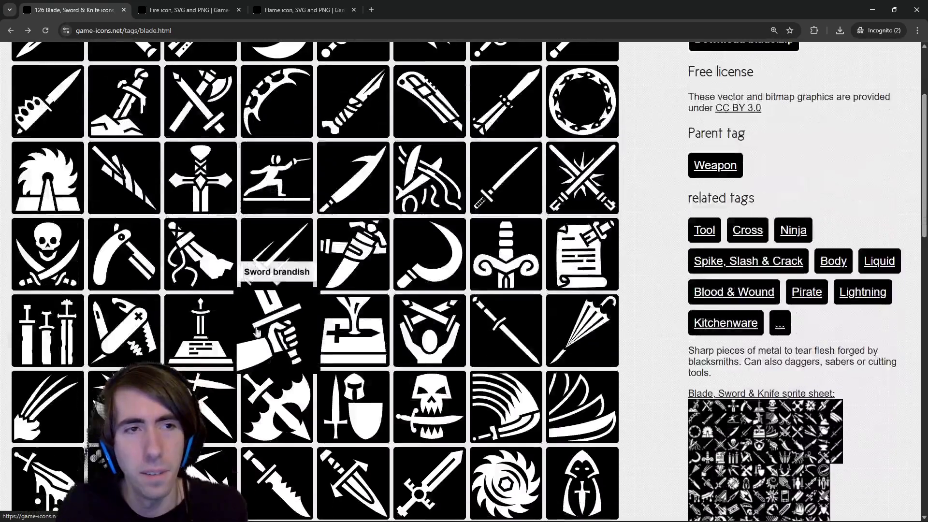
scroll(249, 318, "down", 8)
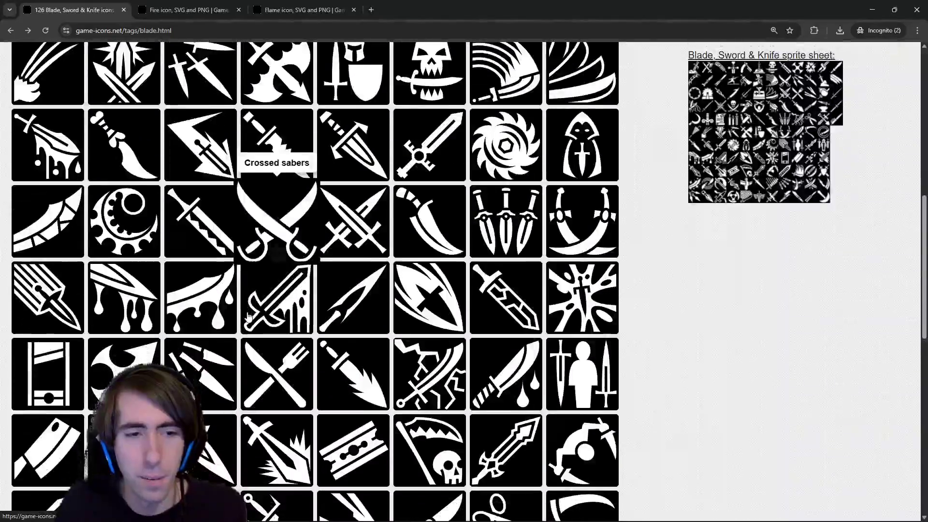
scroll(332, 292, "down", 3)
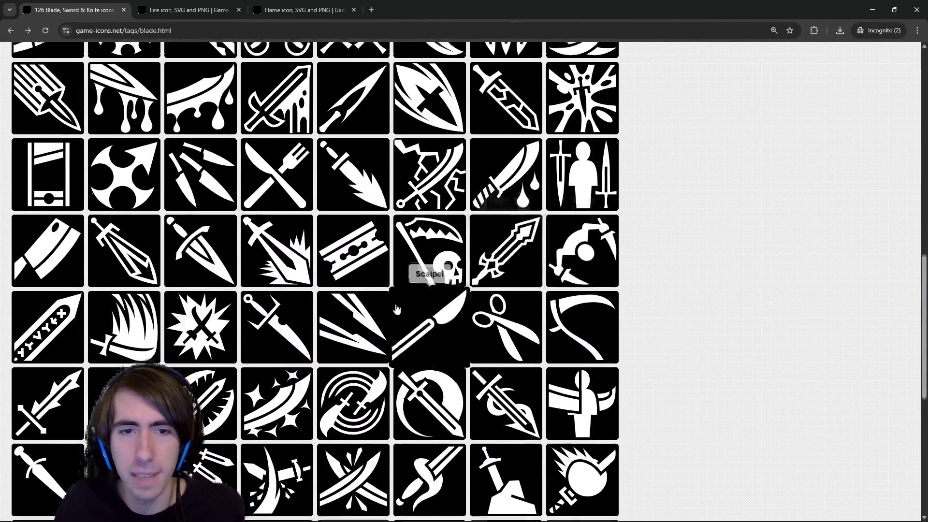
scroll(331, 292, "down", 2)
scroll(320, 275, "down", 2)
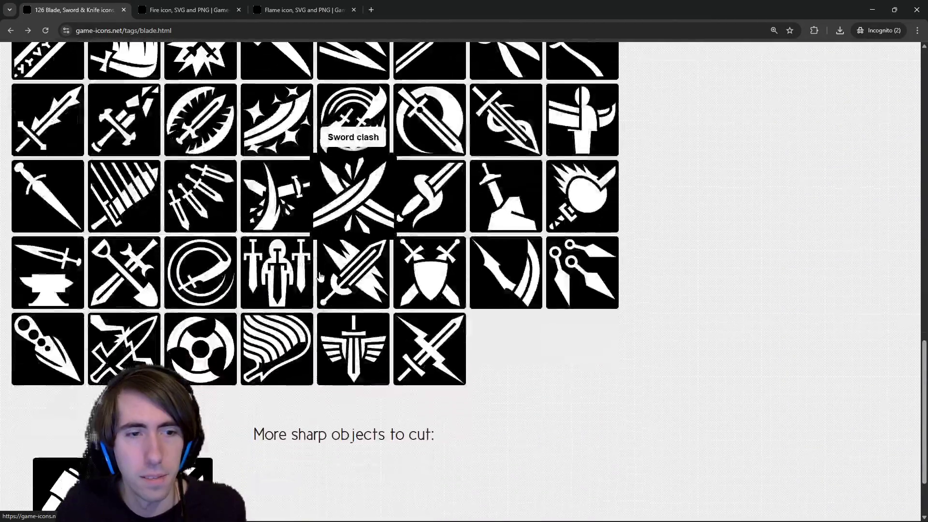
scroll(541, 352, "down", 2)
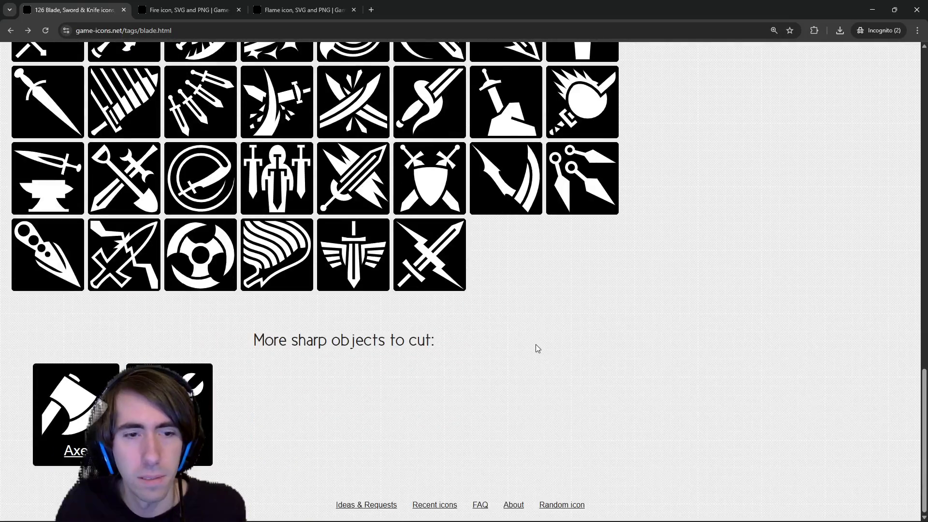
scroll(534, 346, "up", 2)
scroll(306, 352, "down", 1)
- Scroll back to the top and go to the page listing all Fire icons
scroll(333, 354, "up", 2)
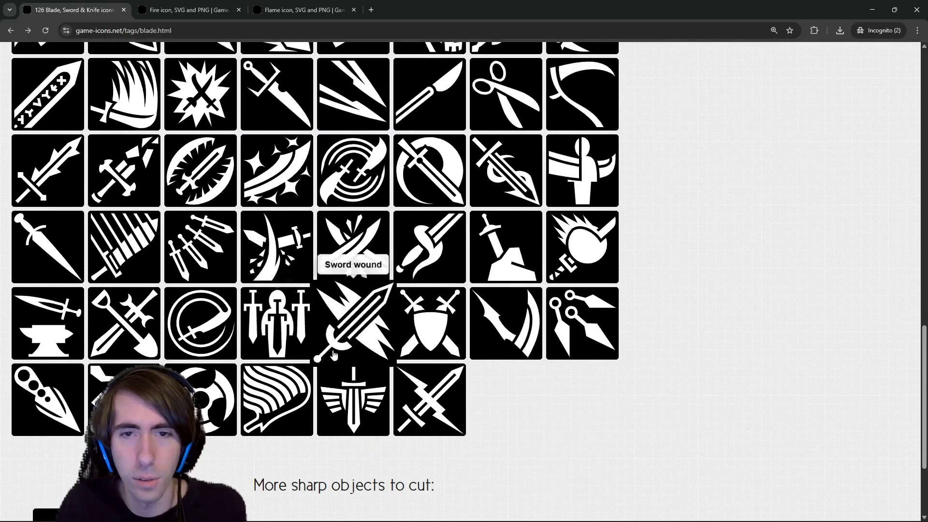
scroll(333, 354, "up", 2)
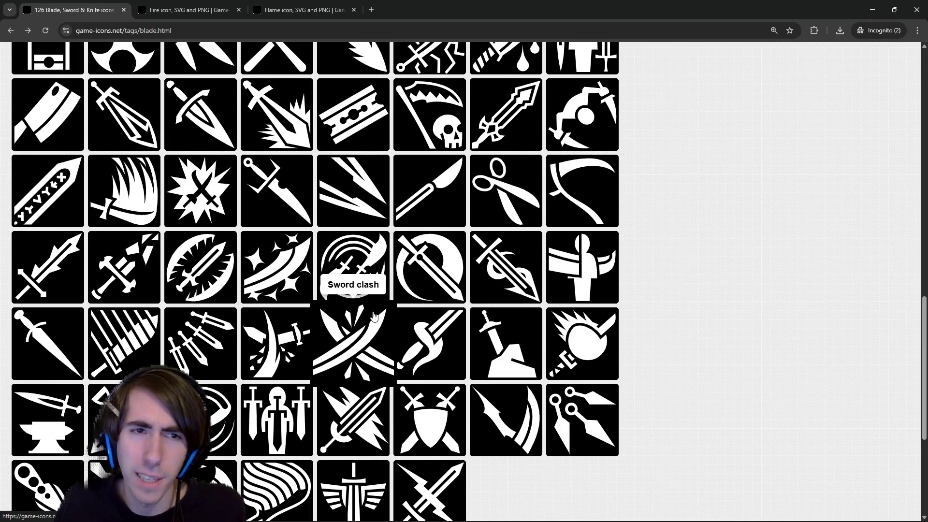
scroll(374, 316, "up", 4)
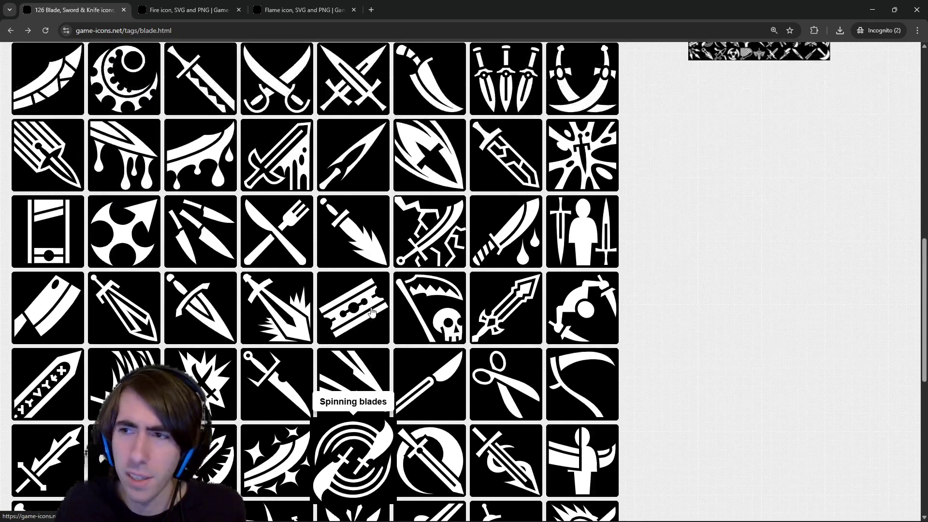
scroll(372, 313, "up", 2)
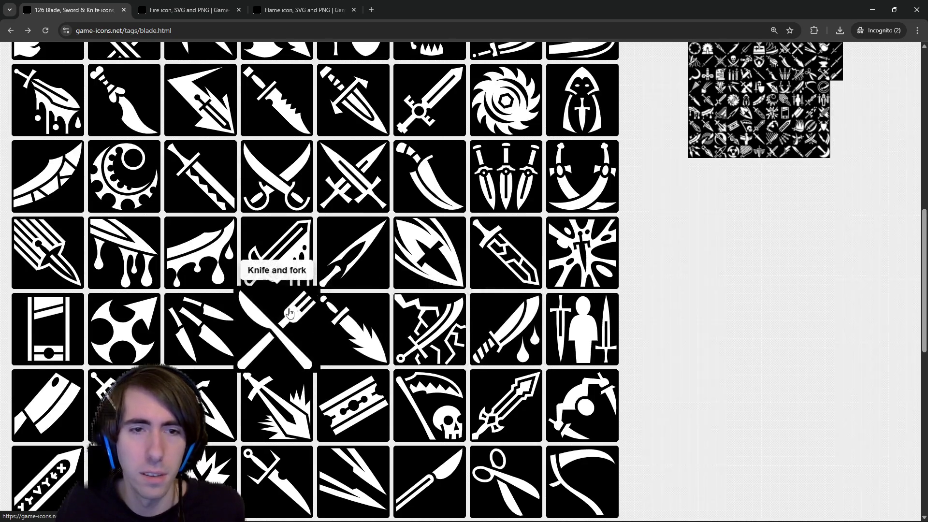
scroll(173, 330, "up", 2)
scroll(173, 331, "up", 1)
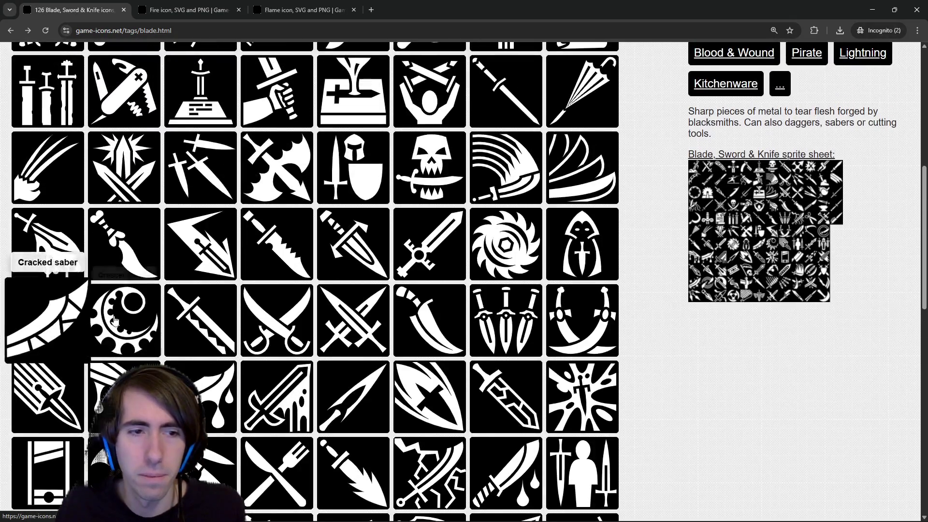
scroll(427, 285, "up", 1)
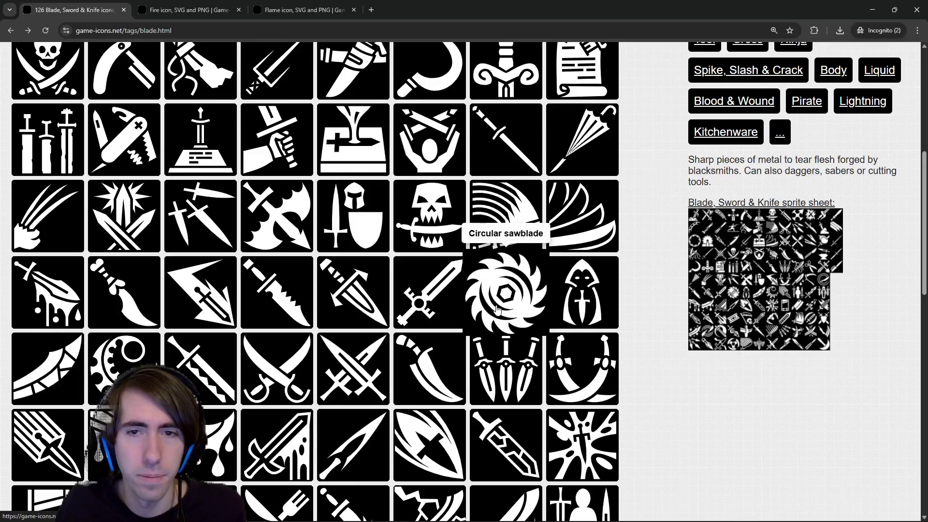
scroll(494, 309, "up", 1)
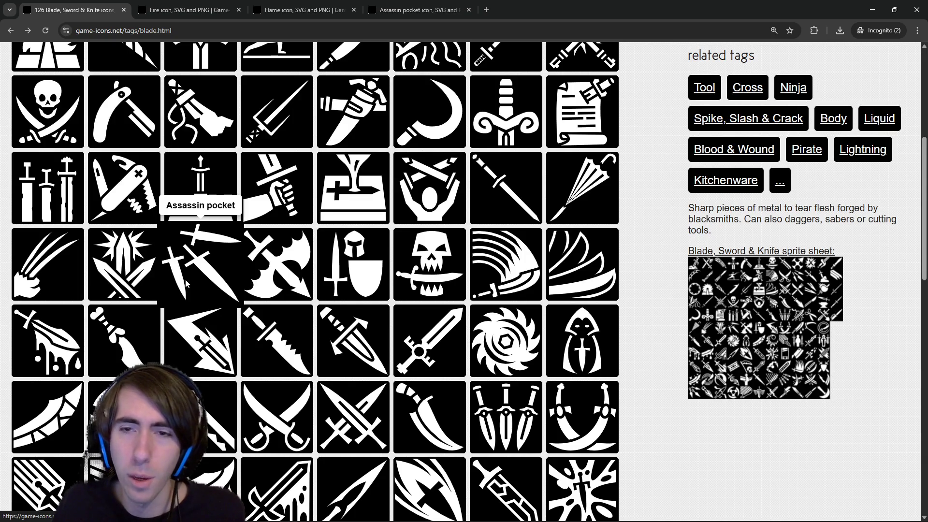
scroll(184, 279, "up", 3)
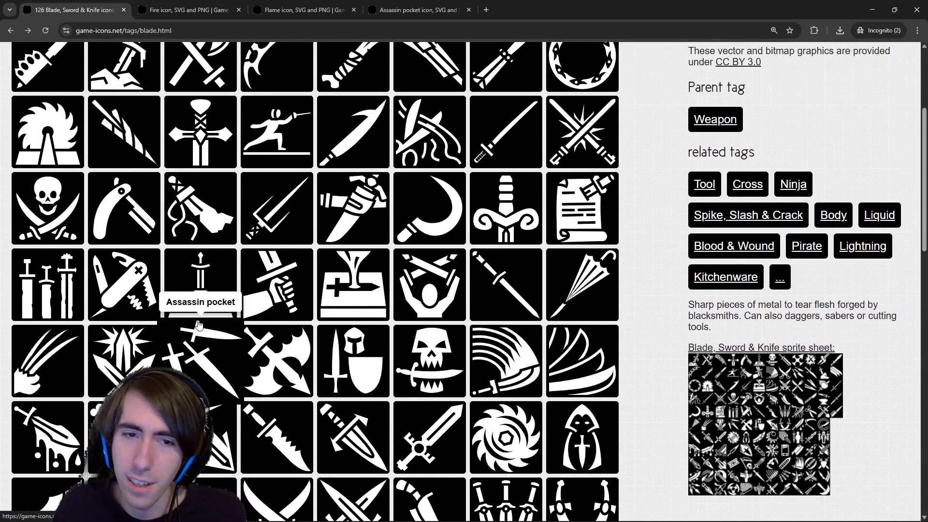
scroll(200, 386, "up", 1)
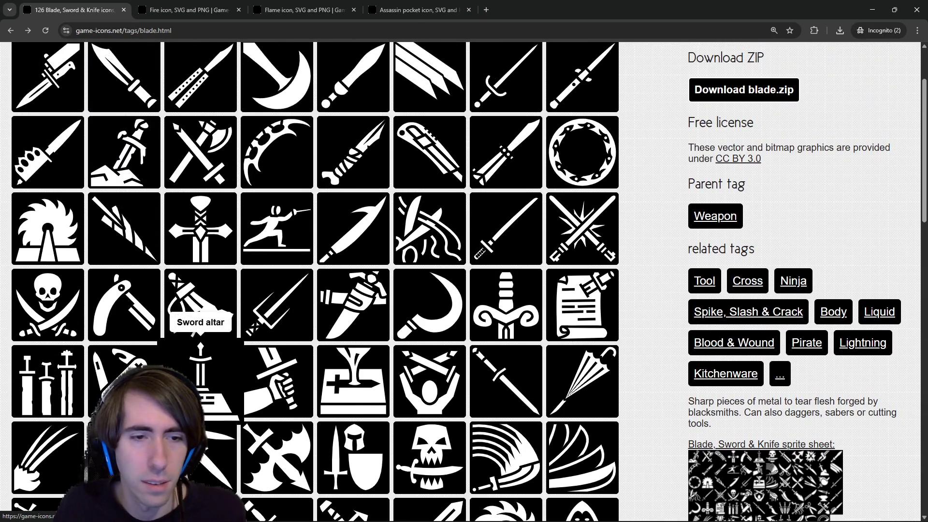
scroll(144, 351, "up", 1)
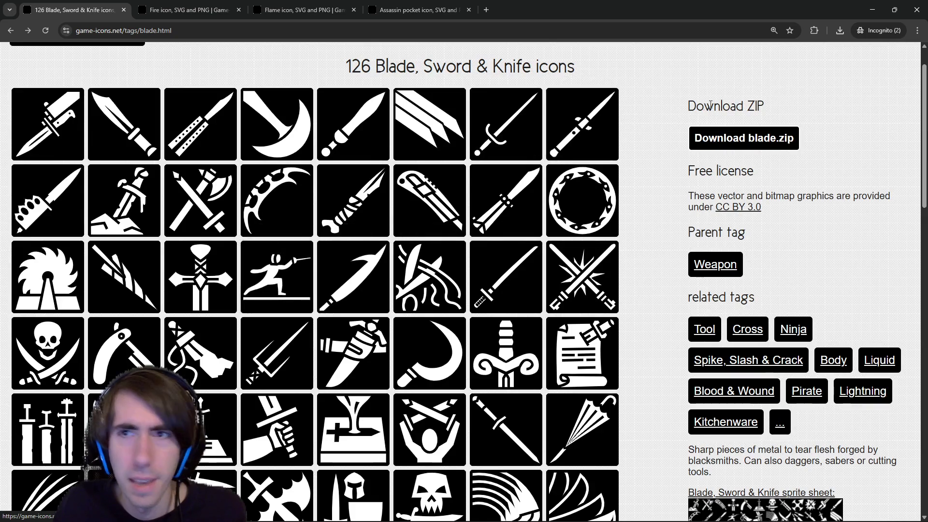
scroll(710, 103, "up", 1)
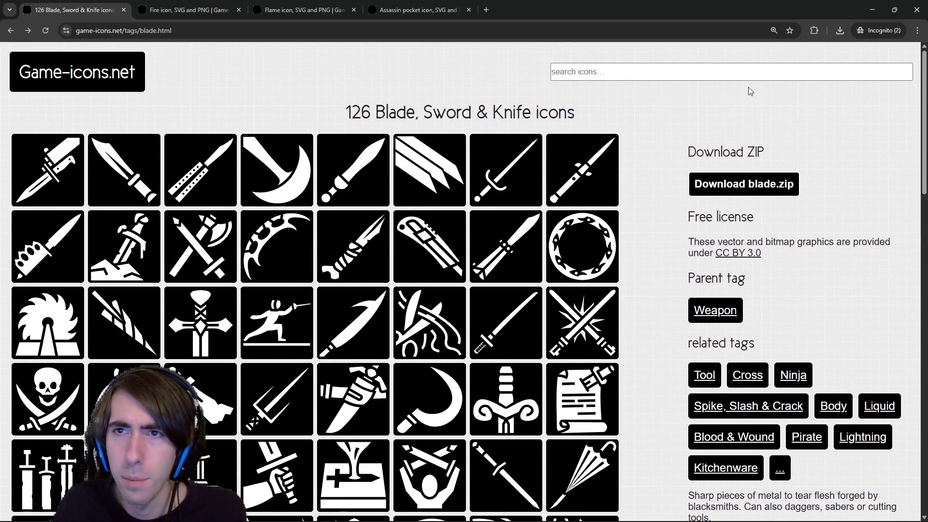
left_click(648, 87)
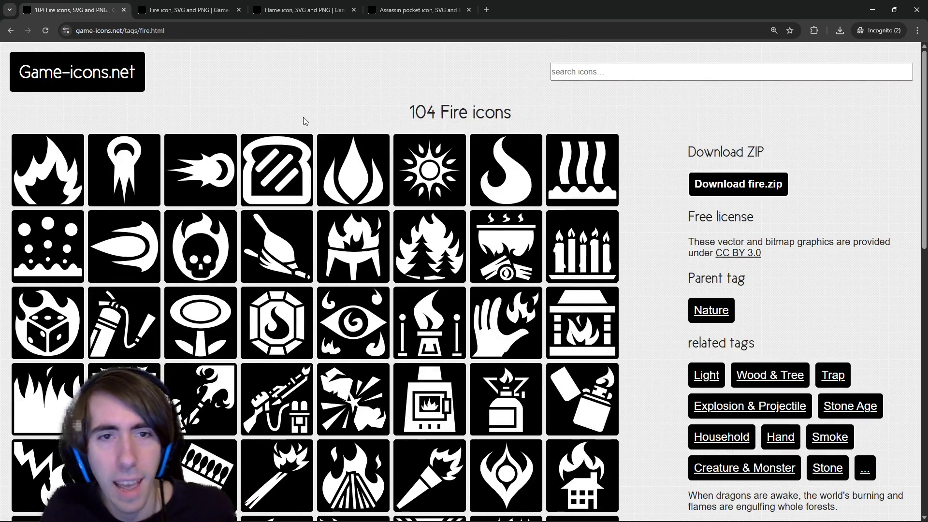
- Open the Candle flame and Spark spirit icons in new tabs
scroll(139, 251, "down", 3)
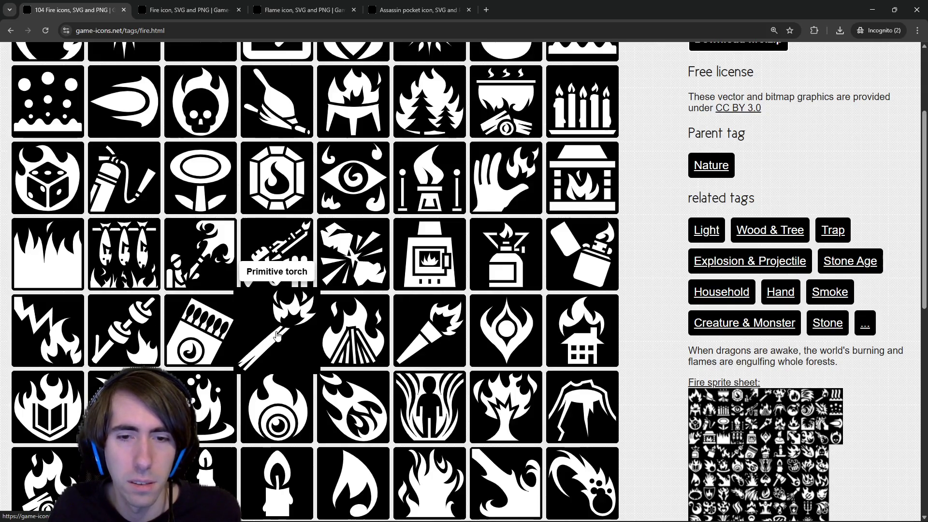
scroll(441, 354, "down", 1)
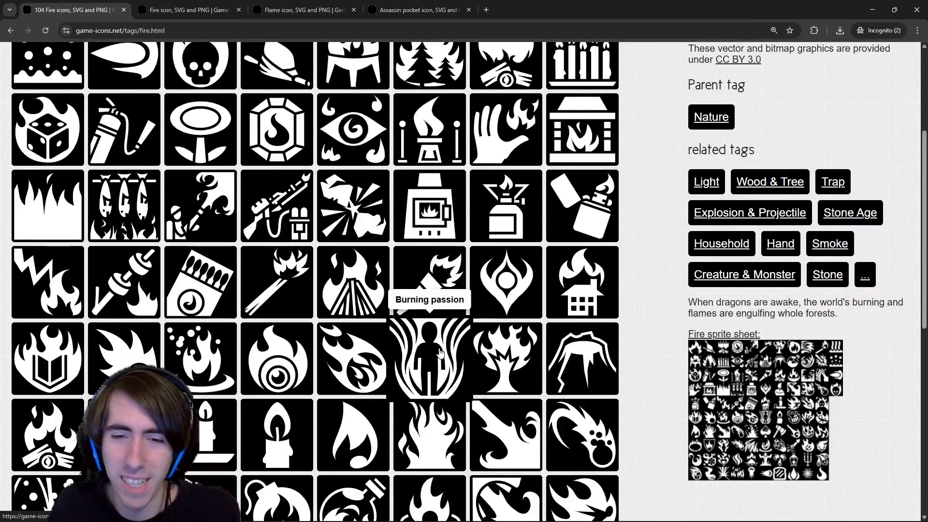
scroll(441, 354, "down", 2)
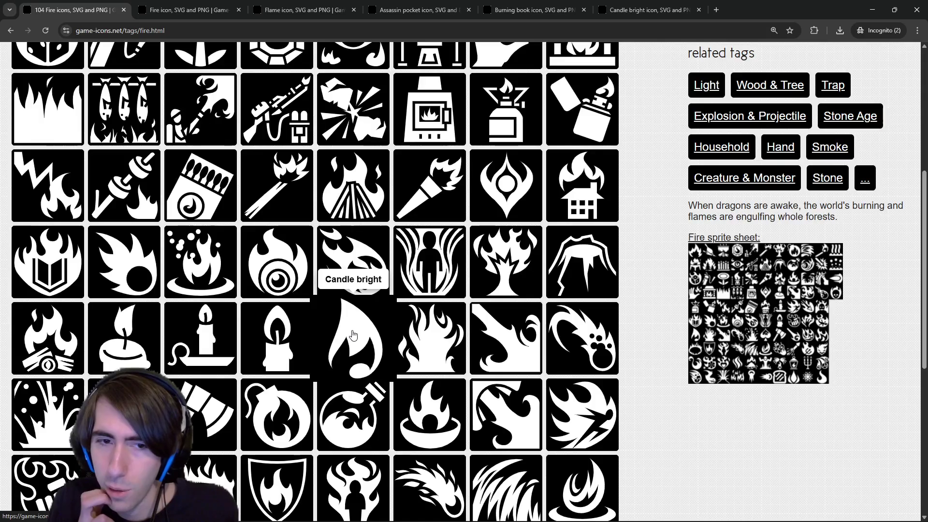
scroll(353, 335, "down", 1)
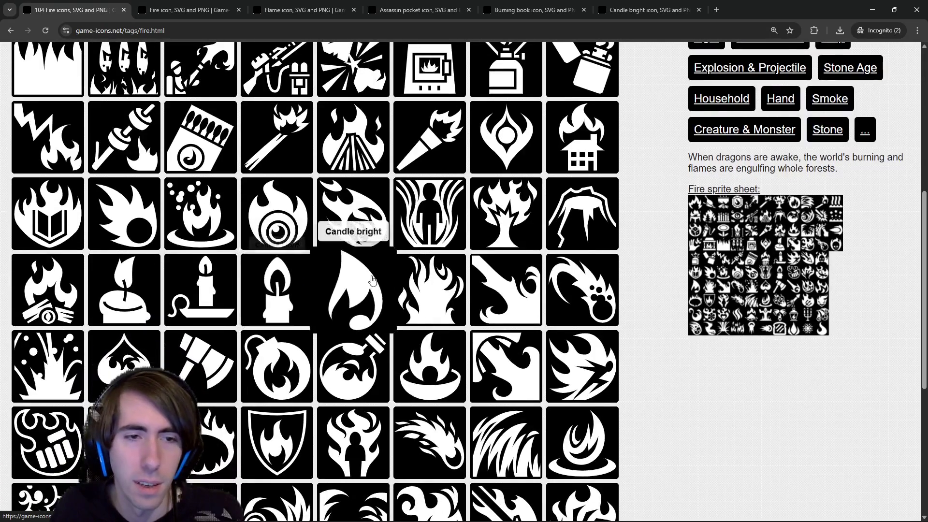
scroll(368, 303, "down", 2)
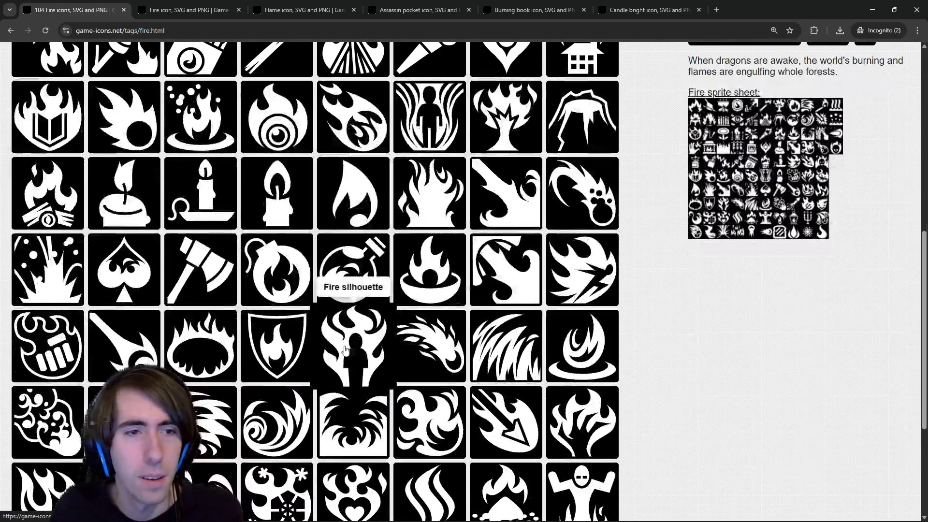
middle_click(110, 211)
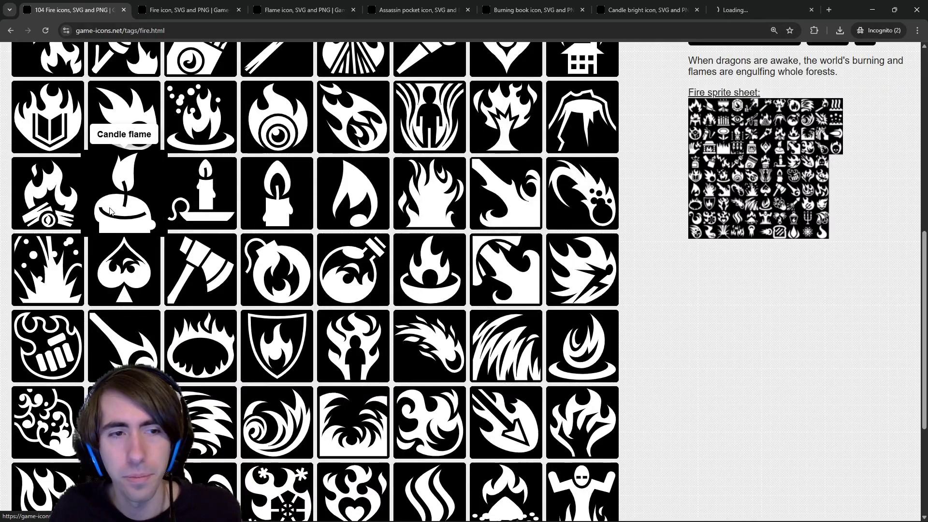
scroll(141, 203, "down", 3)
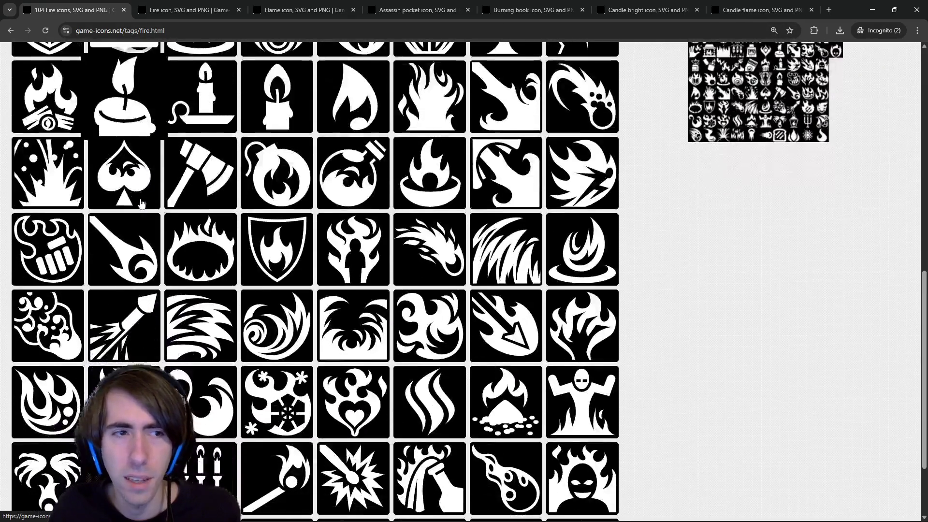
scroll(141, 203, "down", 1)
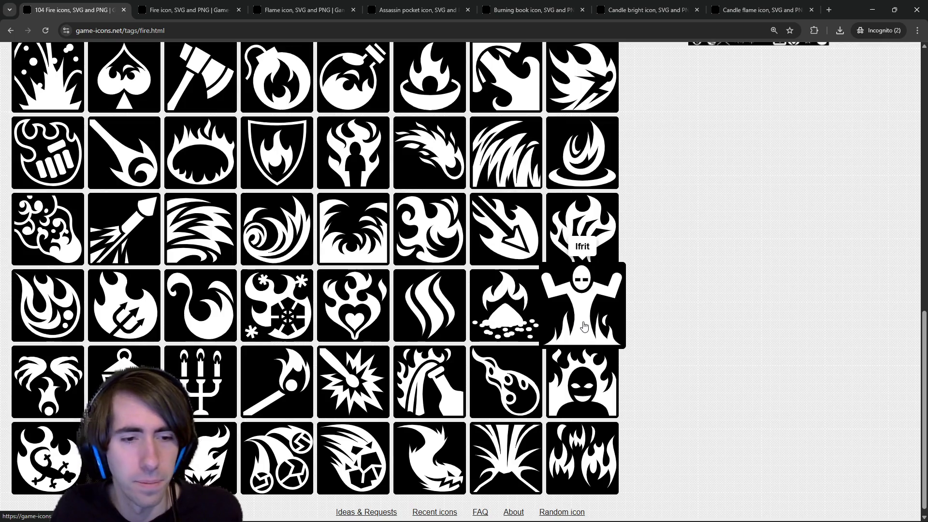
scroll(506, 314, "down", 1)
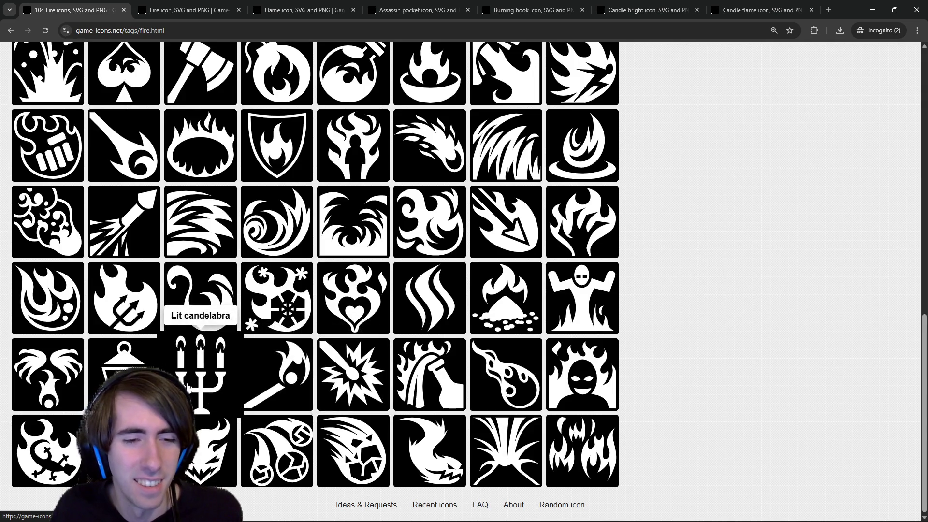
middle_click(203, 435)
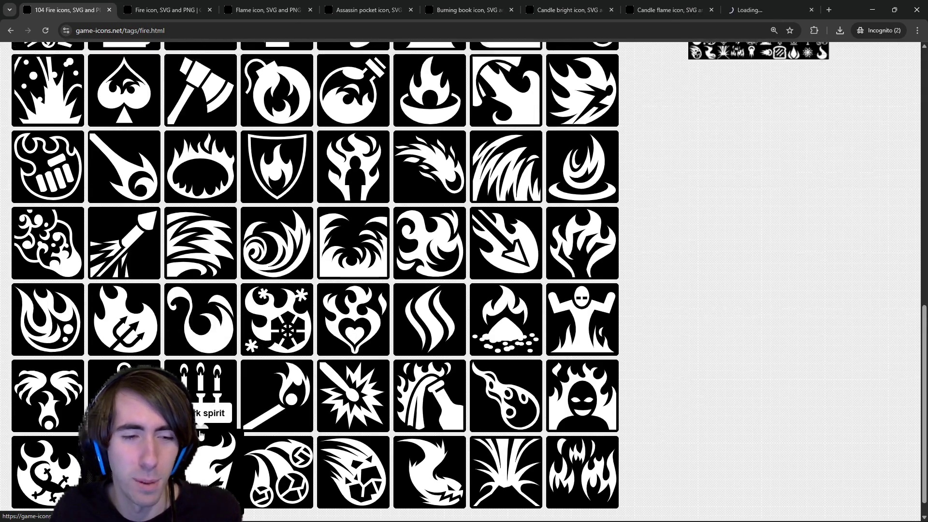
- Open the Fire spell cast, Flamethrower soldier and Lighter icons in new tabs
scroll(85, 397, "up", 4)
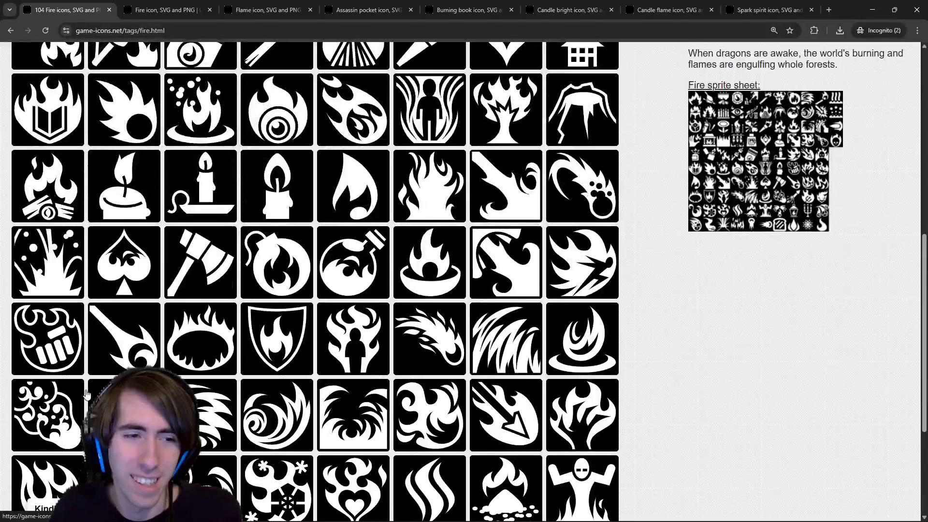
scroll(86, 394, "down", 1)
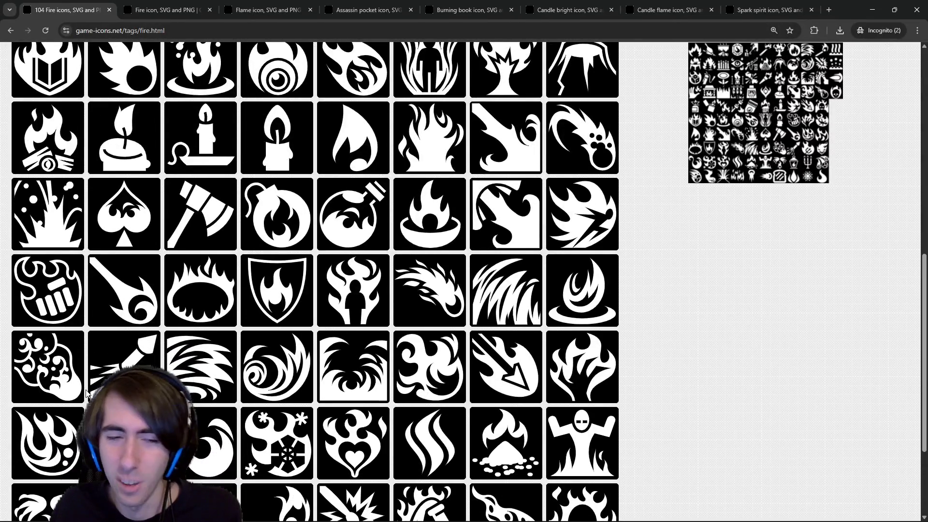
scroll(414, 323, "up", 6)
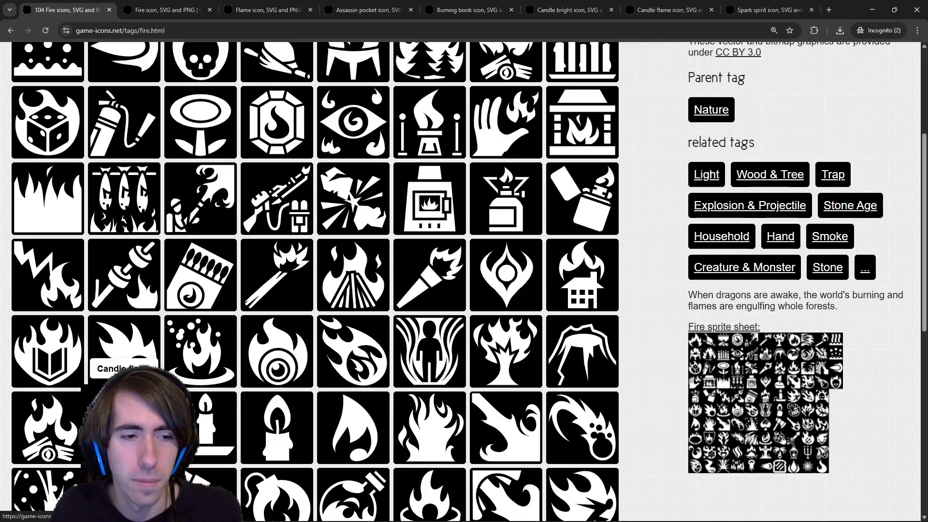
scroll(71, 334, "up", 2)
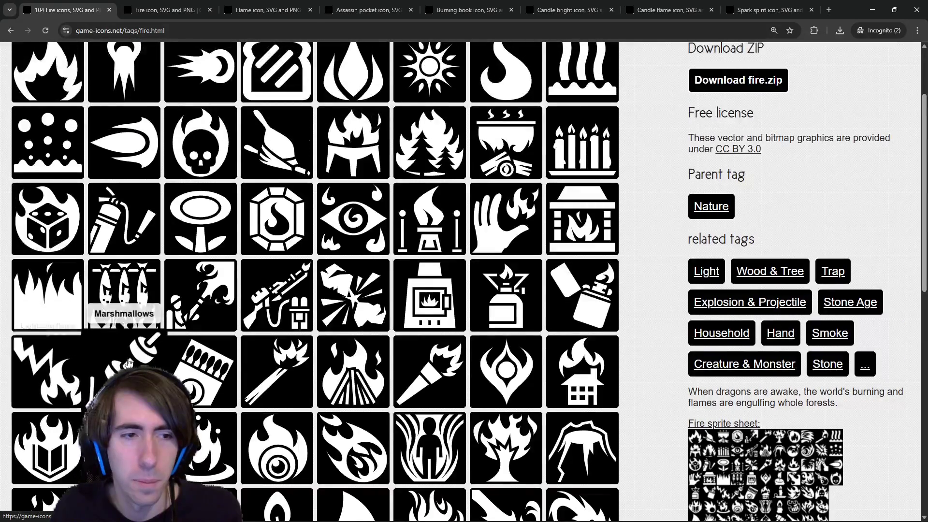
scroll(168, 367, "up", 2)
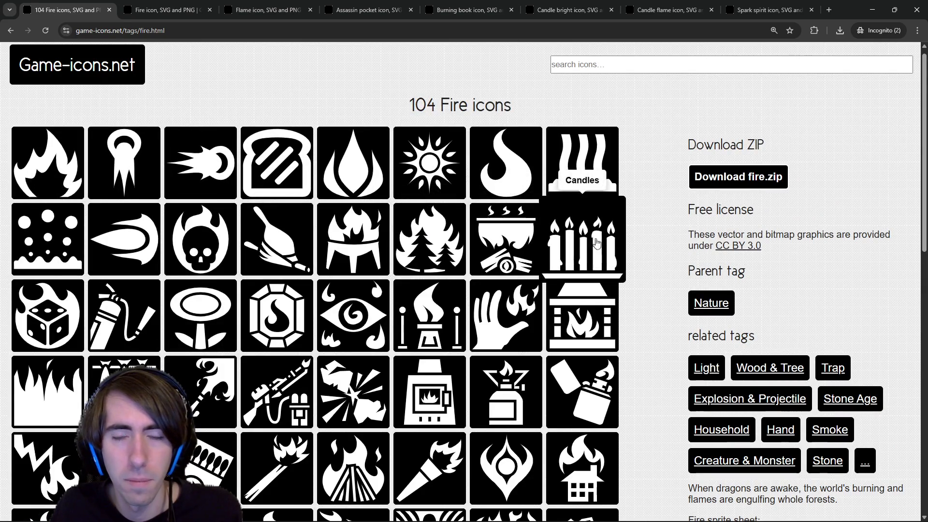
middle_click(501, 319)
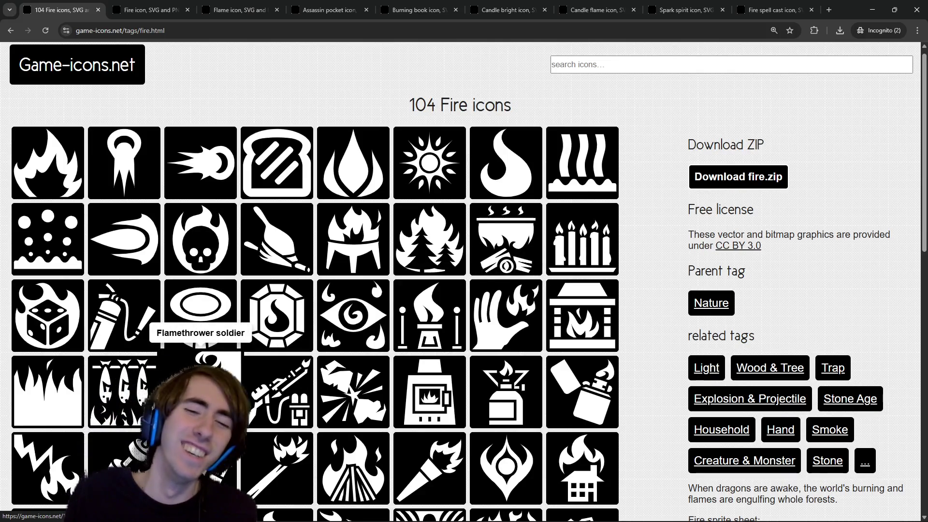
scroll(206, 346, "down", 1)
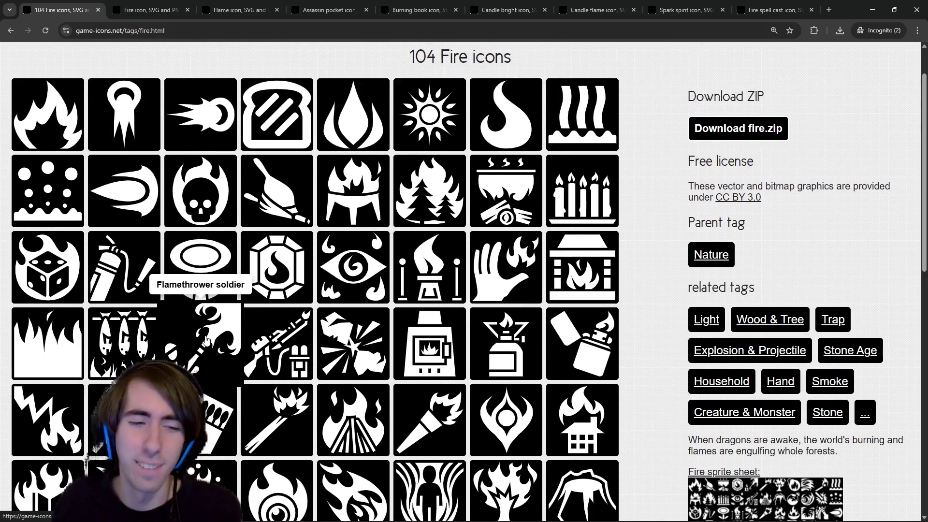
scroll(207, 341, "down", 1)
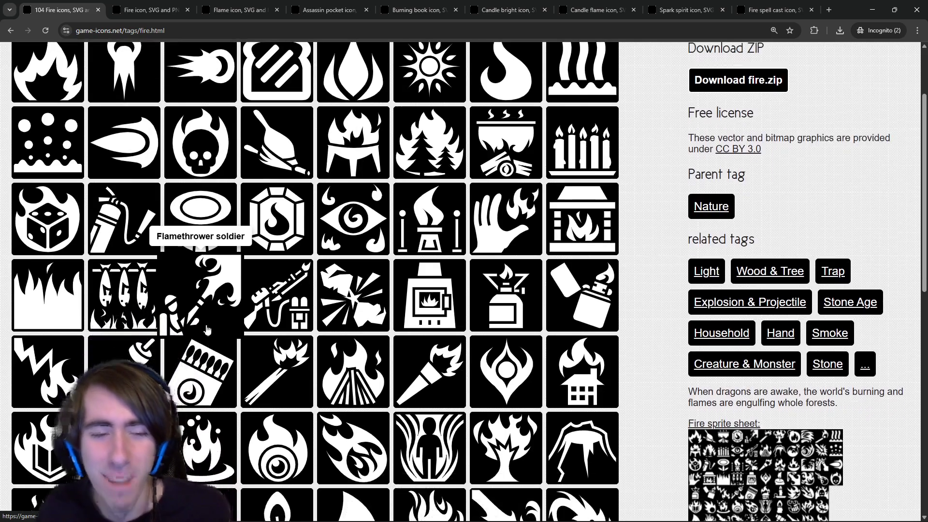
middle_click(203, 289)
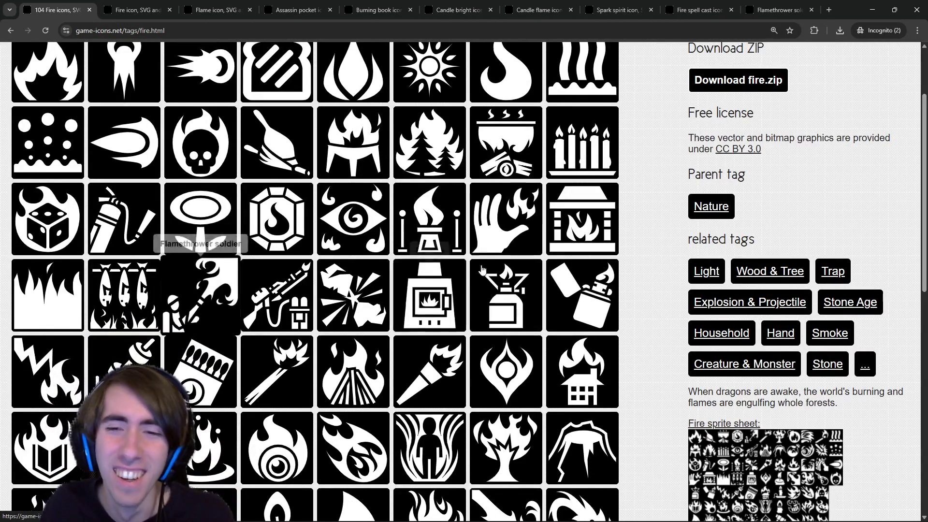
middle_click(584, 295)
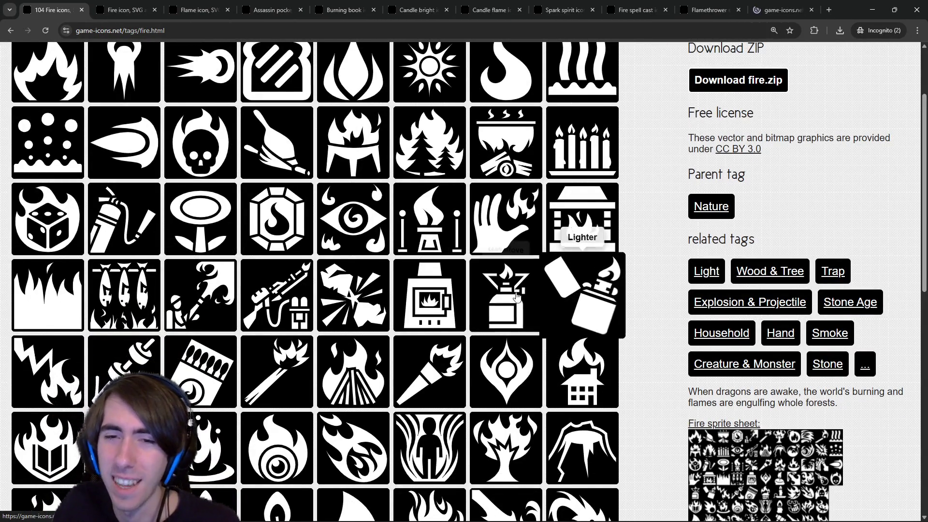
- Open the Fire ray and Fire tail icons in new tabs
scroll(505, 294, "up", 2)
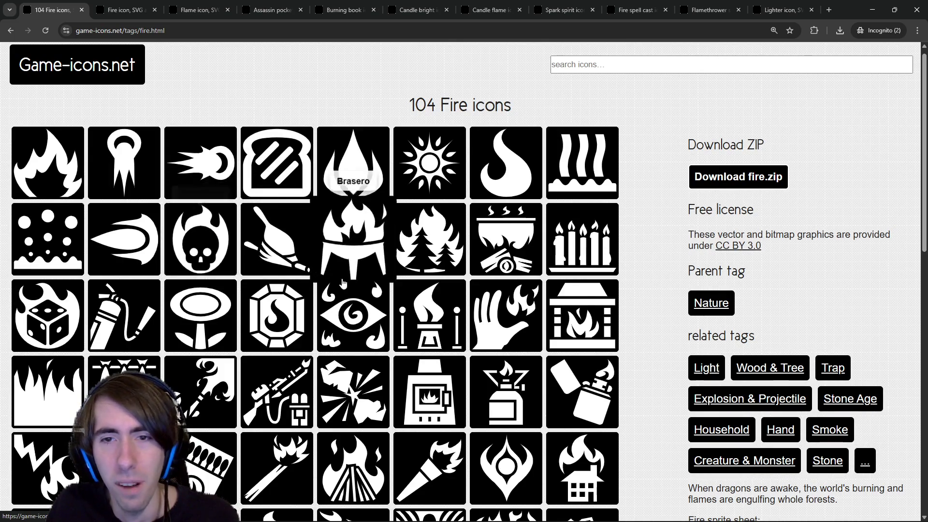
scroll(343, 280, "down", 1)
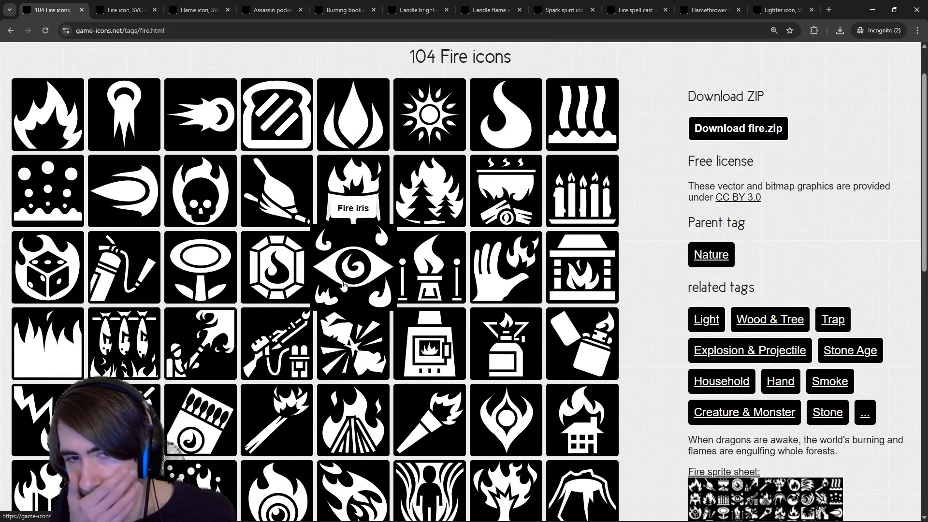
scroll(346, 290, "down", 7)
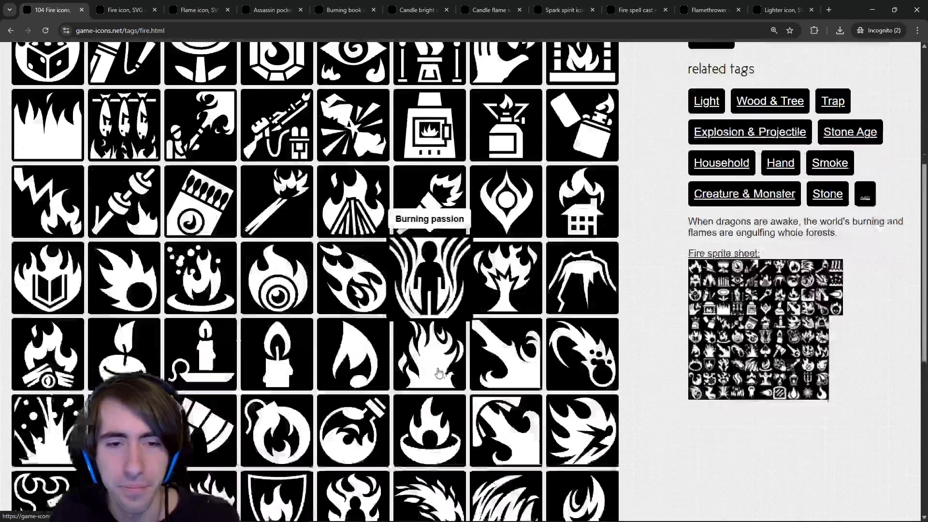
scroll(438, 372, "down", 4)
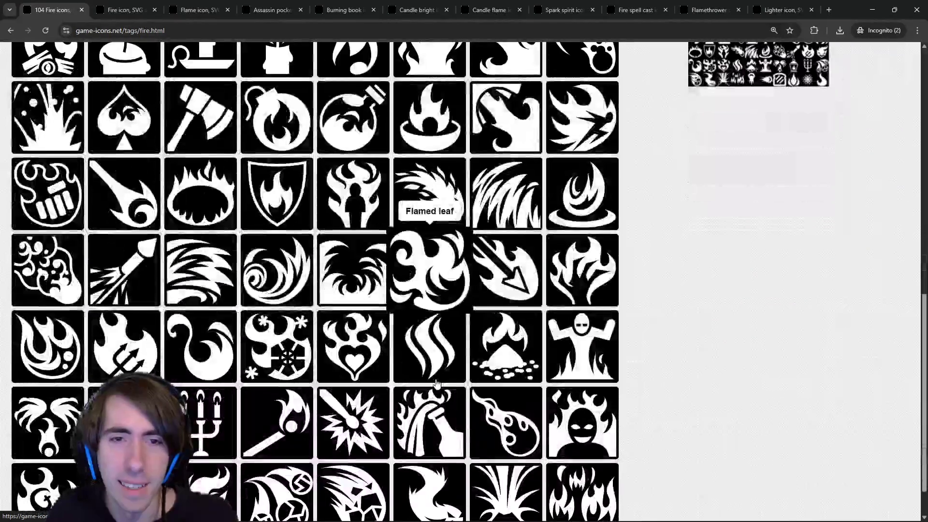
scroll(400, 216, "down", 1)
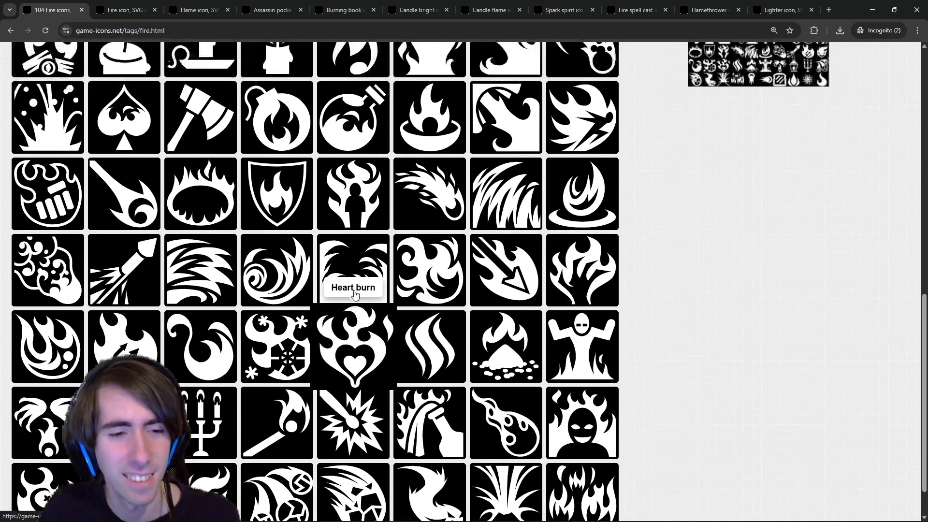
scroll(353, 228, "up", 2)
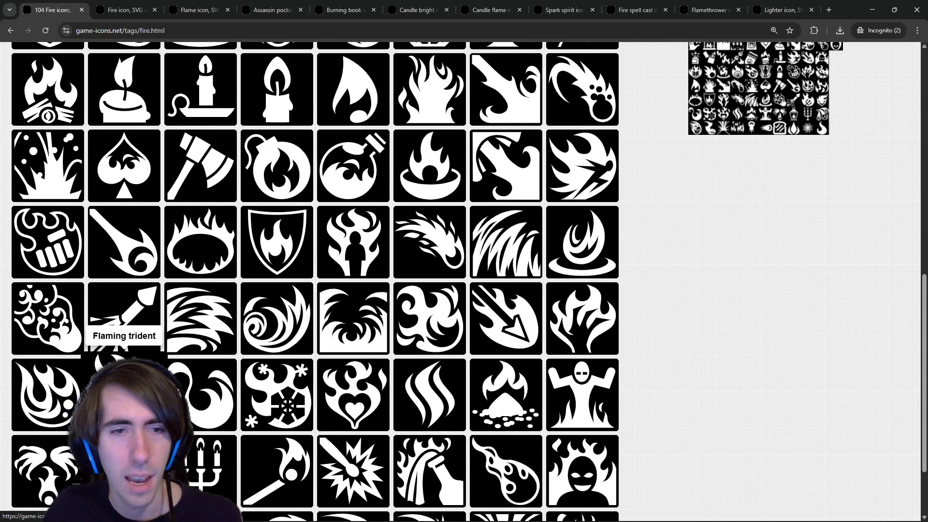
middle_click(124, 242)
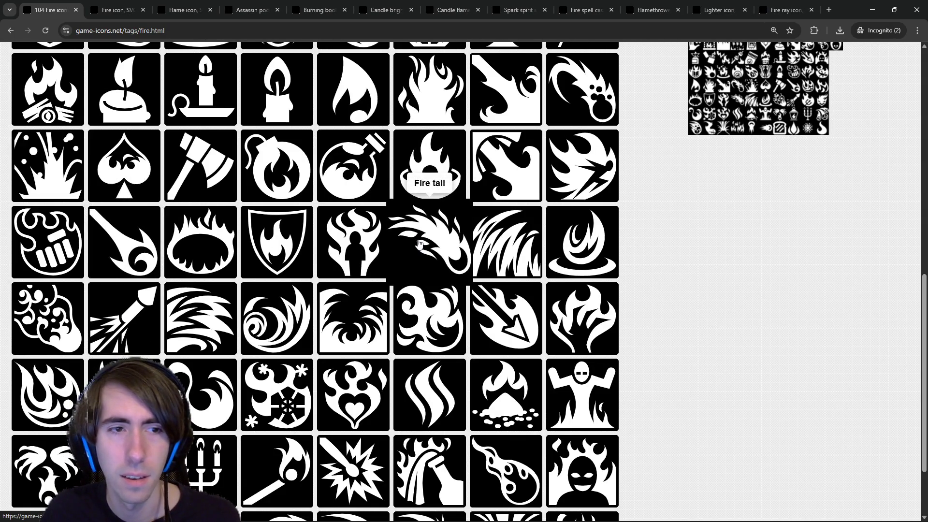
middle_click(418, 243)
- Open Dragon breath and Celebration fire in new tabs, then switch back to the Godot editor
scroll(418, 243, "up", 2)
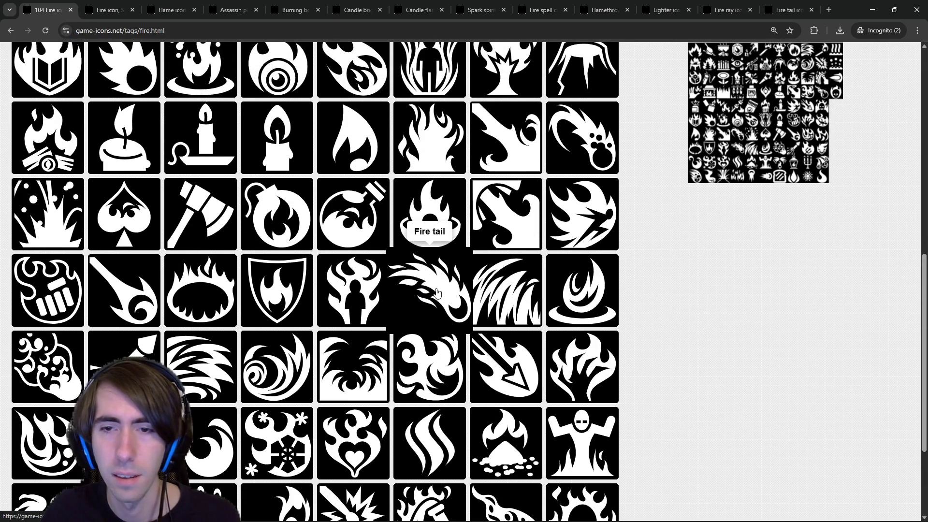
scroll(432, 338, "up", 1)
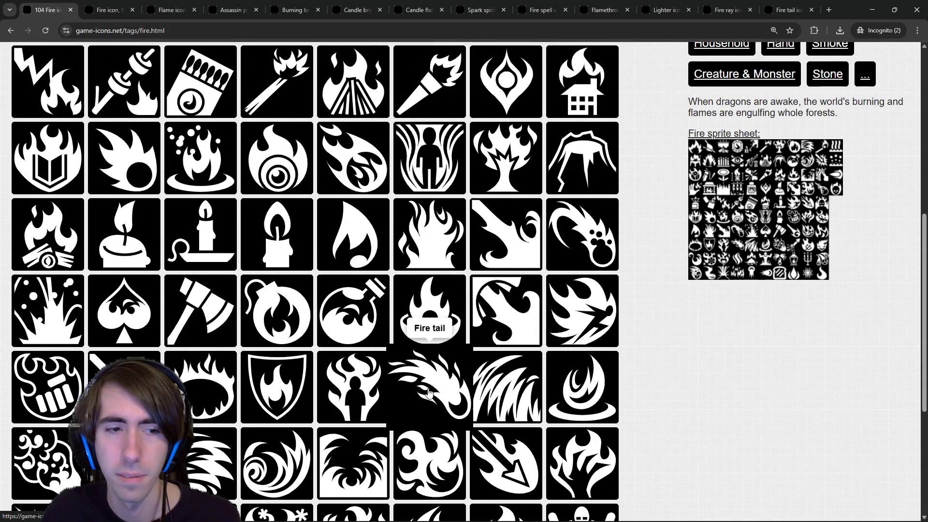
scroll(430, 314, "up", 1)
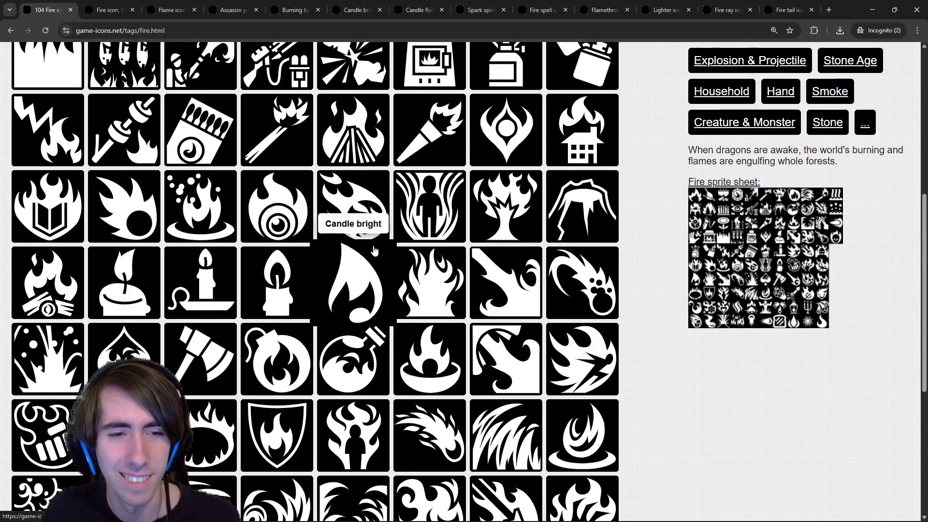
middle_click(499, 281)
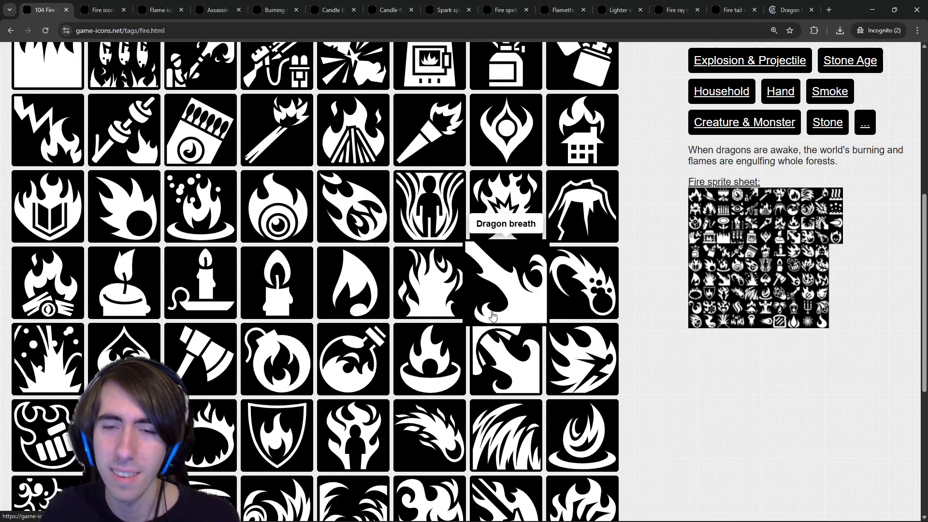
scroll(502, 290, "up", 1)
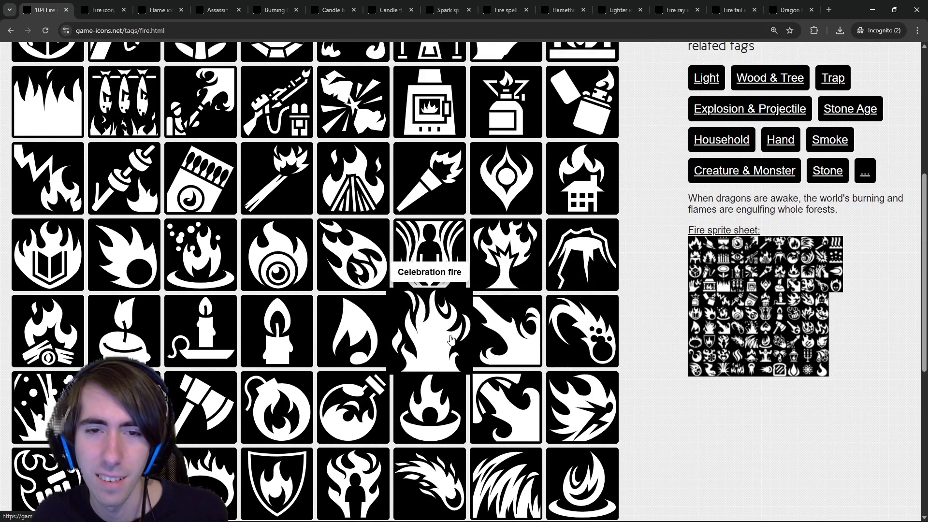
middle_click(448, 343)
scroll(438, 361, "up", 1)
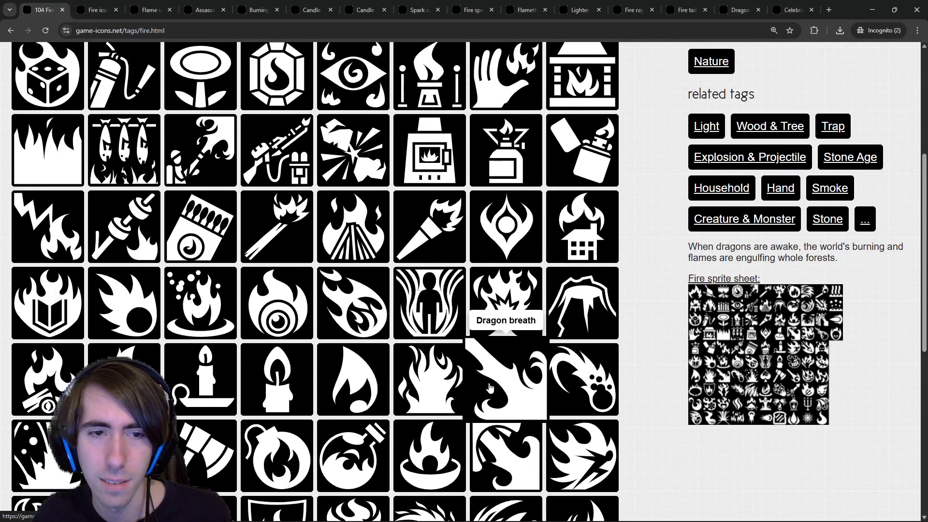
scroll(489, 386, "up", 4)
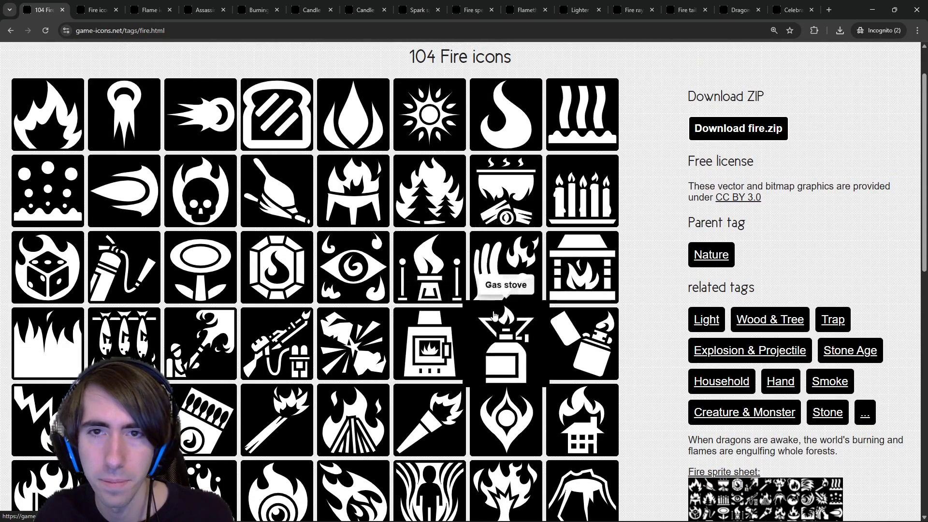
scroll(522, 269, "down", 3)
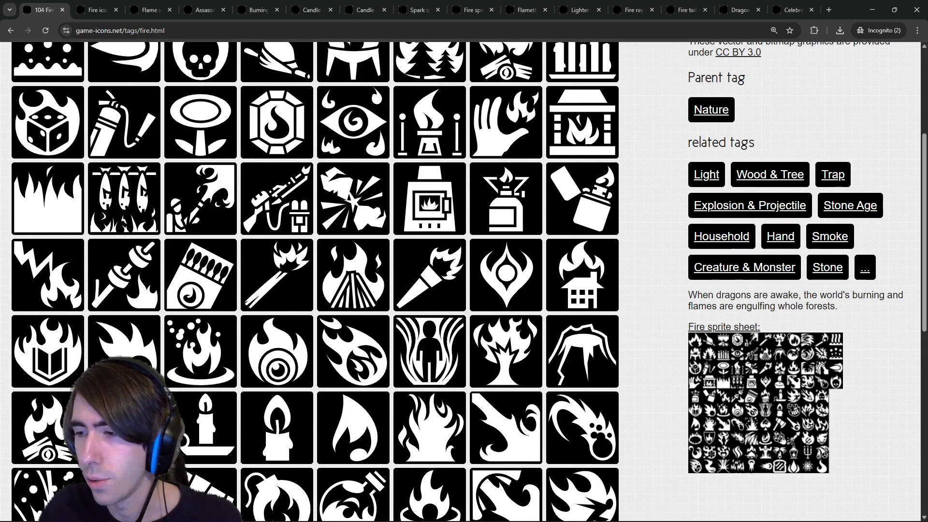
key("alt+Tab")
left_click(360, 24)
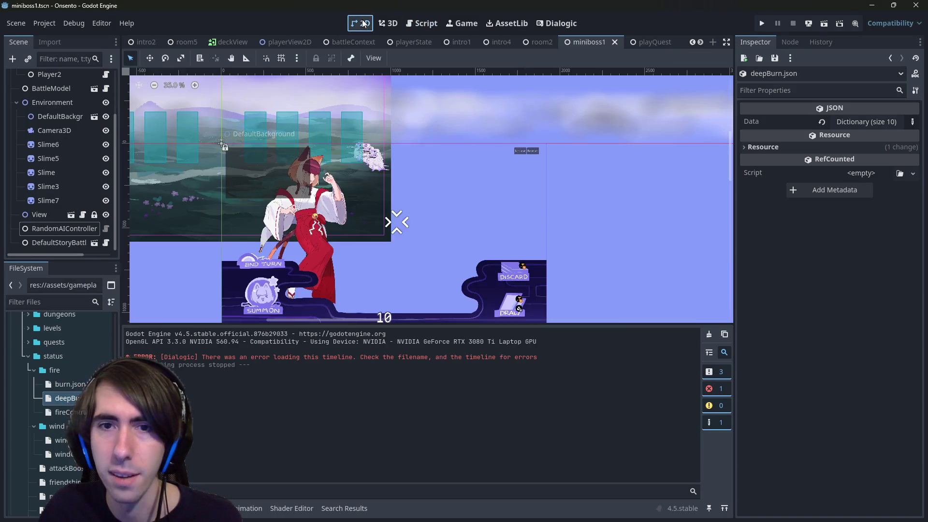
scroll(392, 198, "up", 2)
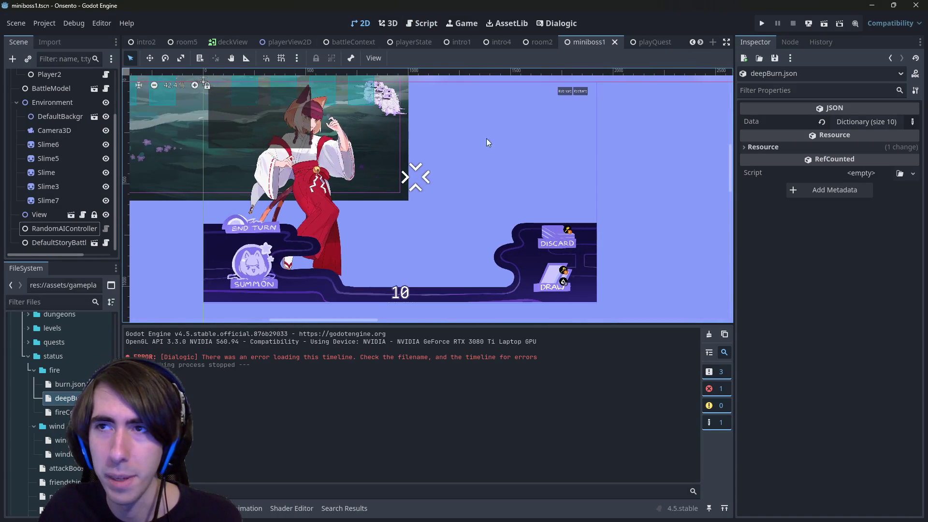
left_click(891, 5)
left_click(473, 240)
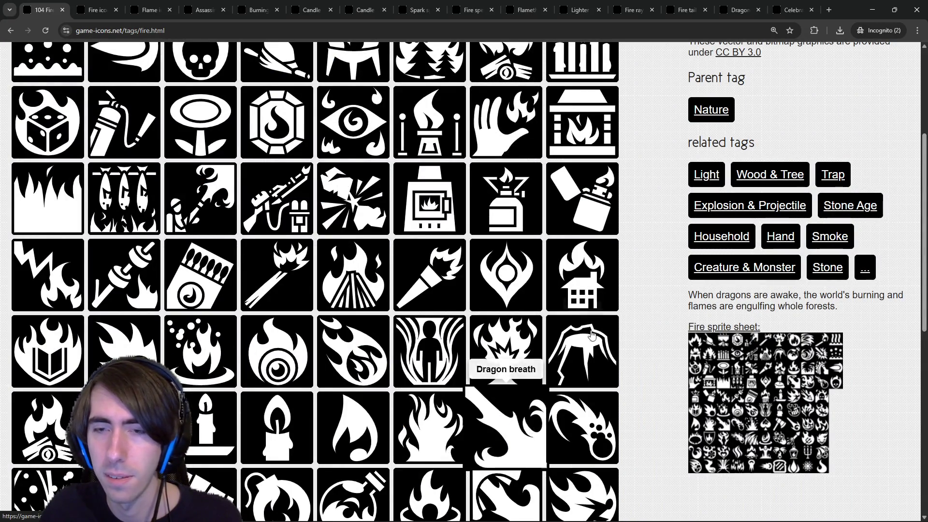
left_click(739, 5)
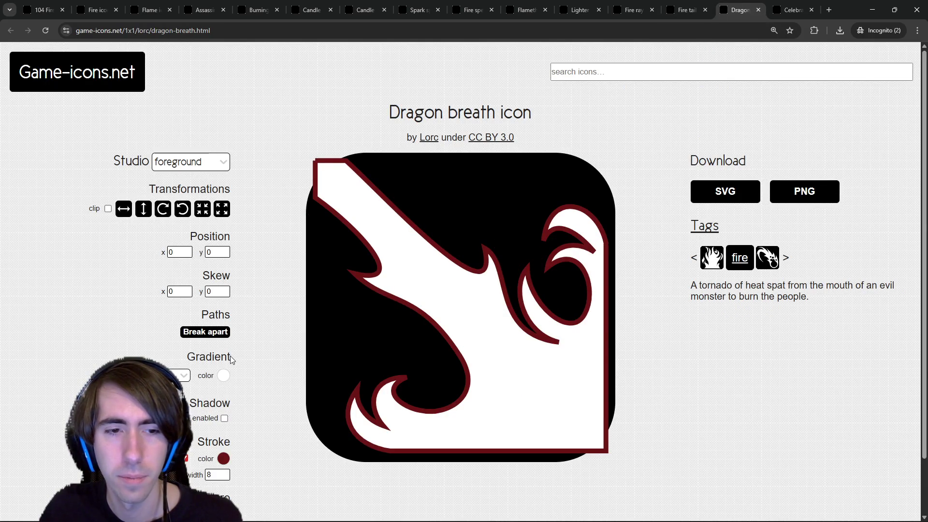
- Fill the Dragon breath icon with the orange colour used by the Flame icon
left_click(223, 376)
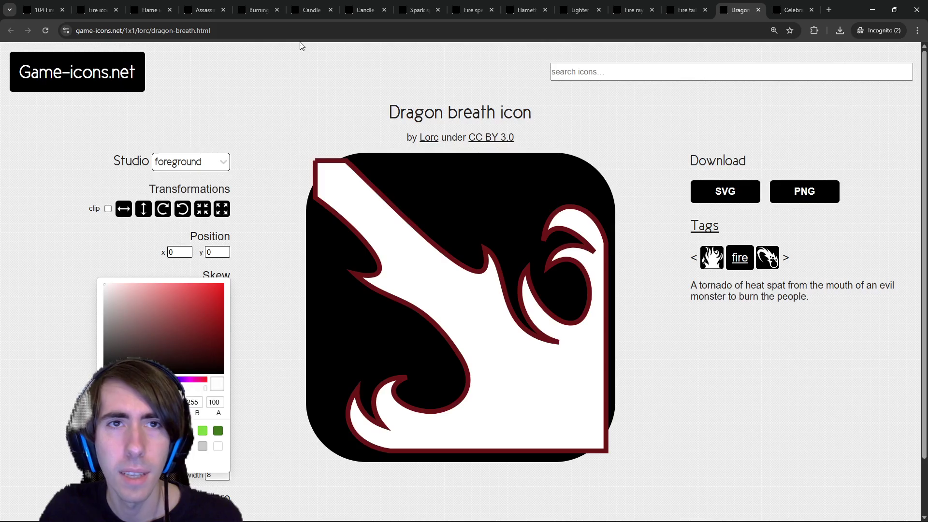
left_click(257, 9)
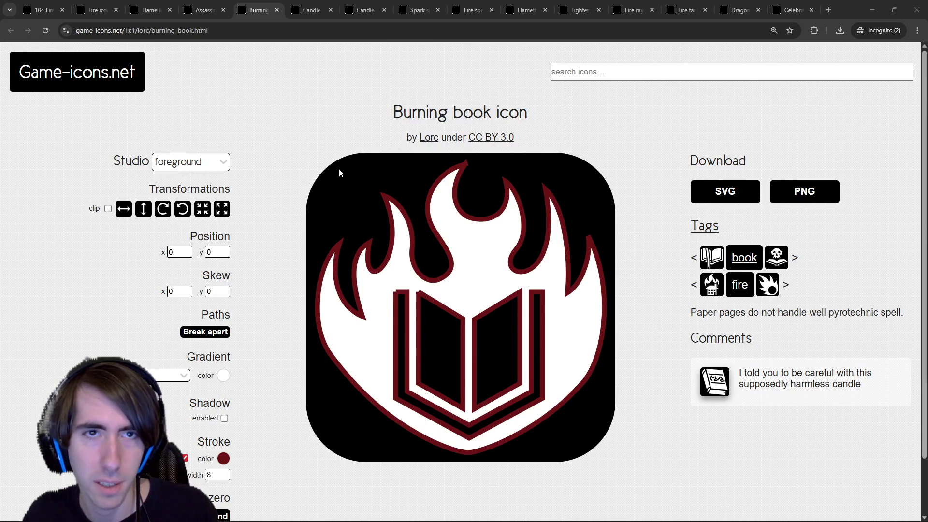
left_click(145, 4)
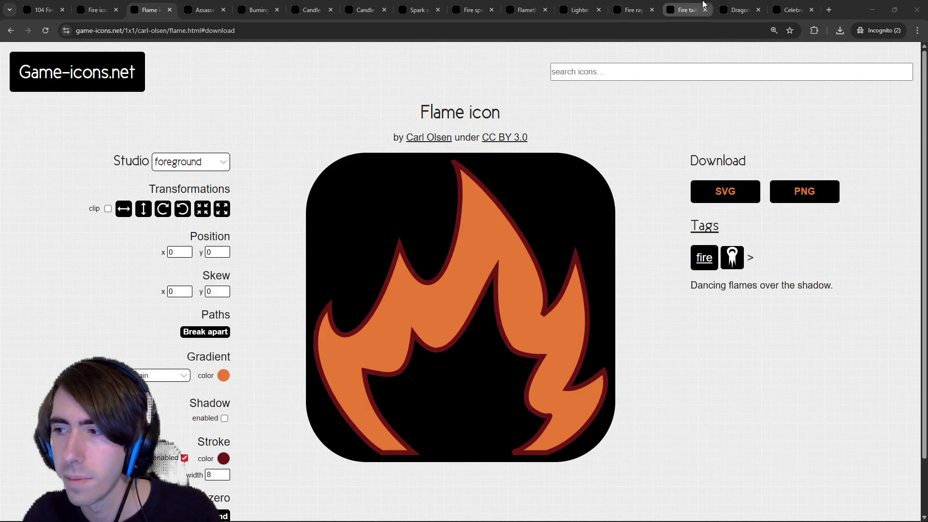
left_click(779, 3)
left_click(736, 4)
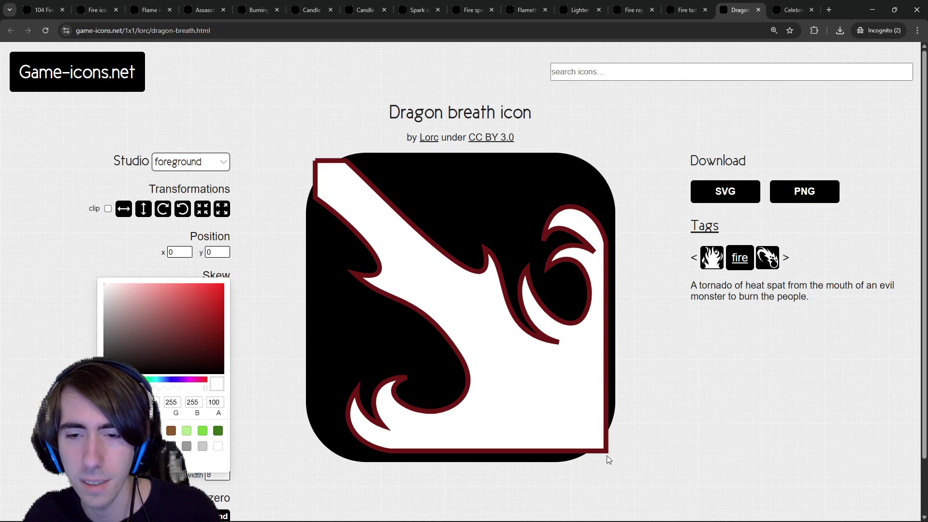
scroll(609, 459, "down", 1)
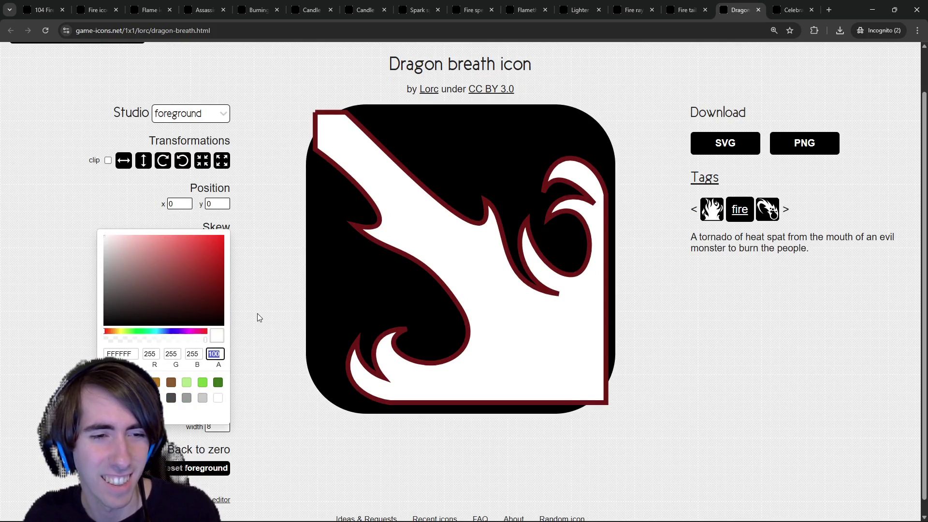
type("eb7c34")
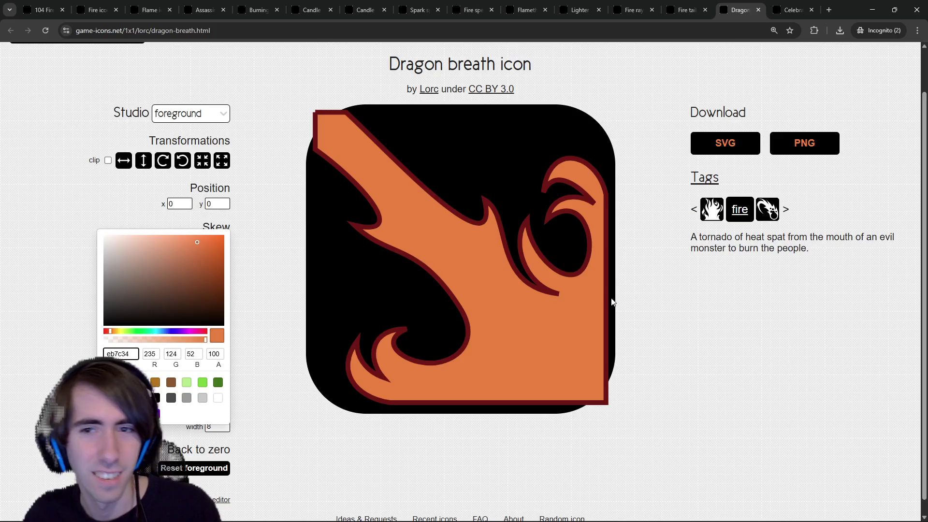
left_click(624, 350)
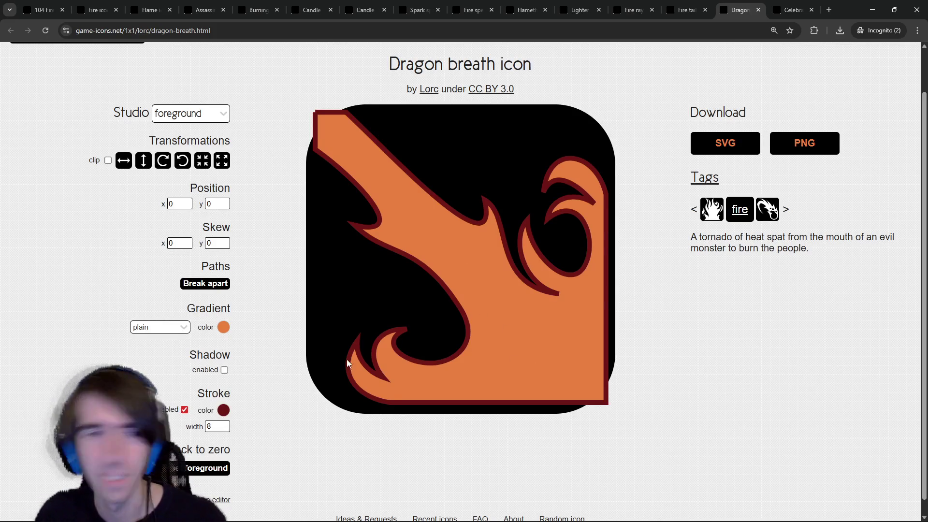
- Shrink the dragon icon two steps and expand it one, then minimize the browser
left_click(188, 241)
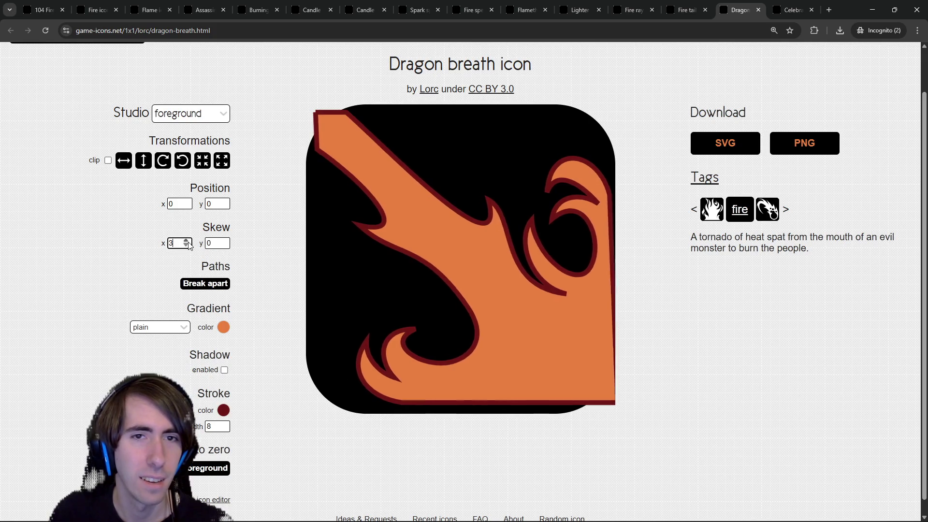
left_click(186, 246)
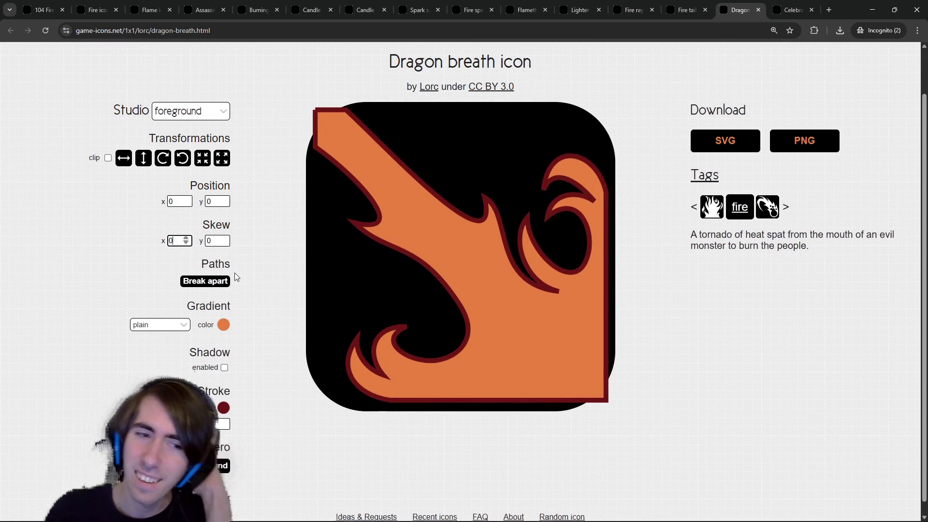
scroll(232, 289, "down", 1)
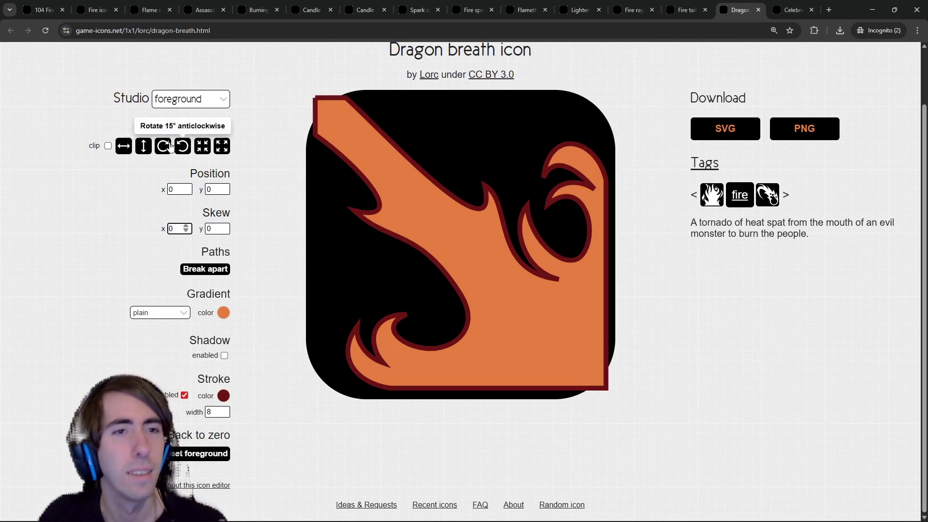
left_click(203, 147)
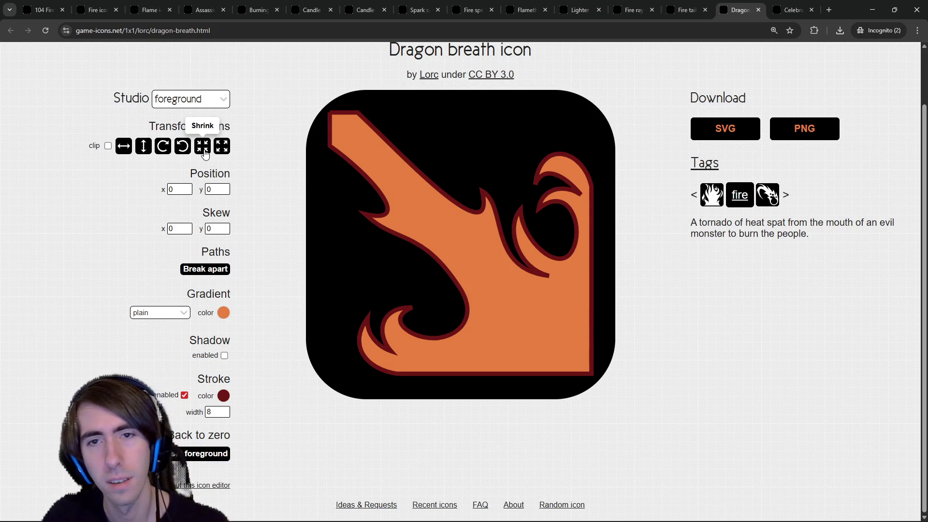
left_click(204, 153)
left_click(220, 153)
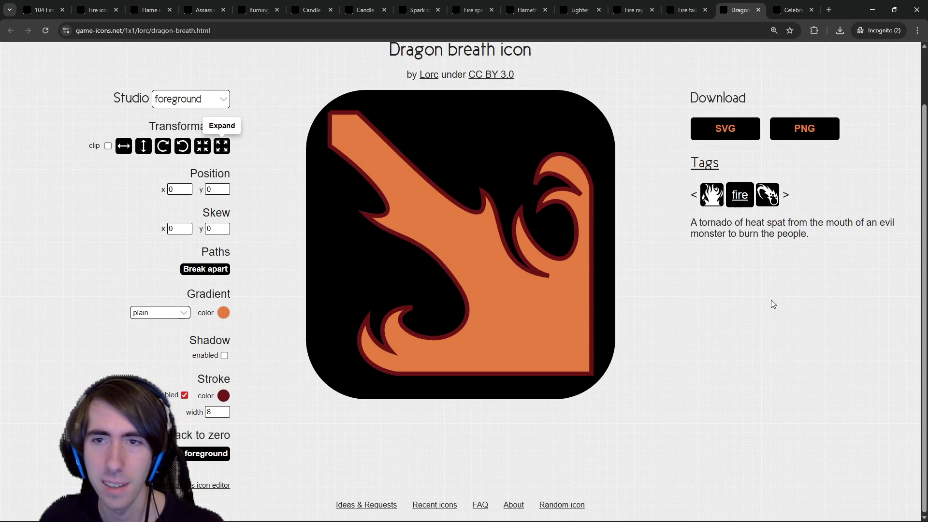
left_click(873, 10)
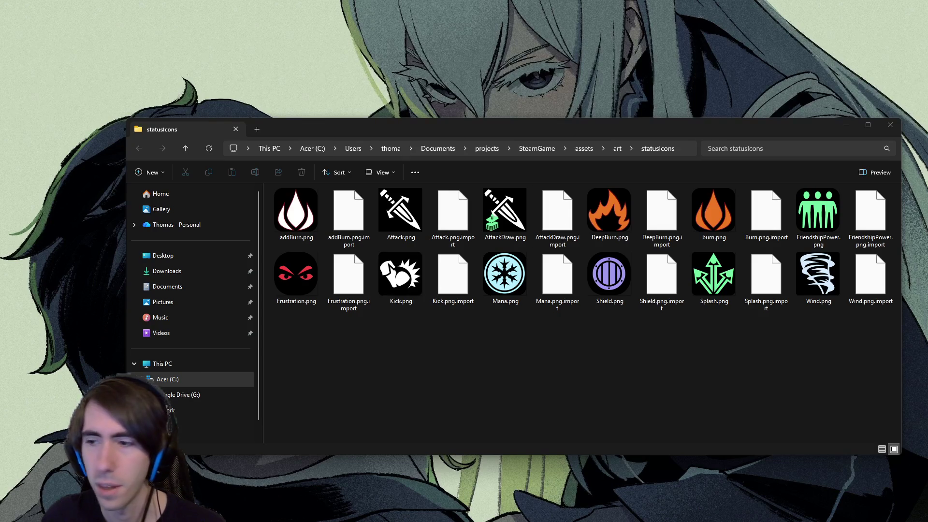
- Switch from File Explorer back to the Godot editor showing the miniboss1 scene
key("alt+Tab")
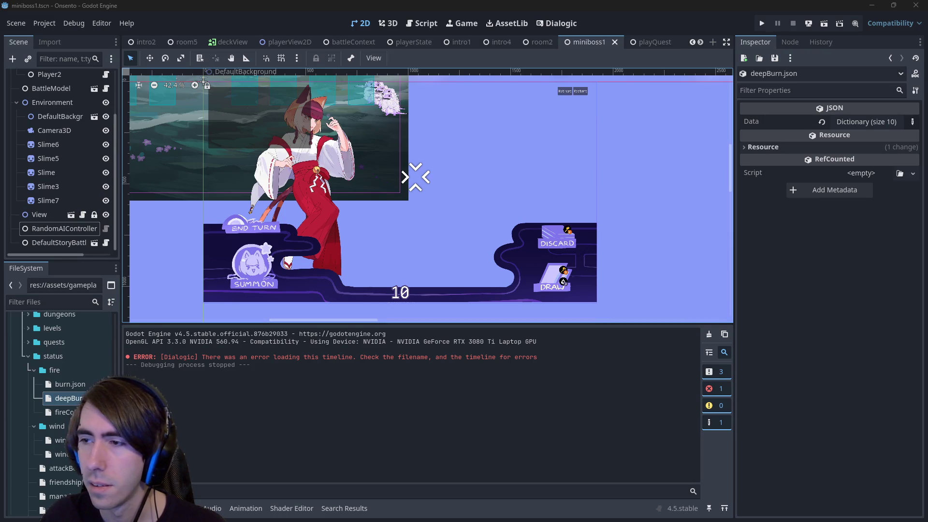
- Open statusIcons in File Explorer from the FileSystem dock and paste FireAttack.png into it
left_click(66, 372)
scroll(65, 373, "up", 10)
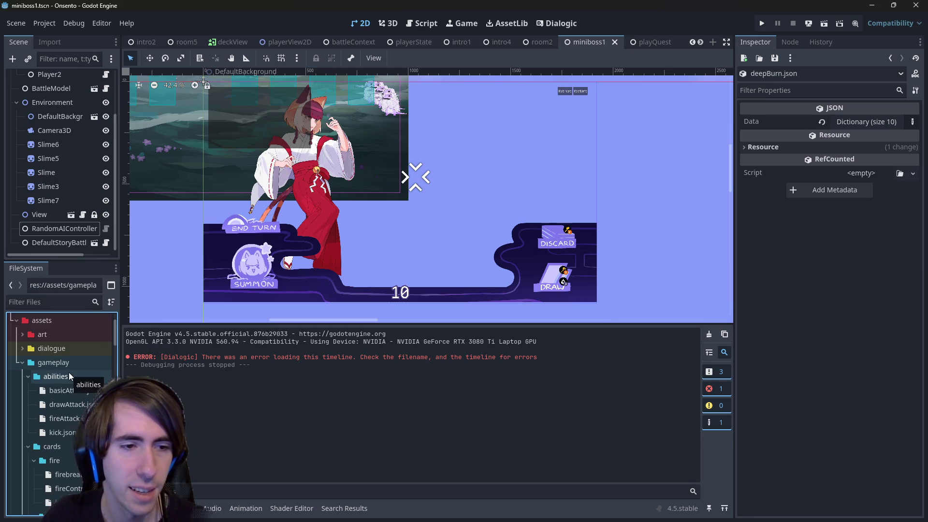
scroll(69, 375, "down", 5)
scroll(71, 362, "up", 5)
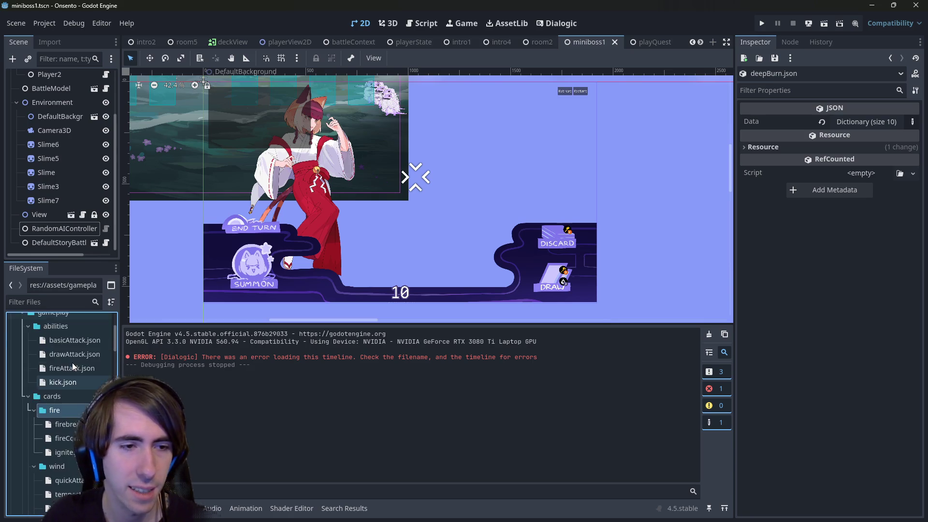
left_click(62, 387)
scroll(62, 387, "down", 3)
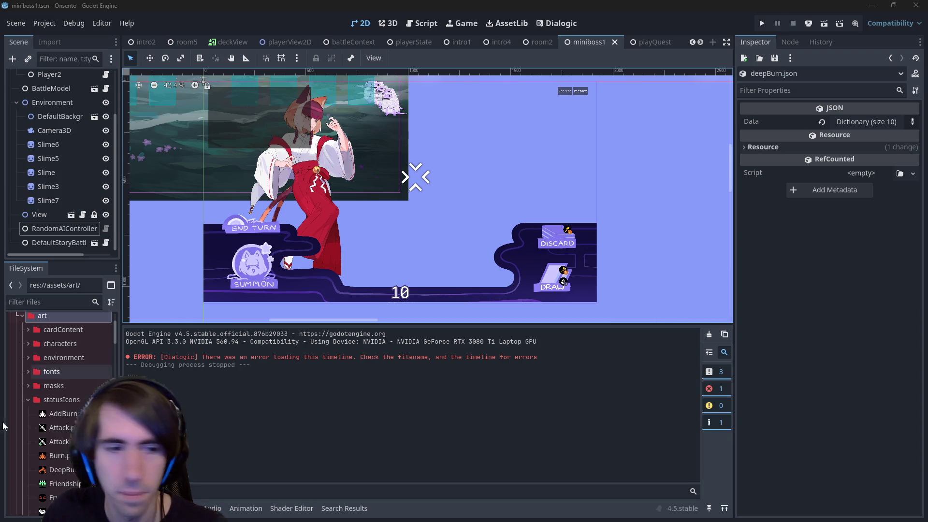
right_click(75, 400)
left_click(121, 487)
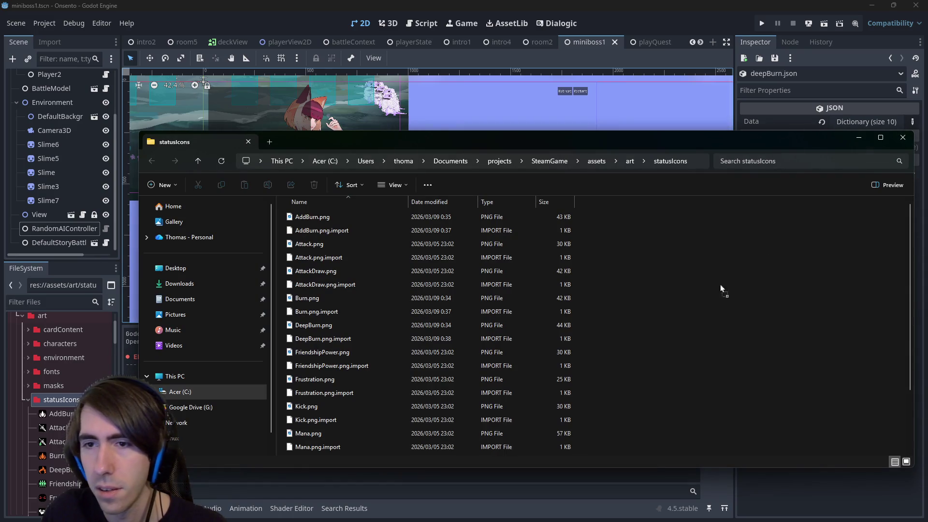
key("ctrl+v")
left_click(510, 5)
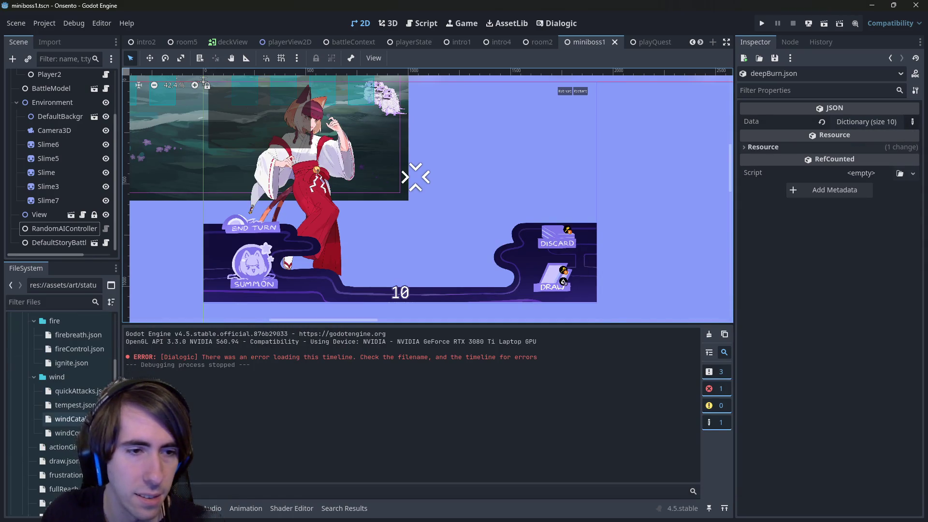
- Change fireAttack.json's icon path from Kick to FireAttack, save, and run the current scene
scroll(72, 399, "up", 5)
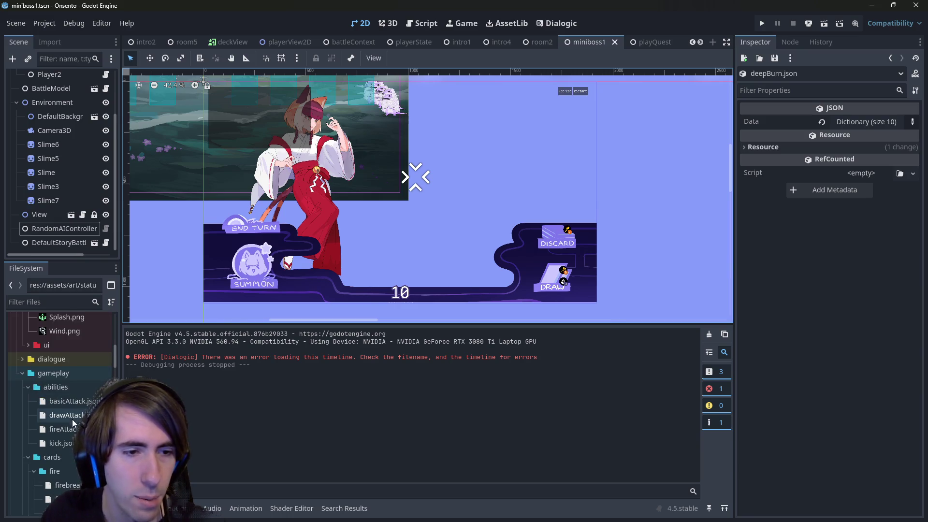
double_click(74, 423)
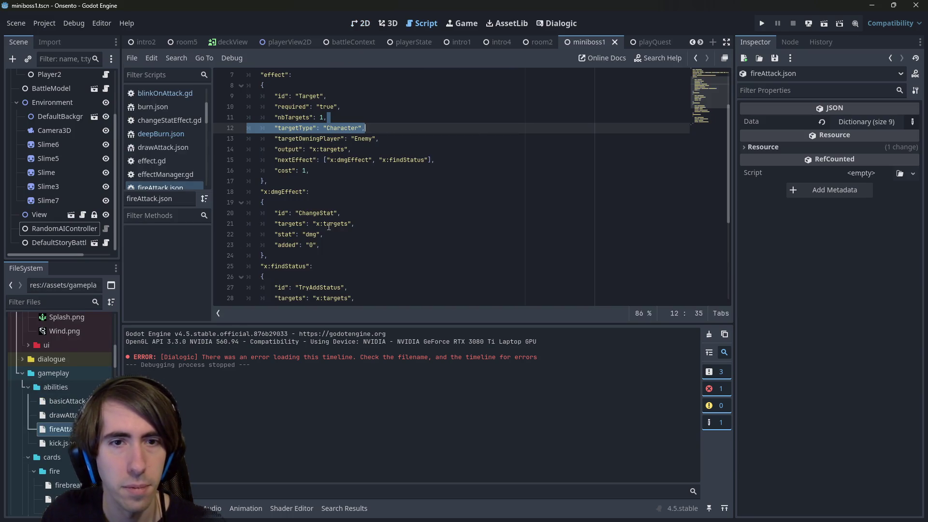
scroll(329, 226, "down", 2)
scroll(311, 116, "up", 4)
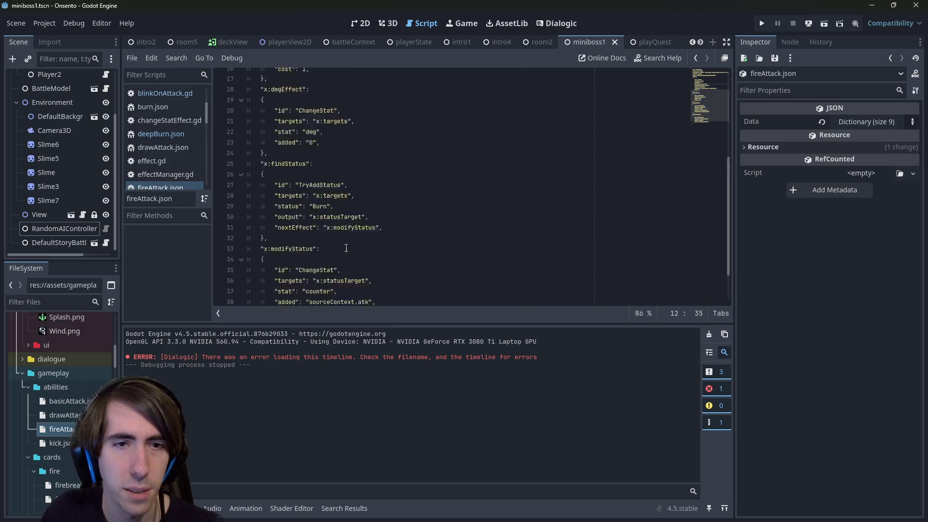
double_click(394, 129)
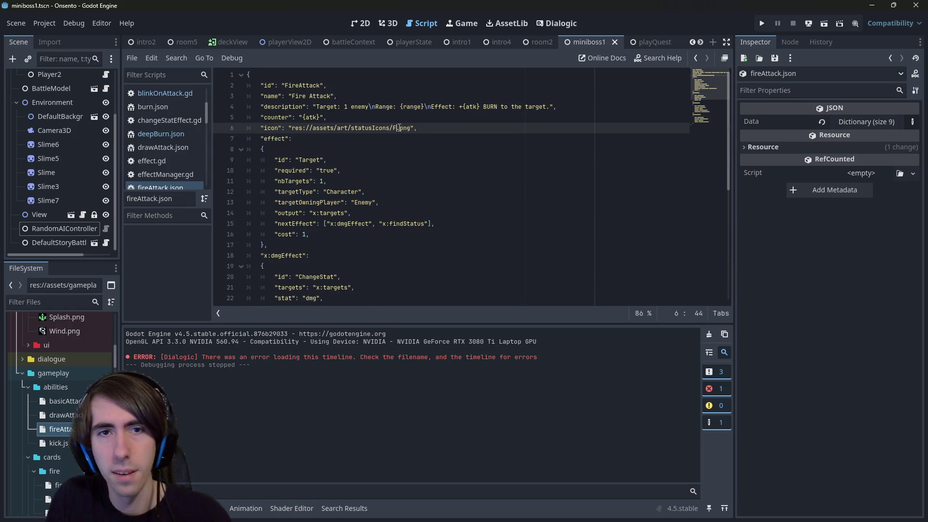
type("ck")
key("ctrl+s")
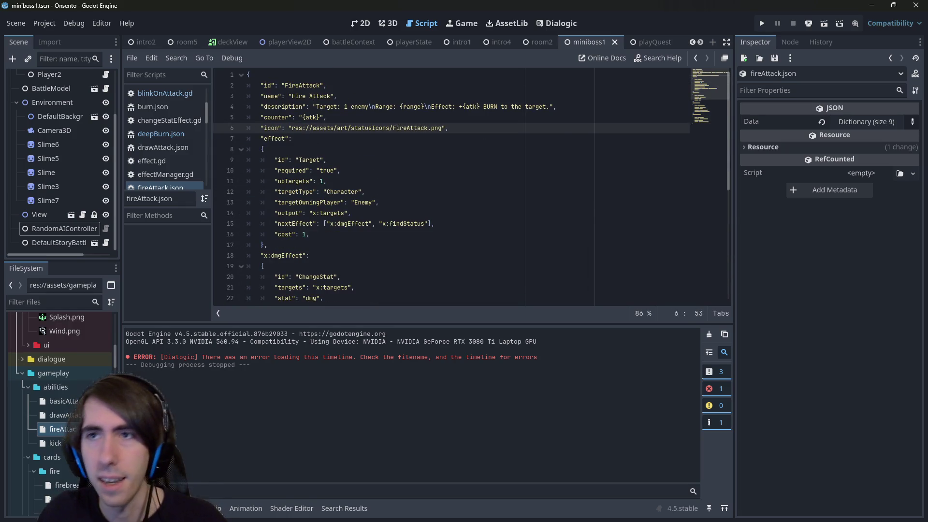
left_click(812, 27)
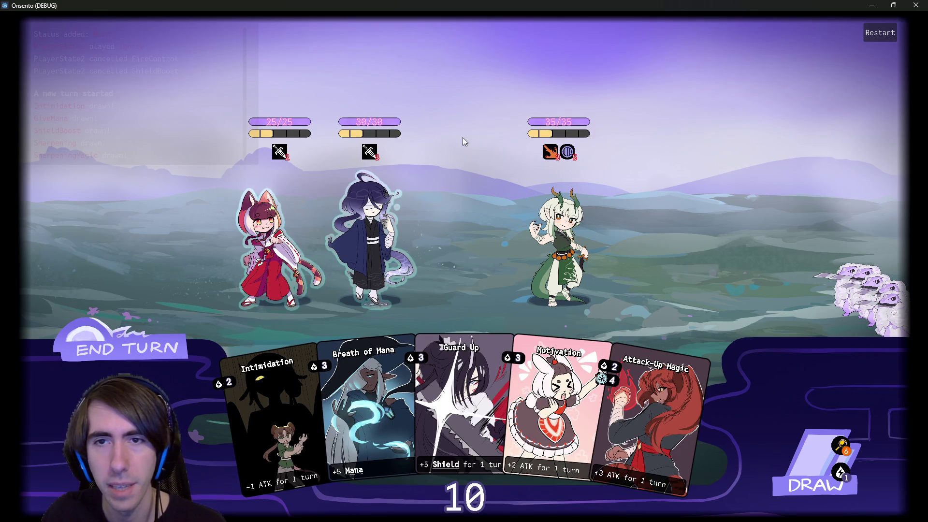
- Draw cards and end turns until enemy fire attacks leave the party with Burn and DeepBurn icons
mouse_move(564, 151)
left_click(130, 350)
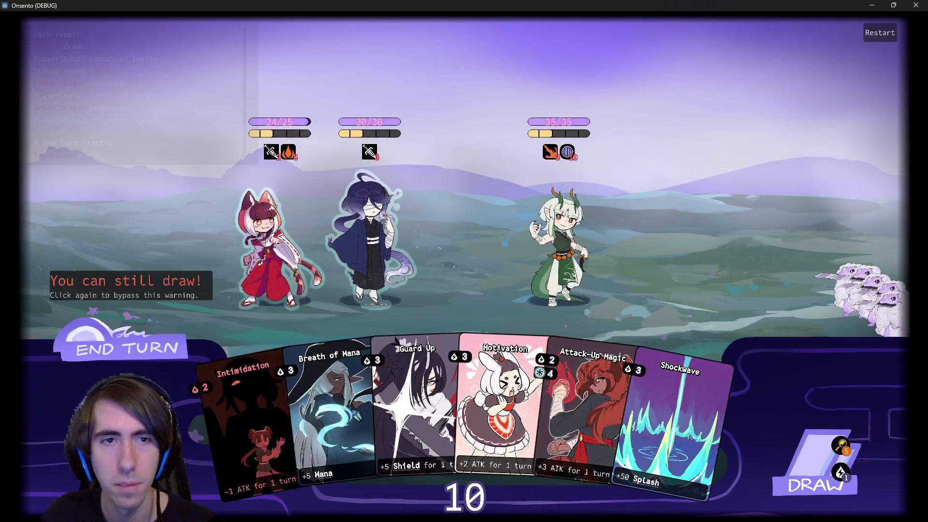
mouse_move(293, 152)
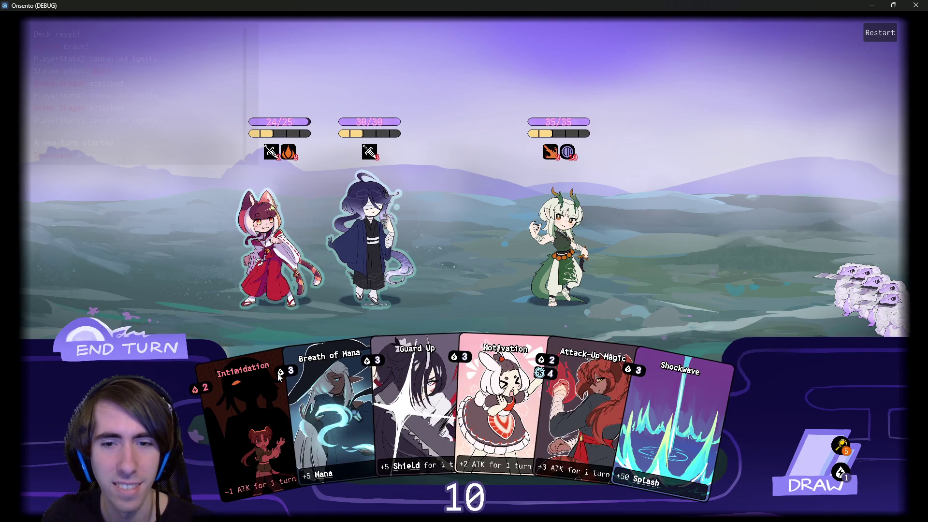
left_click(780, 438)
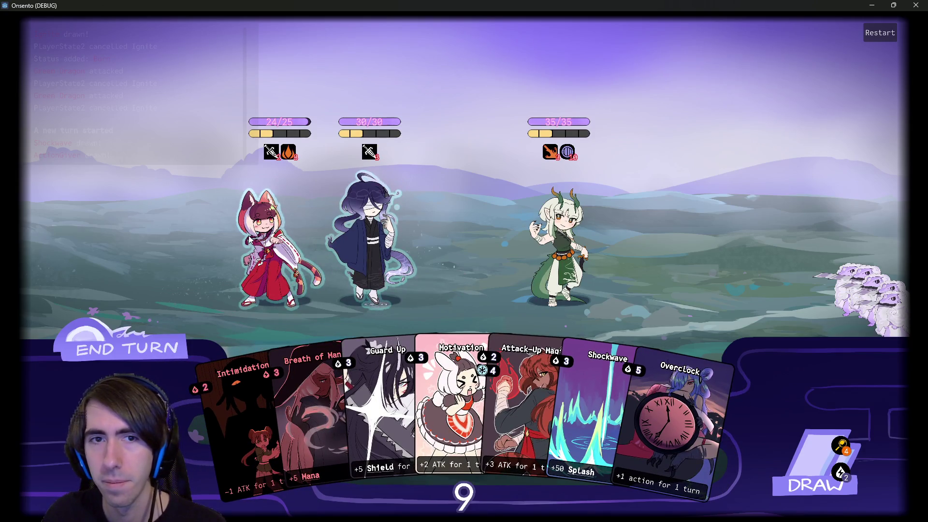
left_click(149, 354)
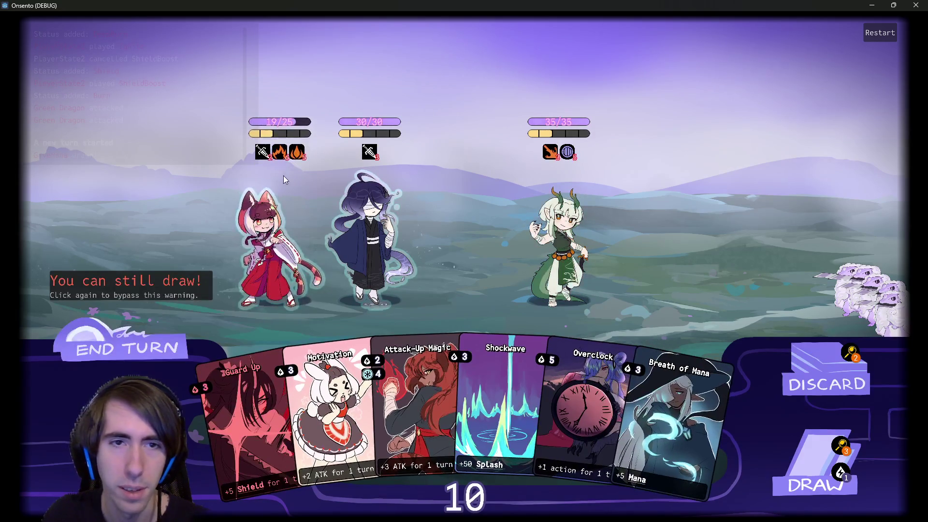
mouse_move(548, 153)
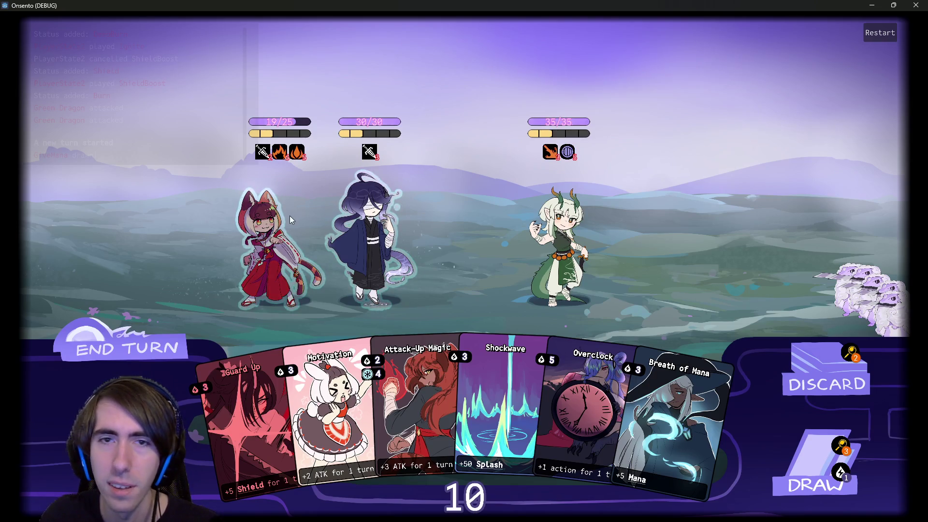
left_click(802, 457)
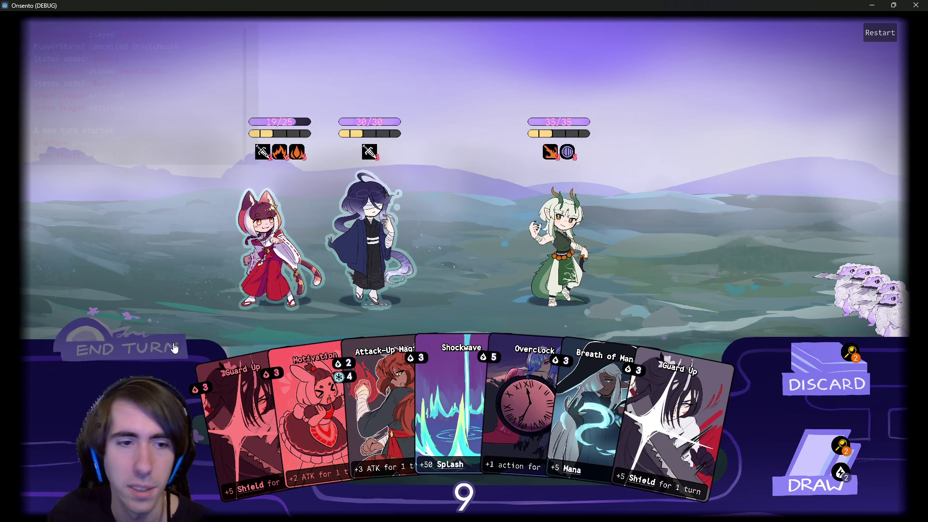
left_click(174, 348)
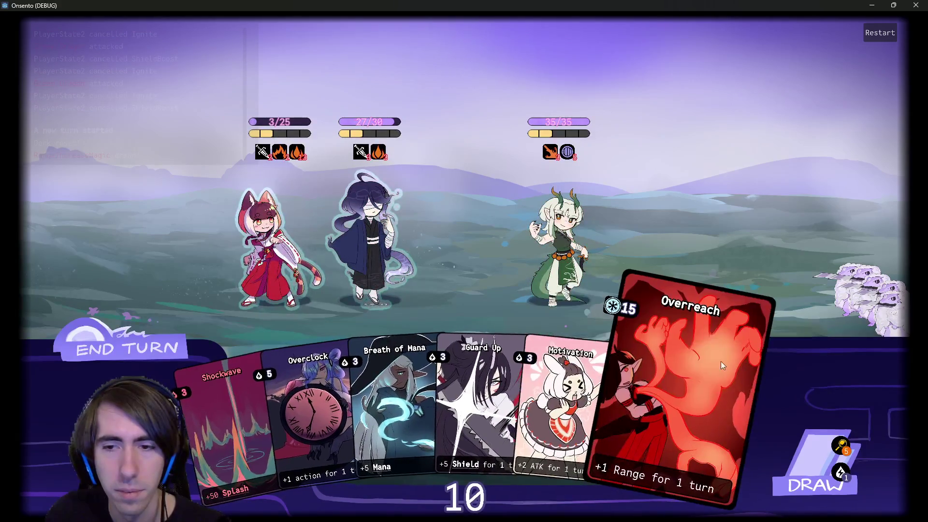
mouse_move(626, 309)
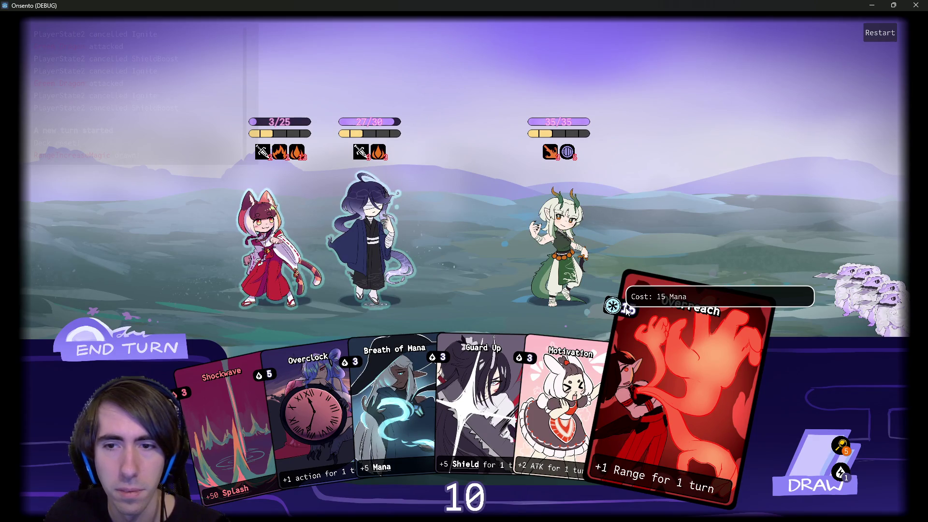
mouse_move(438, 301)
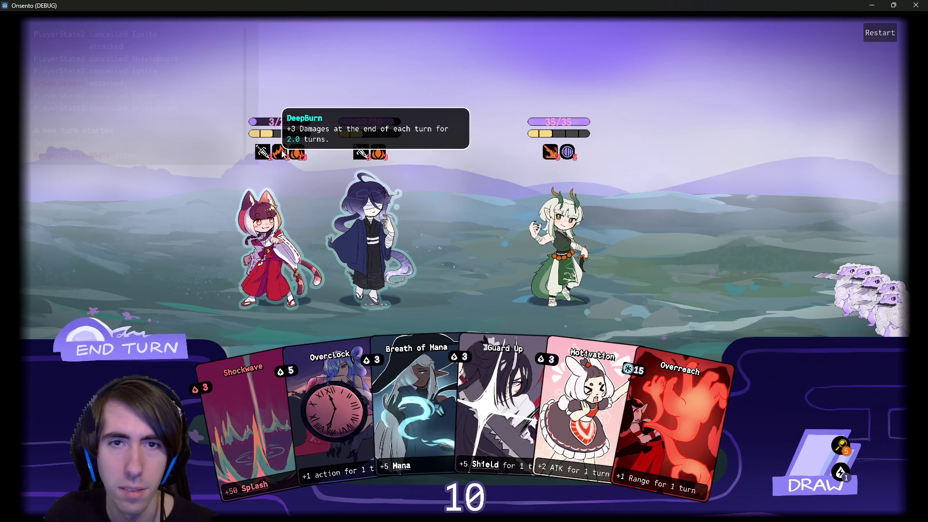
- Play Guard Up on the fox girl, draw a card, and end the turn
left_click_drag(494, 376, 268, 237)
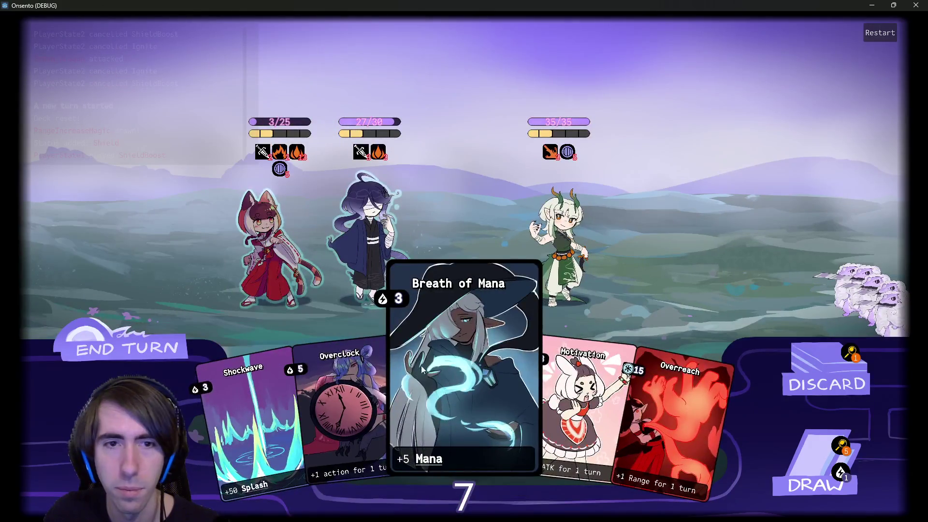
left_click(783, 467)
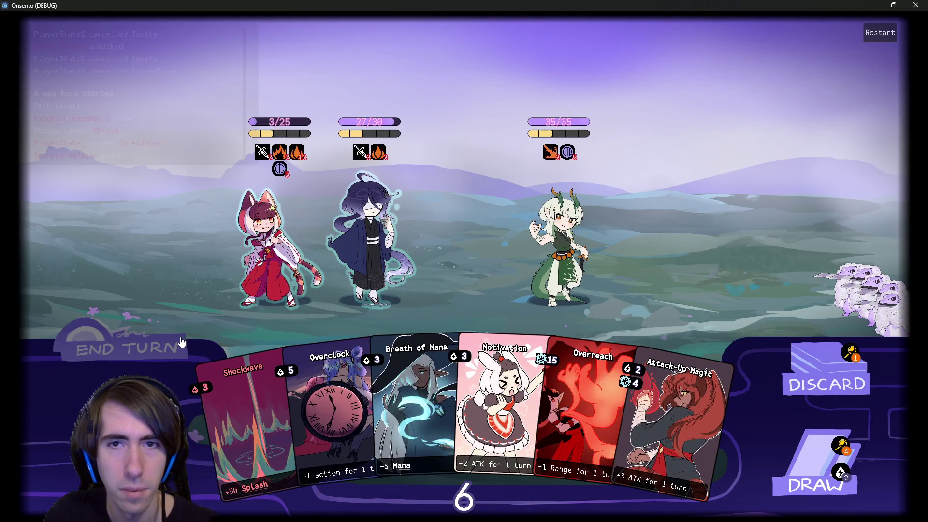
left_click(184, 342)
left_click(184, 343)
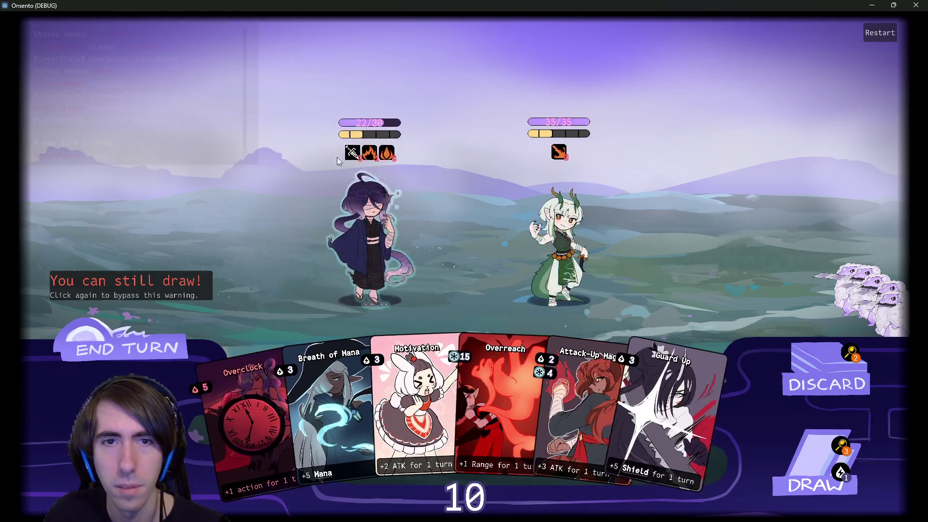
- Draw, play Intimidation, end the turn, attack the horned enemy to shield 7, then quit the game
left_click(816, 466)
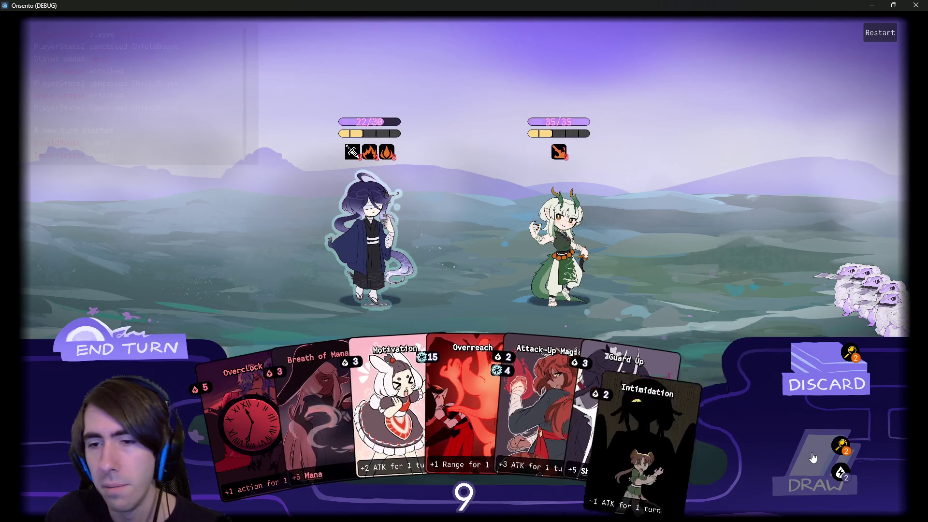
left_click(686, 411)
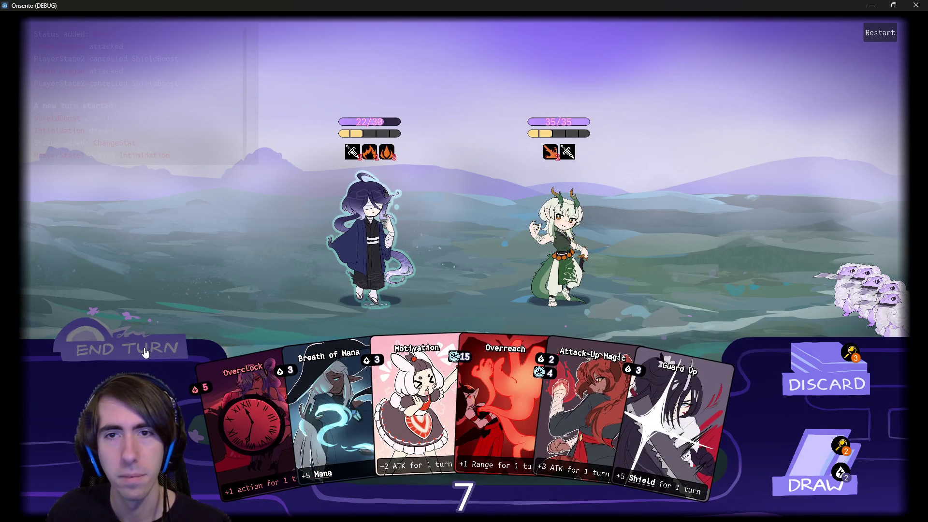
left_click(145, 352)
left_click(145, 352)
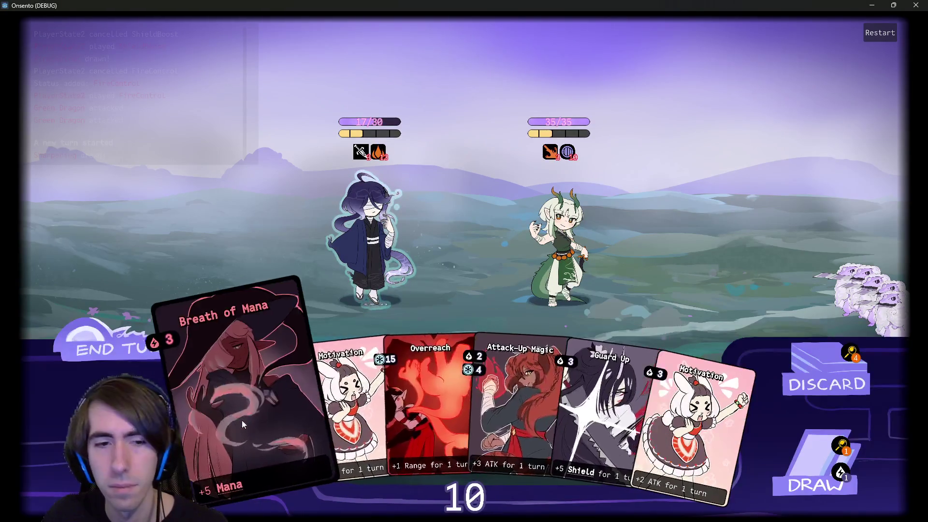
left_click(419, 193)
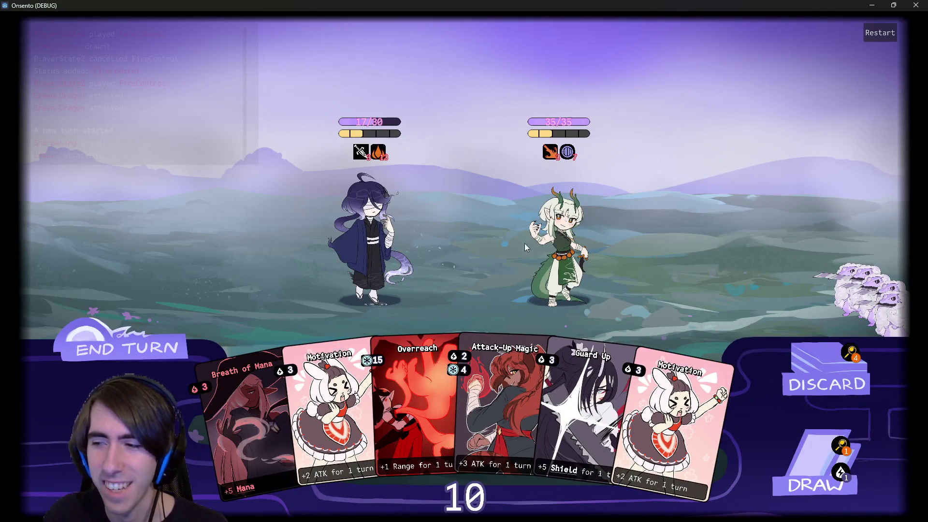
key("alt+F4")
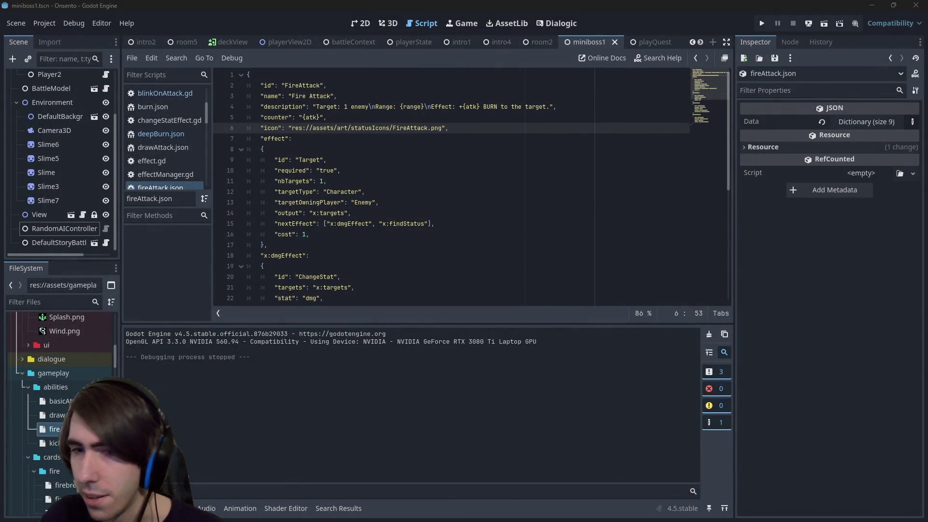
- Open and dismiss the res:// folder's context menu, then switch to the git PowerShell terminal
scroll(74, 367, "up", 10)
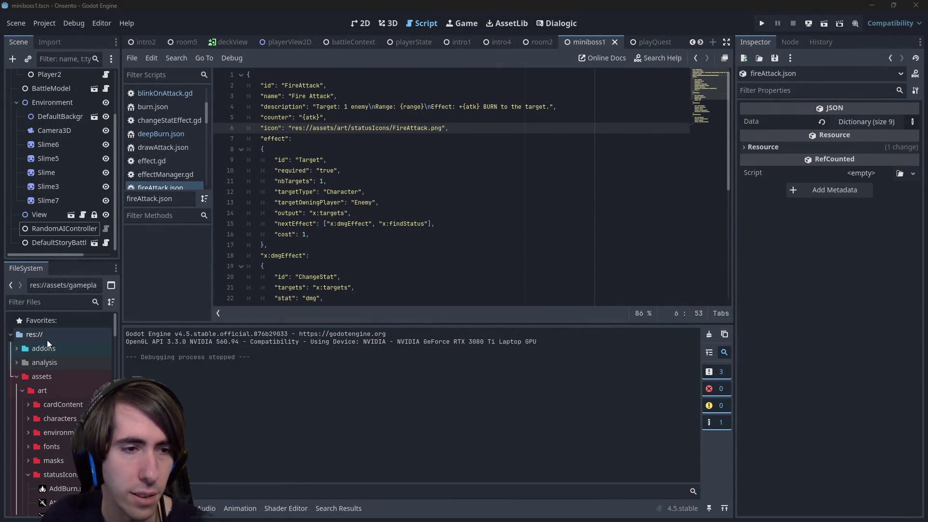
right_click(48, 340)
left_click(59, 419)
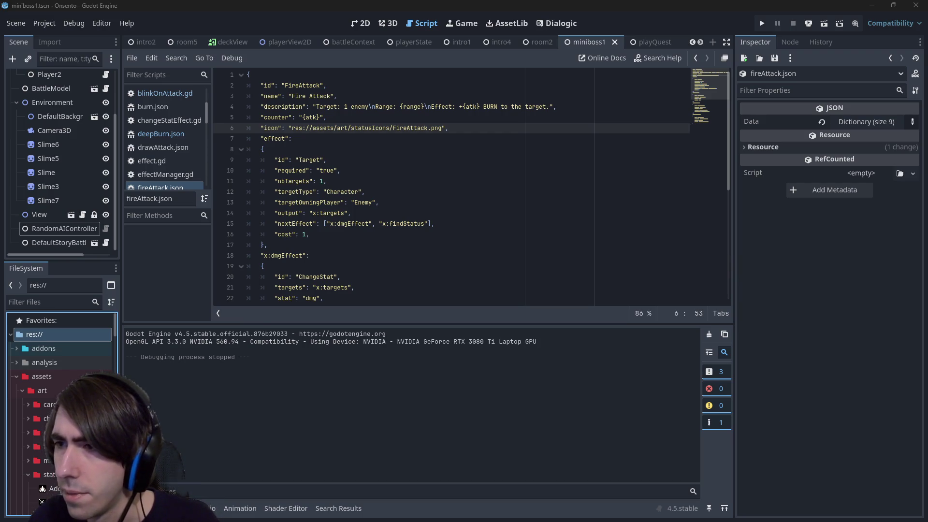
key("alt+Tab")
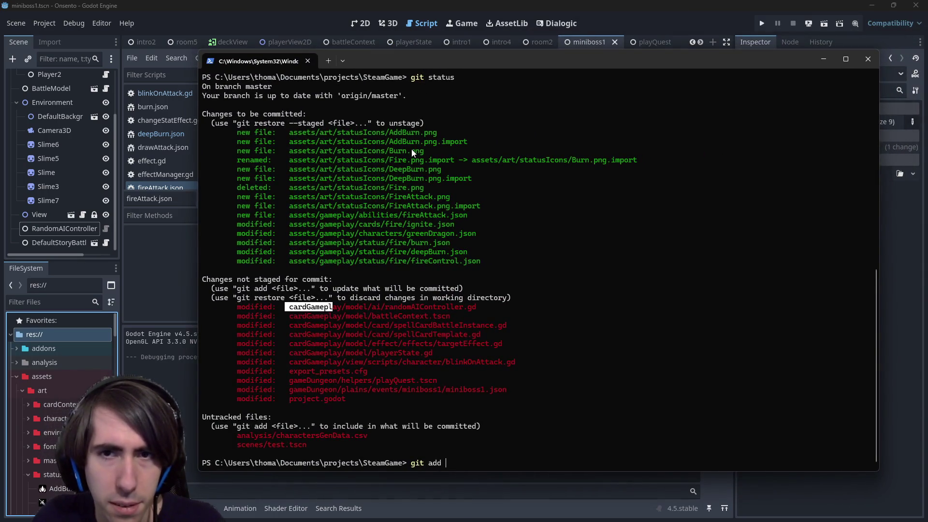
- Stage every modified .gd script with git add and re-check git status
left_click(427, 293)
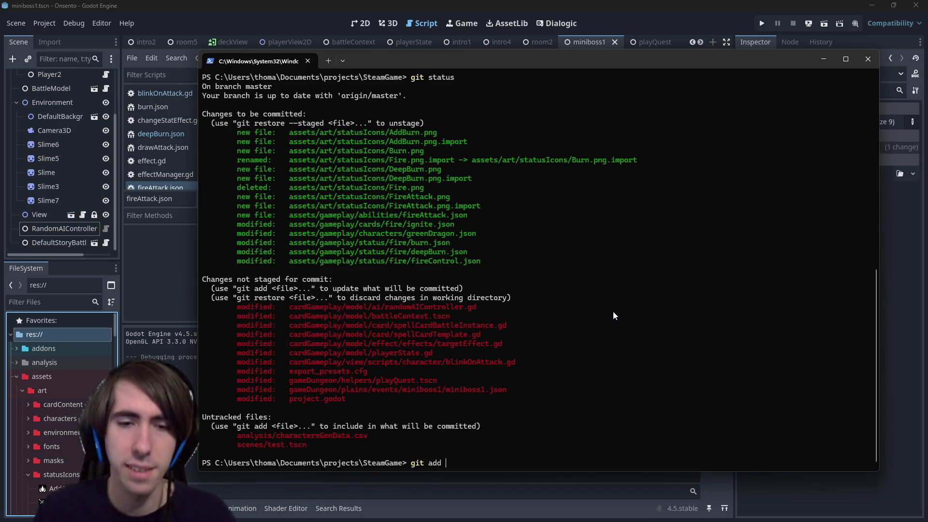
type("*g")
type("gd")
key("Return")
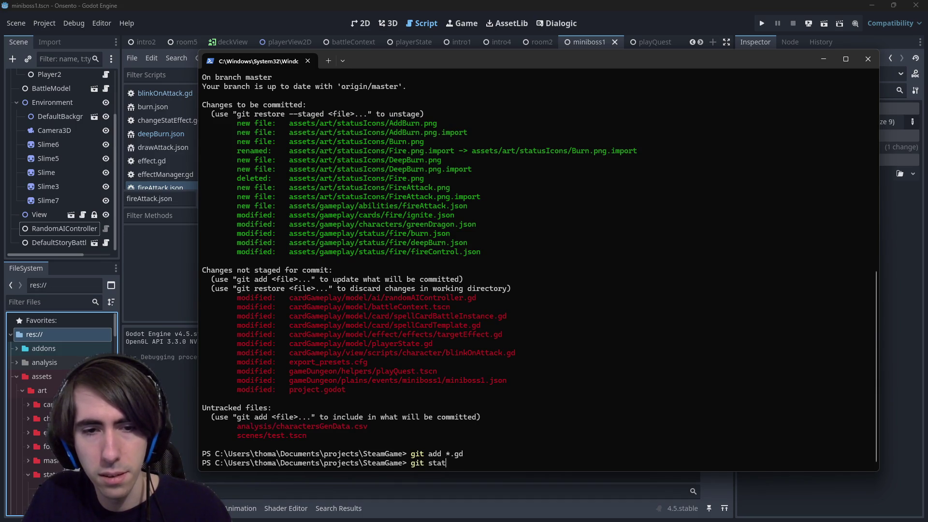
type("us")
key("Return")
- Stage battleContext.tscn and miniboss1.json by pasting their paths into a git add command
type("git add")
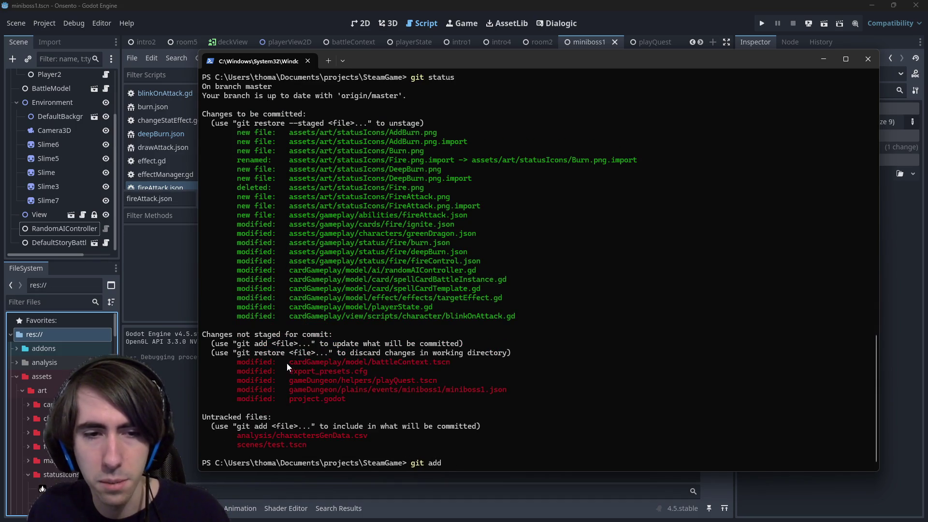
left_click_drag(287, 366, 466, 363)
right_click(466, 364)
right_click(430, 357)
left_click_drag(290, 382, 447, 384)
right_click(447, 383)
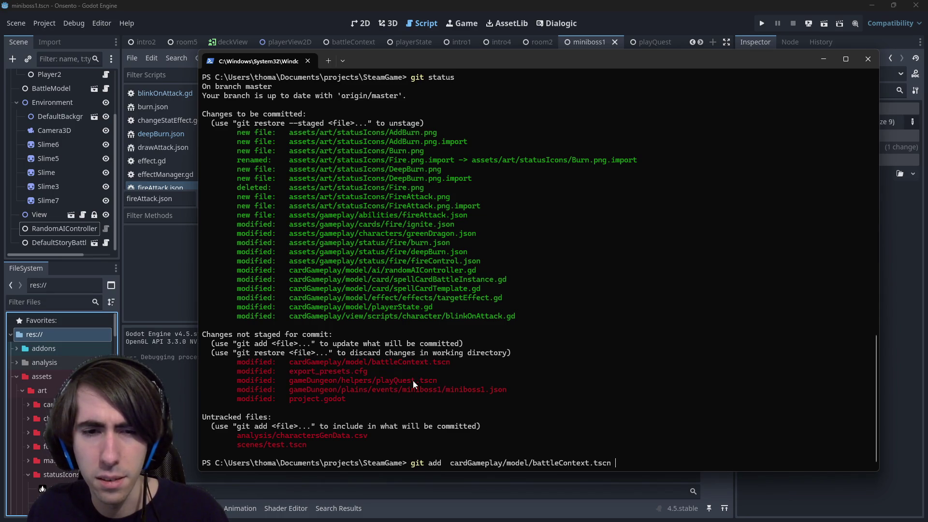
left_click_drag(289, 390, 519, 391)
right_click(550, 385)
right_click(550, 385)
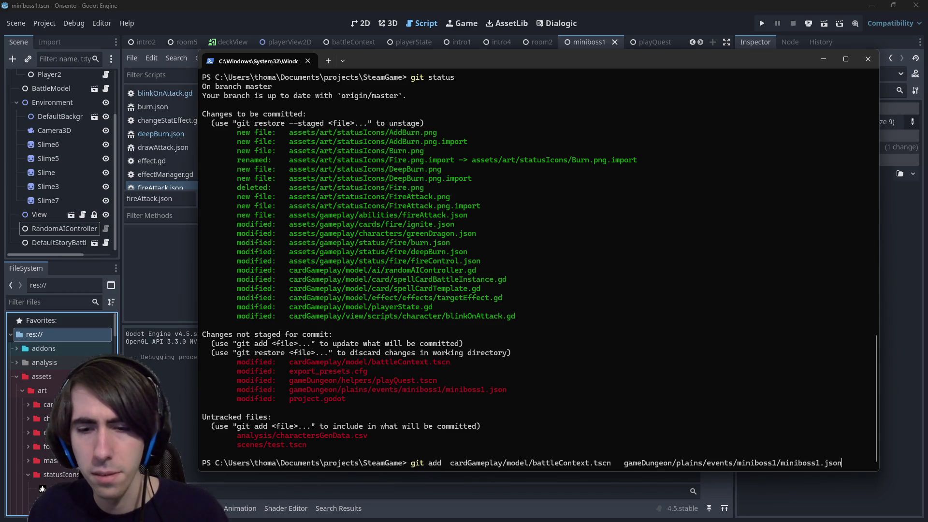
key("Return")
type("git commit -m \"")
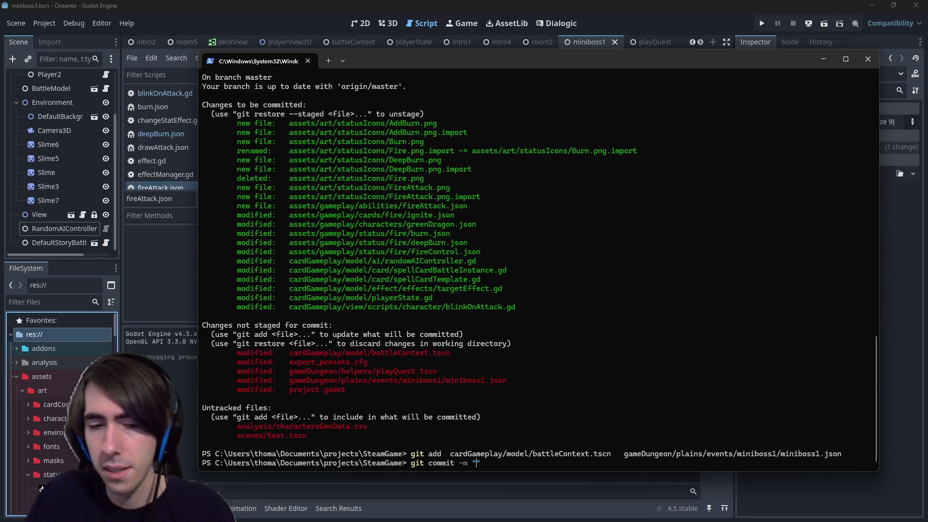
type("p")
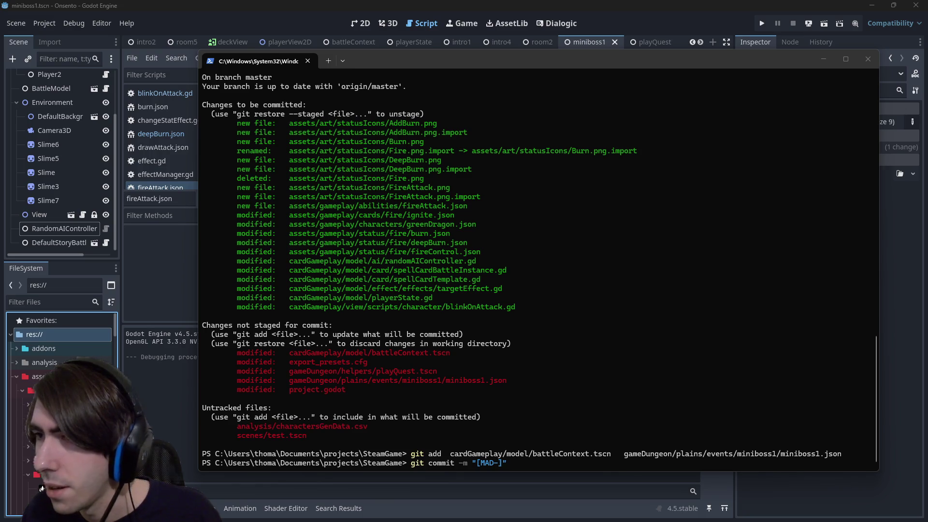
- Commit with the message "[MAD-203] Miniboss finished, new icons added, ai improved"
left_click(600, 270)
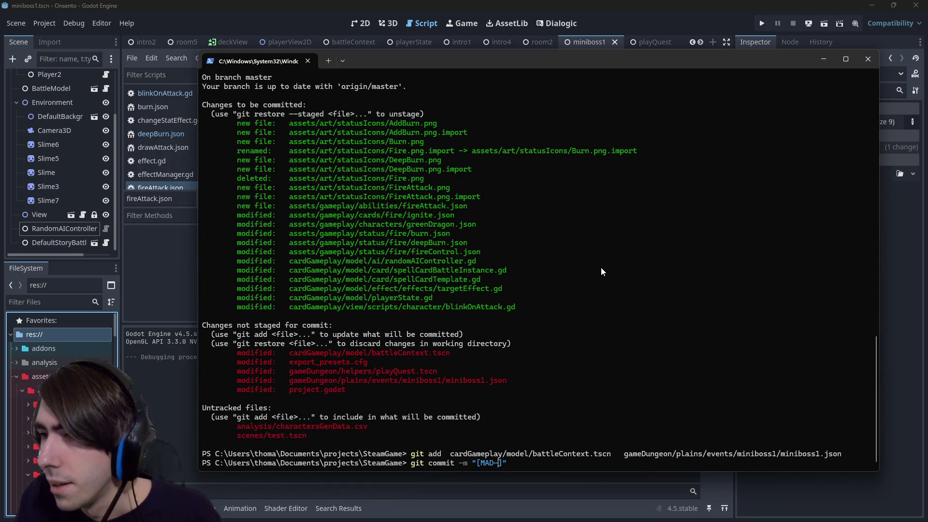
type("203] Miniboss finished")
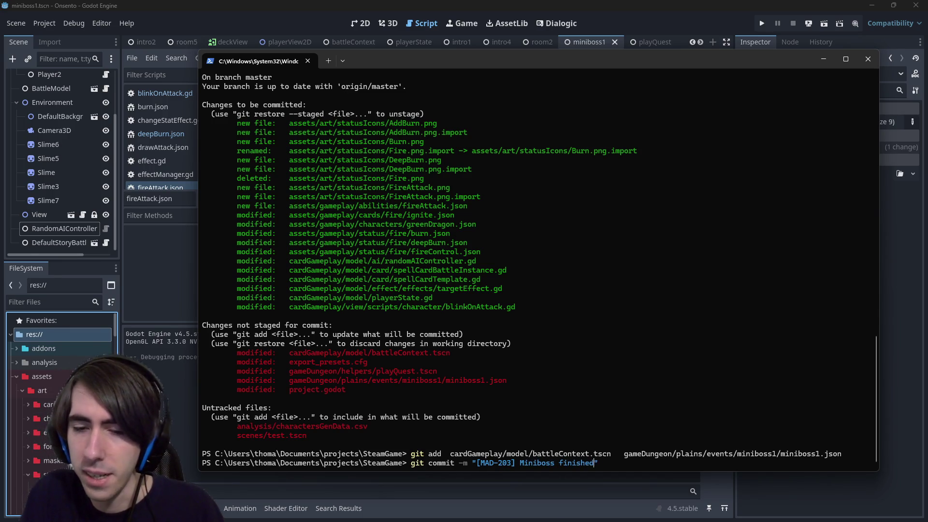
type(",")
key("BackSpace")
key("BackSpace")
key("BackSpace")
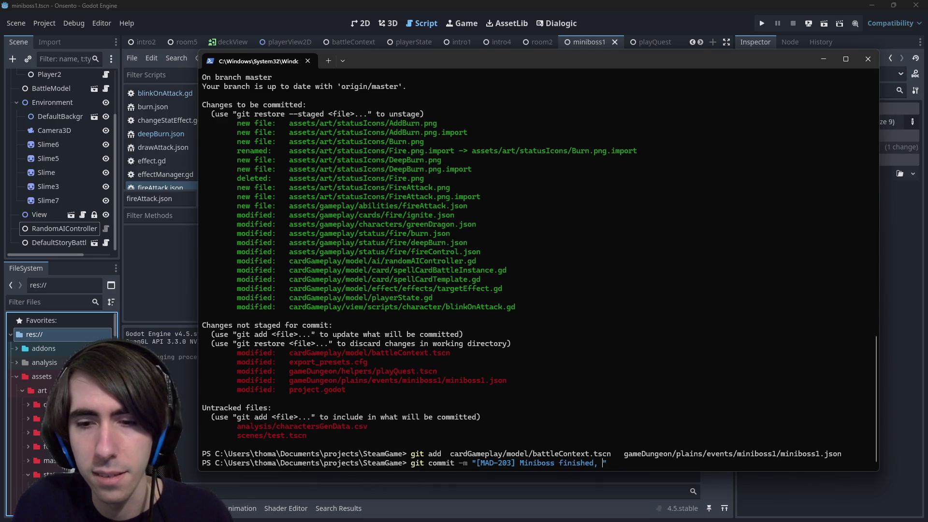
type("new icons added, ai")
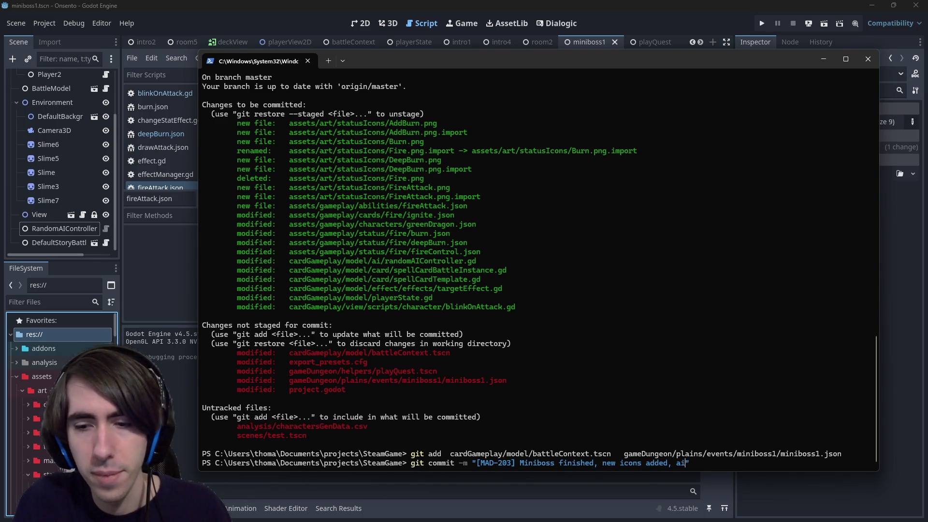
type("proved")
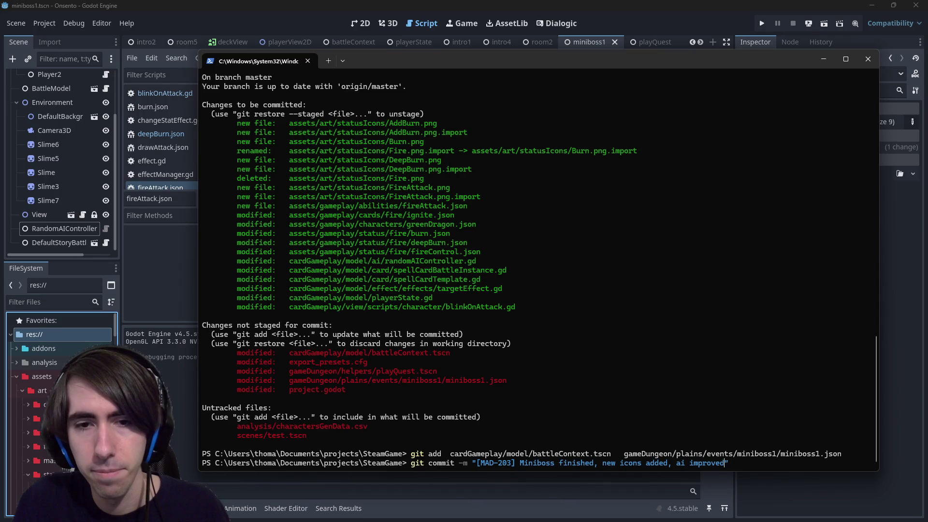
key("Return")
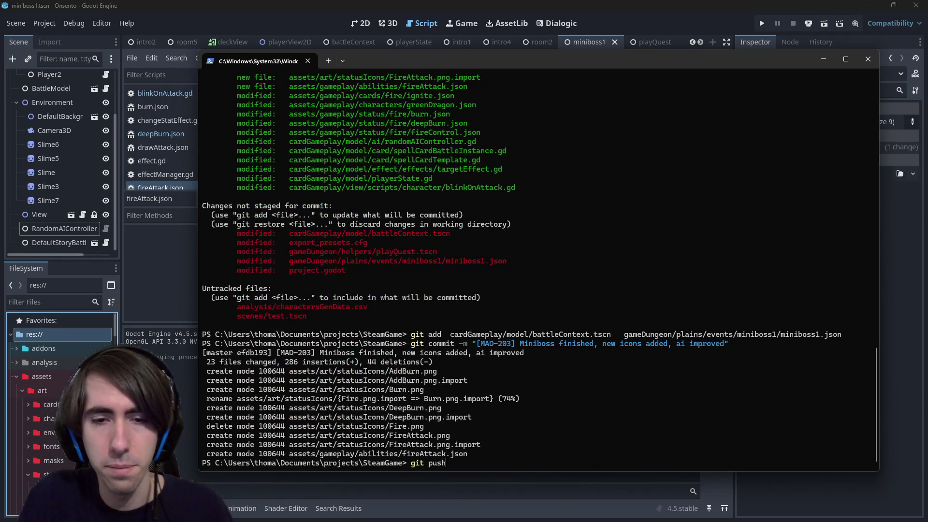
- Run git push to send the miniboss commit to the remote master branch
key("Return")
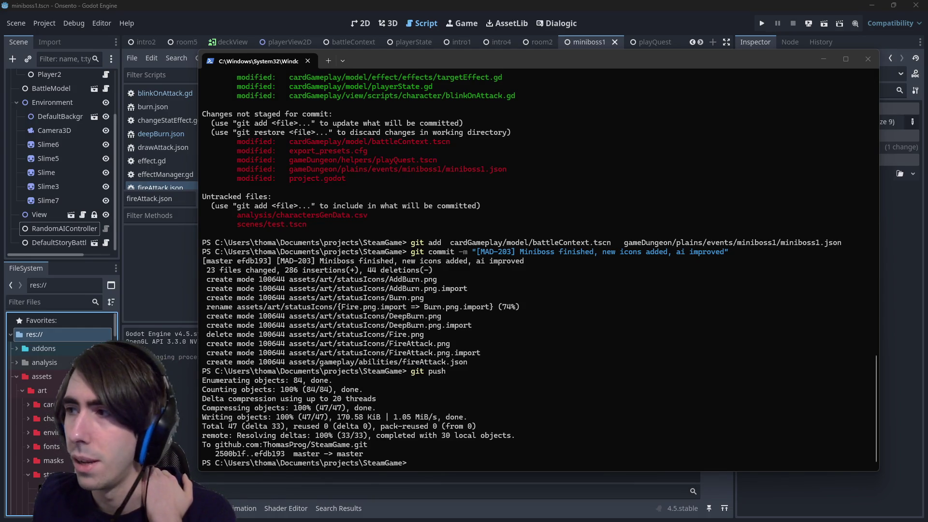
left_click(410, 463)
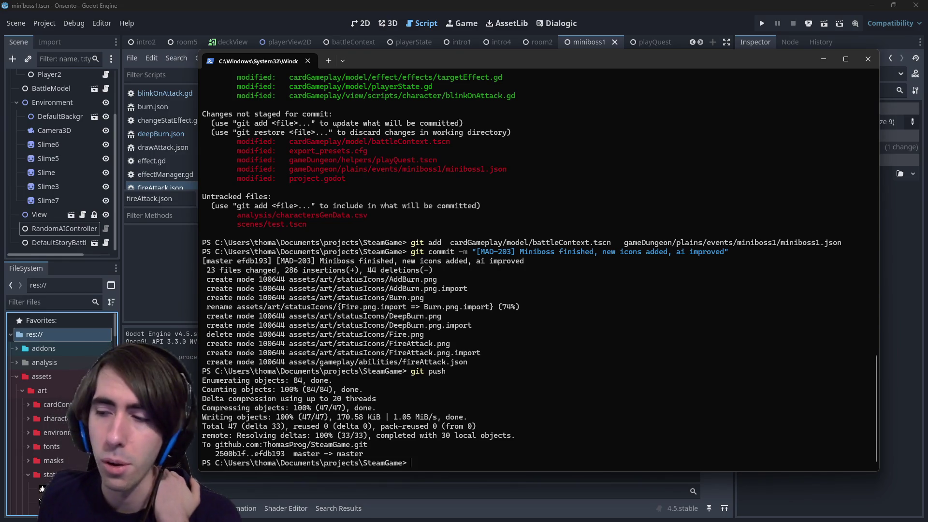